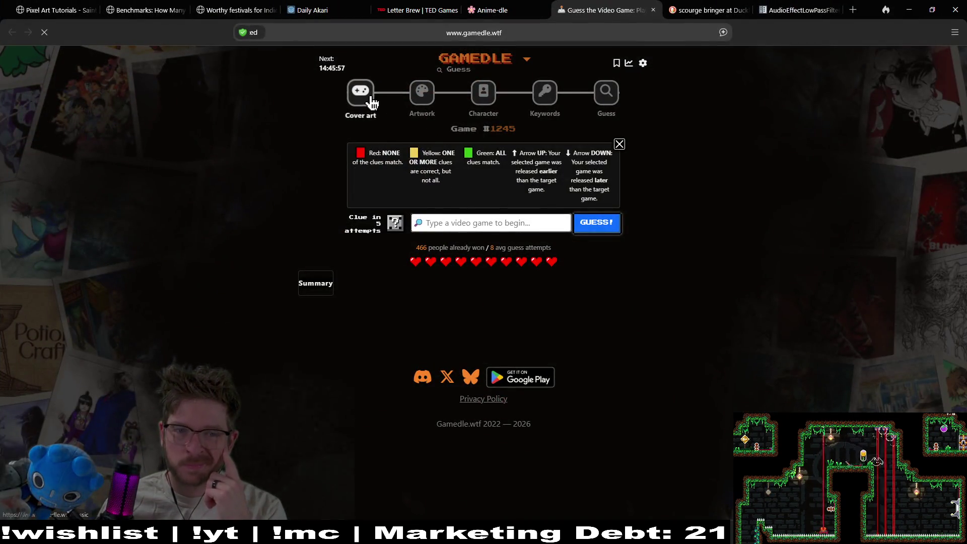
Open today's Cover art round for Game #1432 with its pixelated cover
click(369, 95)
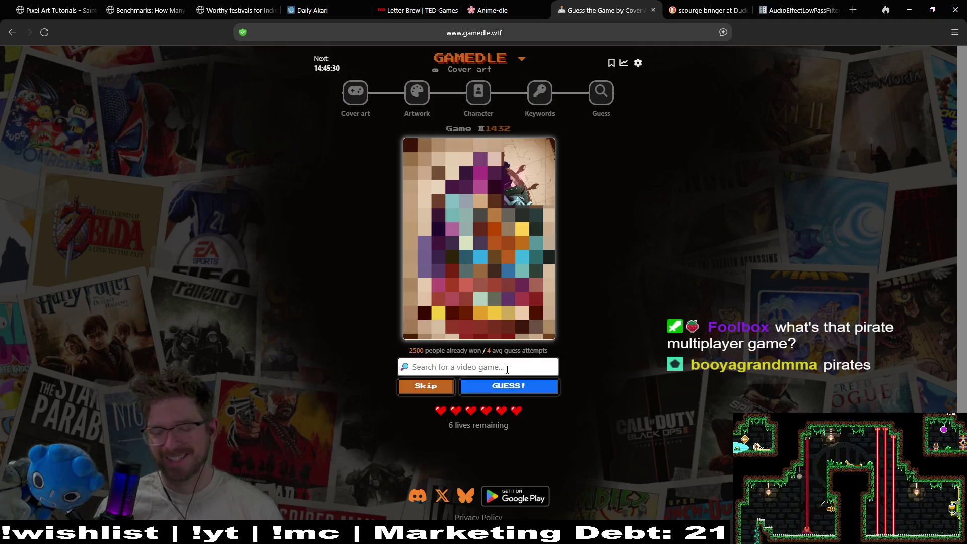
Submit Sea of Thieves as the first Cover art guess
text(skull)
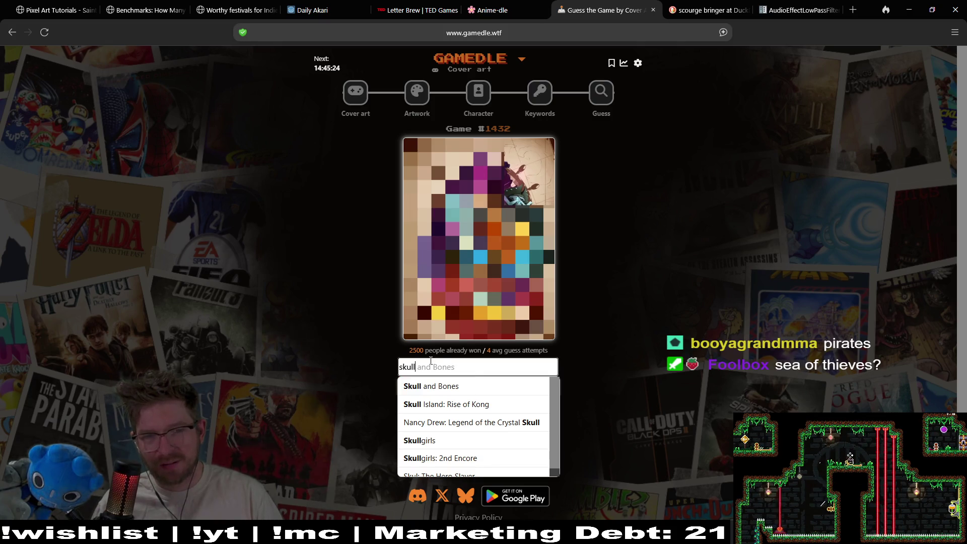
key(ctrl+BackSpace)
text(sea)
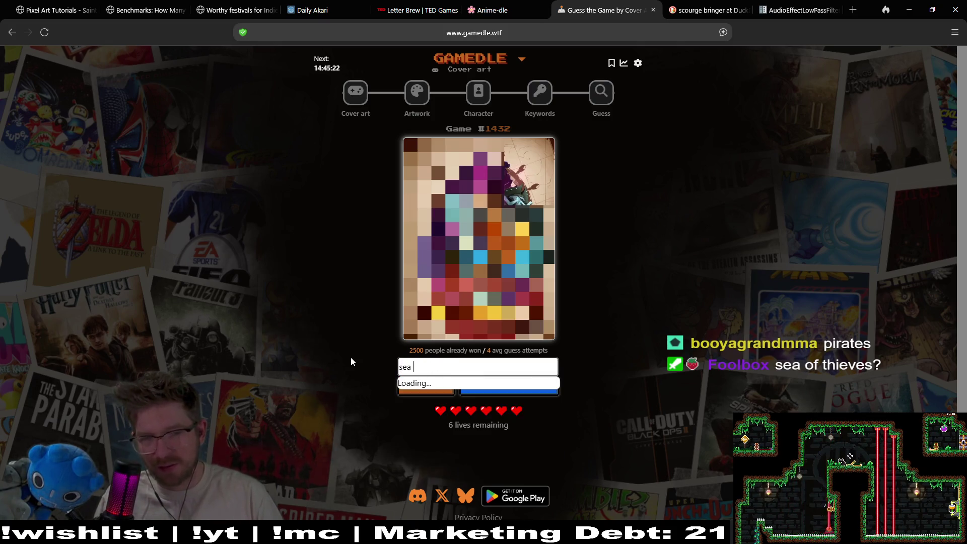
text( of th)
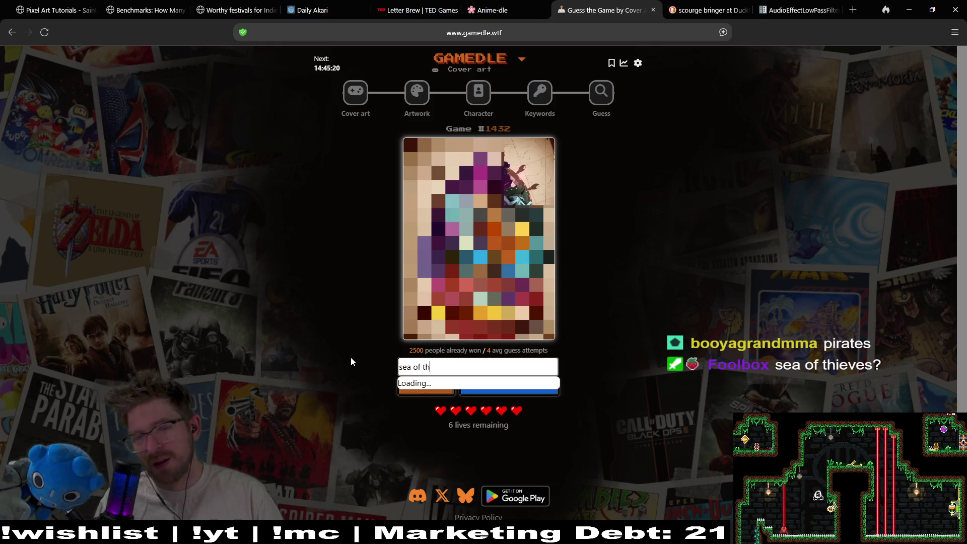
key(Down)
key(Return)
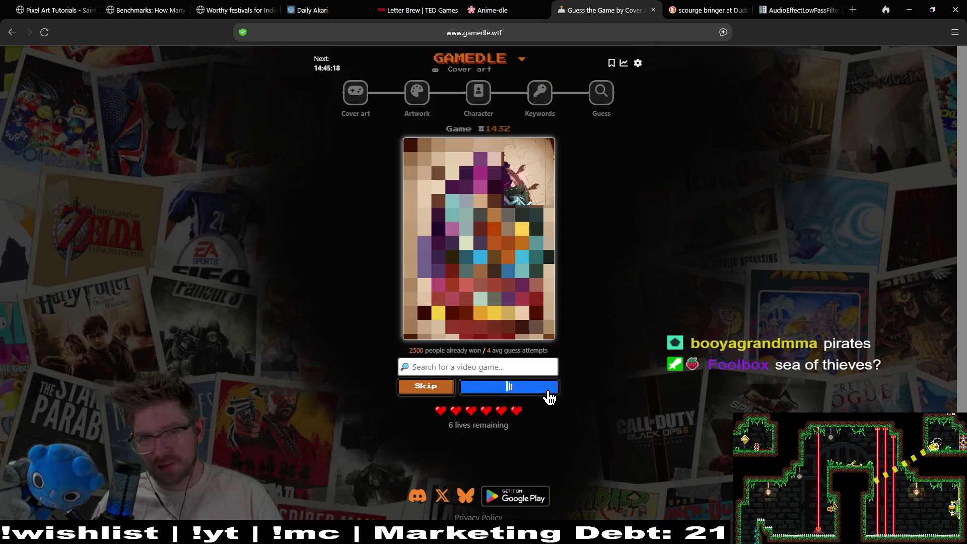
click(548, 392)
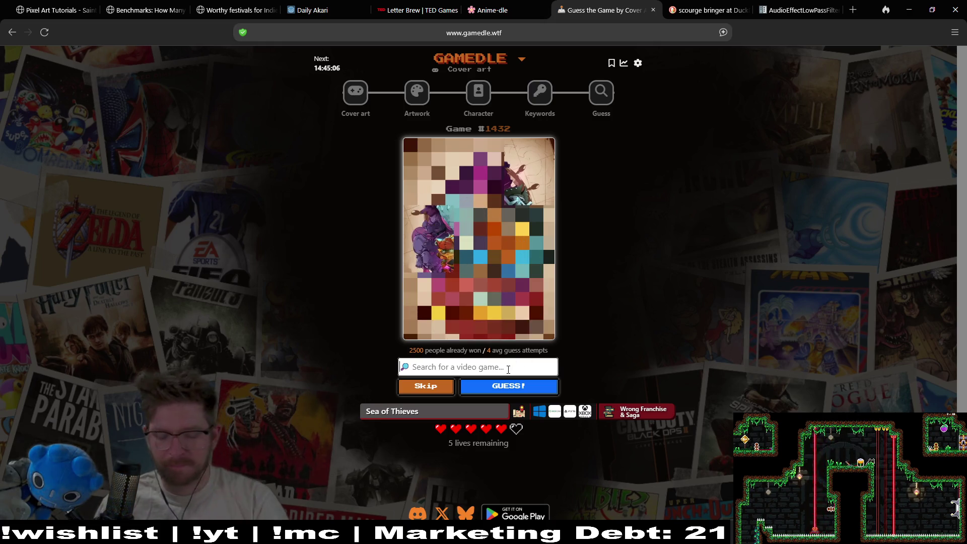
Submit Tropico 2: Pirate Cove as the second guess
text(e)
text( from )
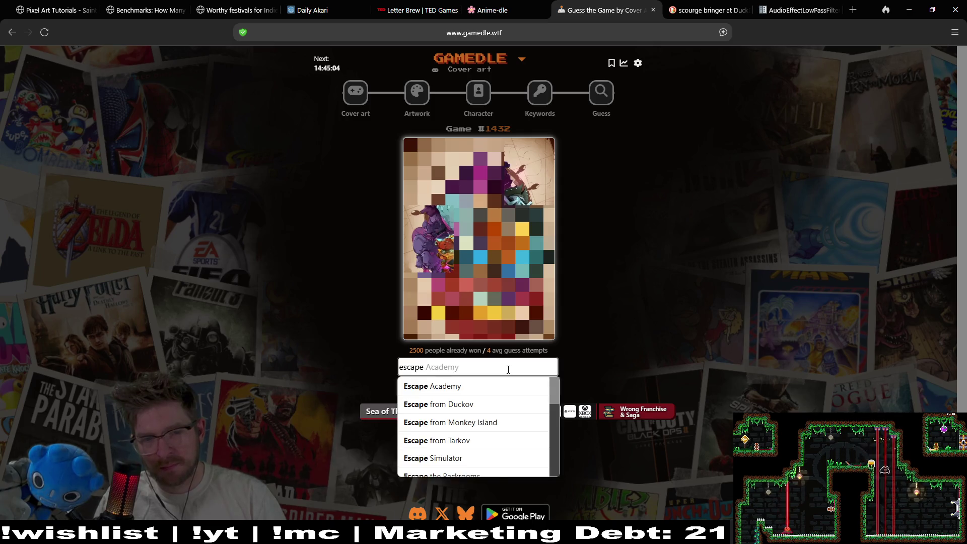
text(n)
key(BackSpace)
text(eve)
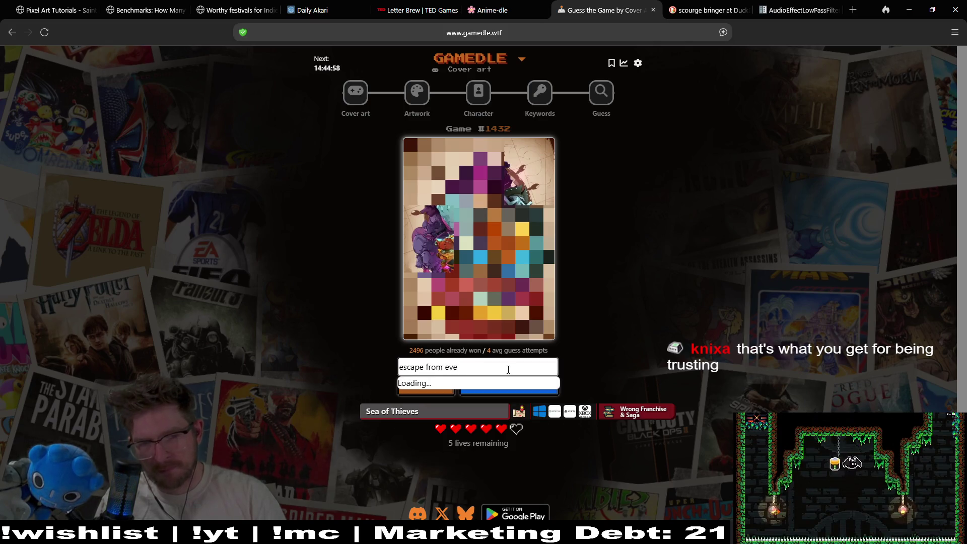
key(ctrl+a)
key(BackSpace)
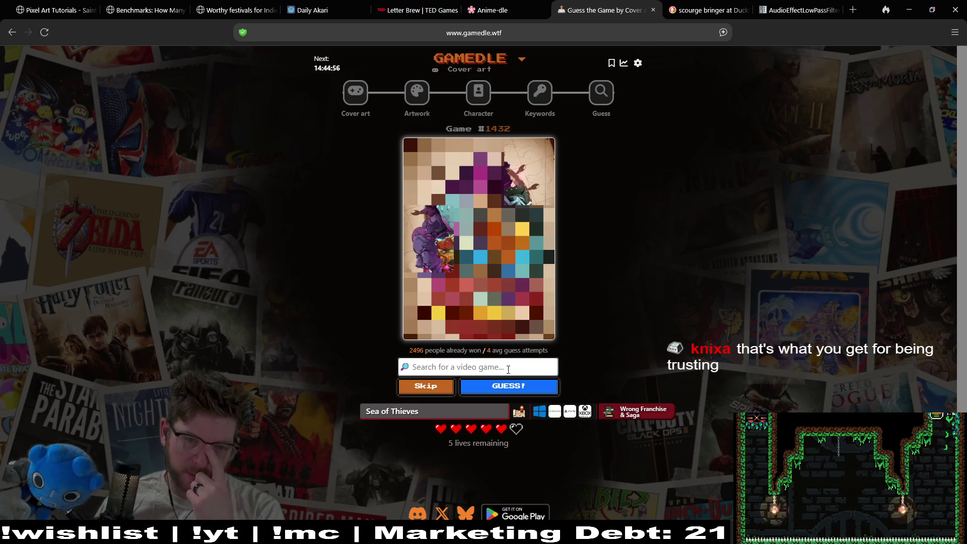
text(pirat)
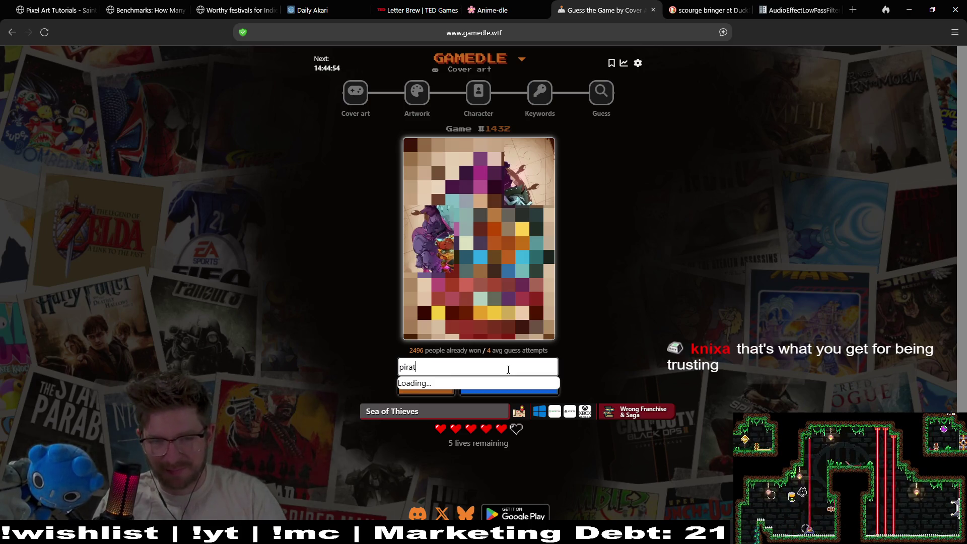
text(e)
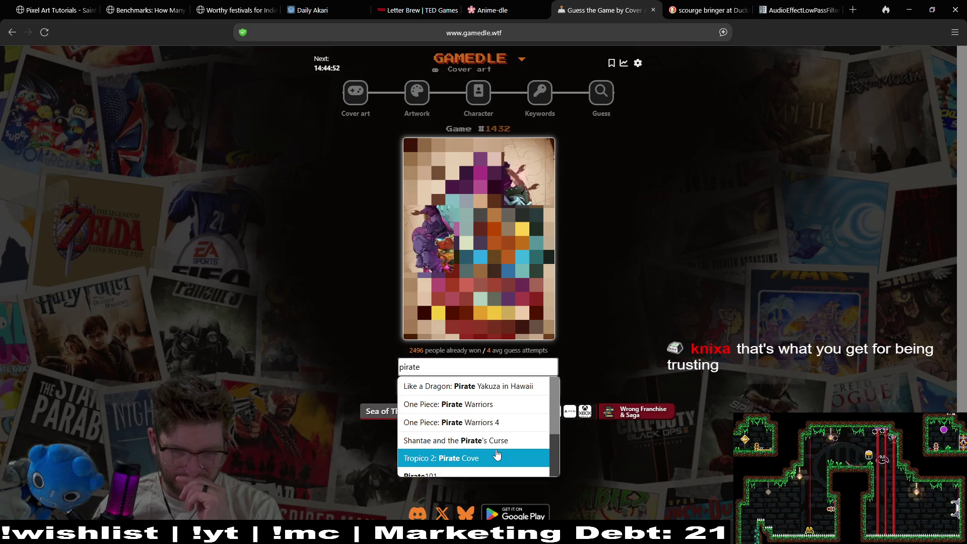
click(514, 459)
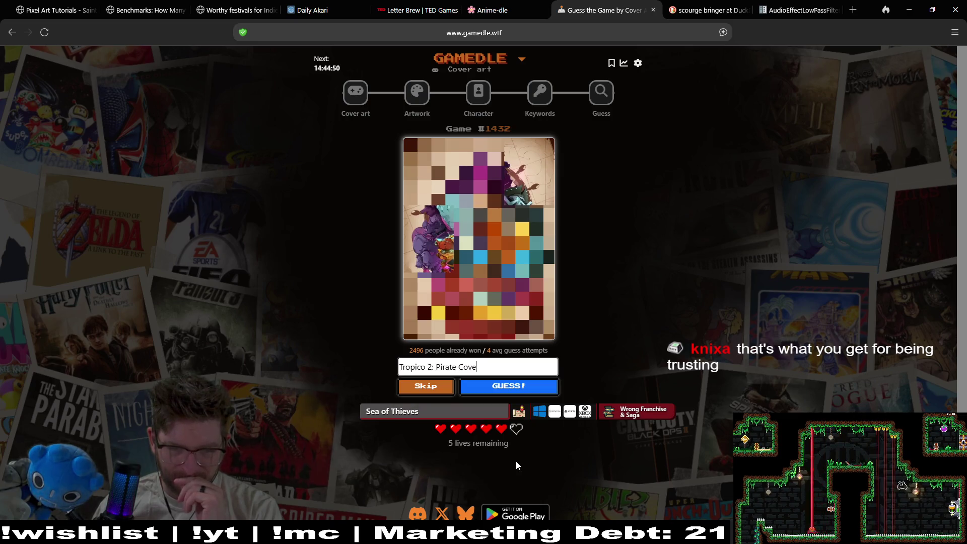
click(545, 392)
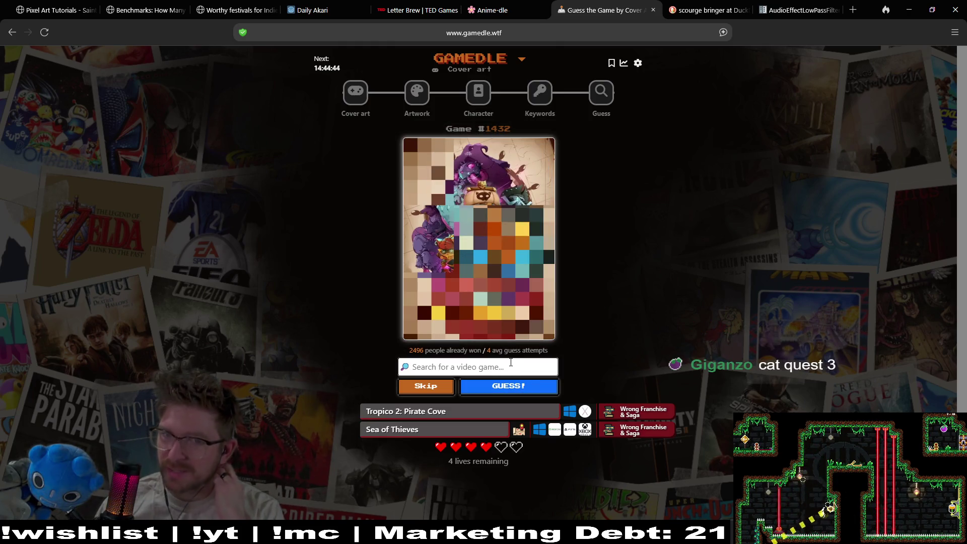
Guess Cat Quest III to solve the Cover art round, then move to Artwork
text(cqt)
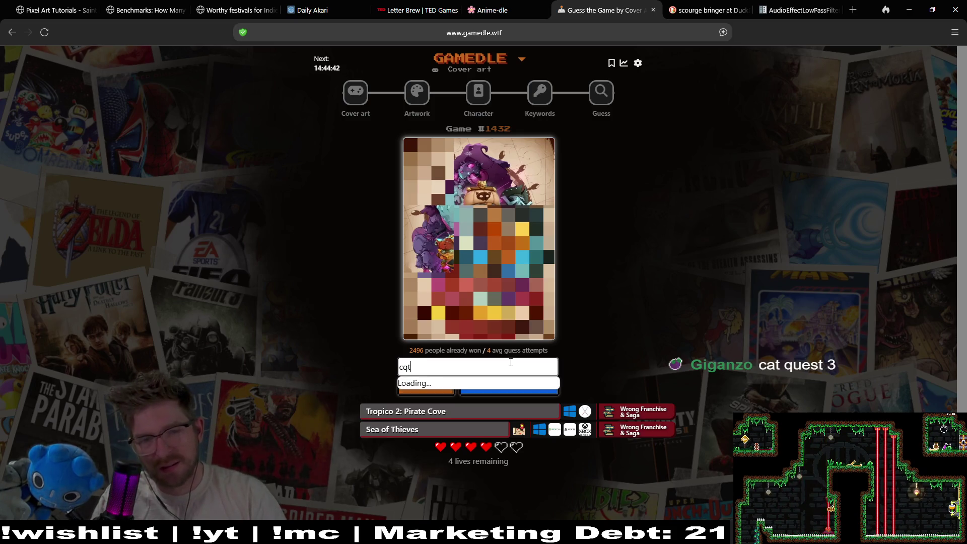
text(at q)
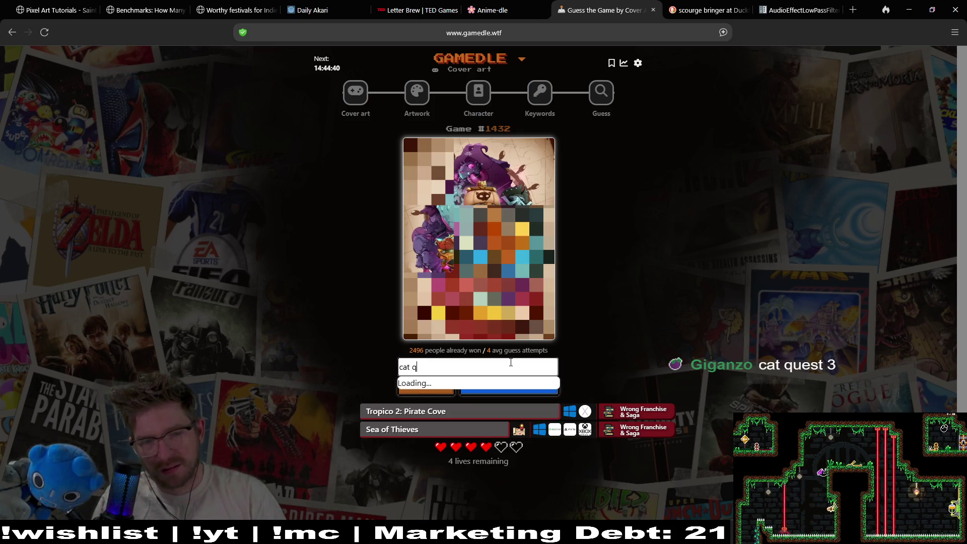
text(uest)
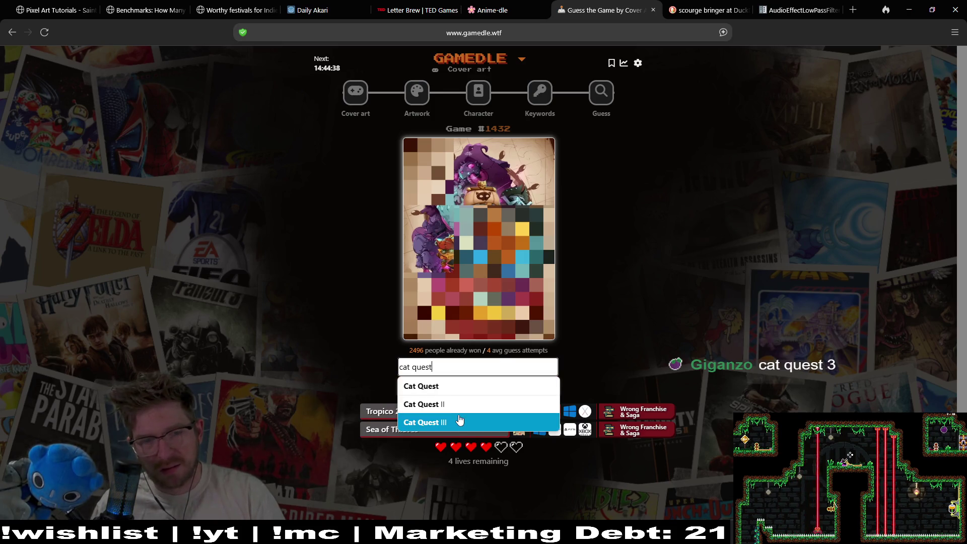
click(456, 423)
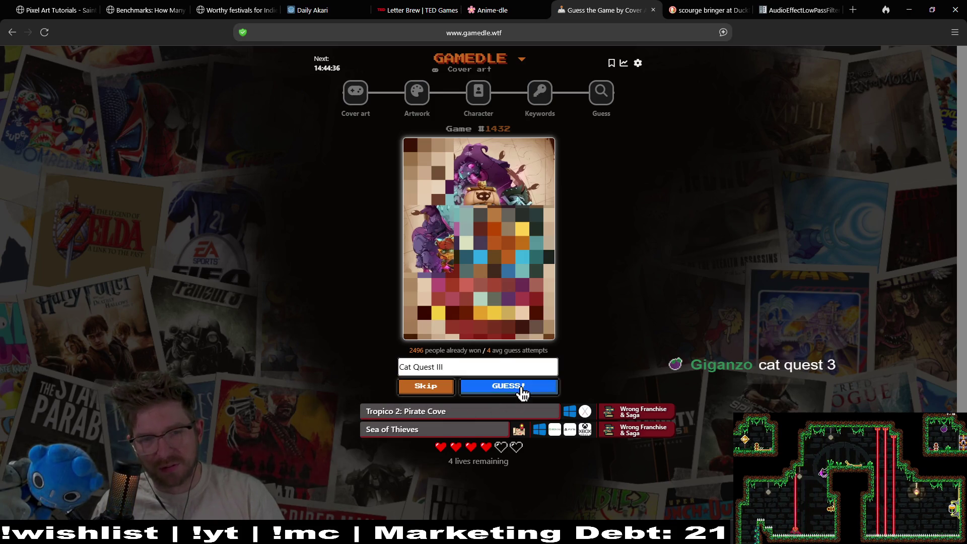
click(523, 393)
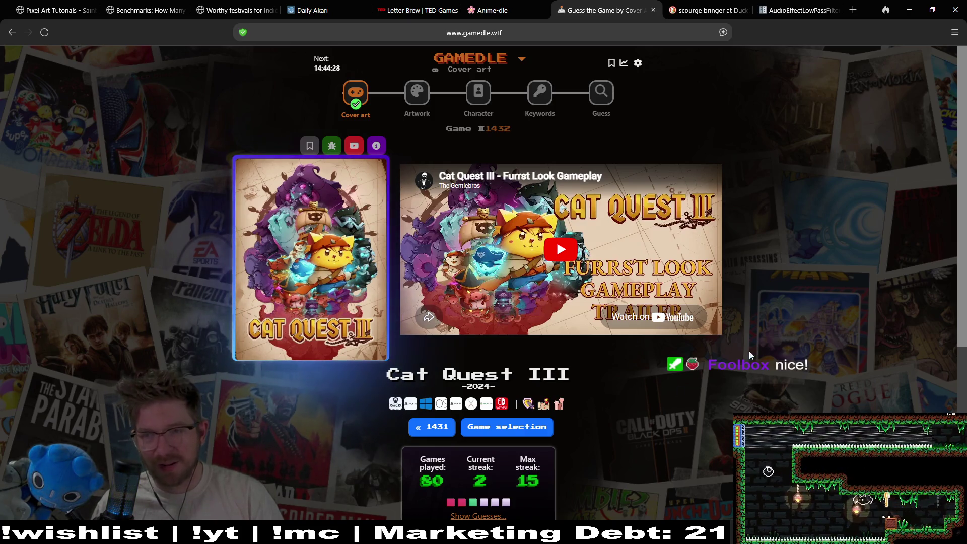
click(419, 98)
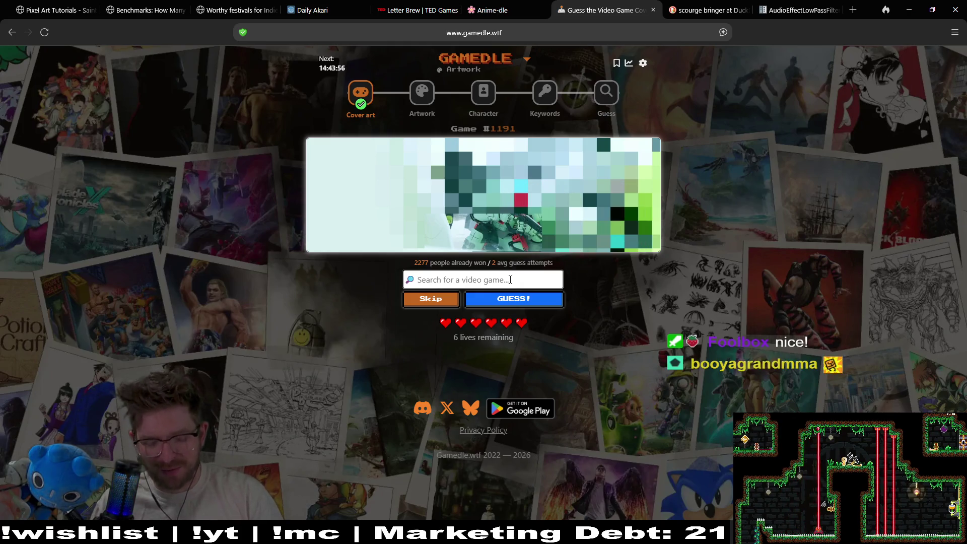
Guess Marathon to solve the Artwork round first try, then go to Character
text(marathon)
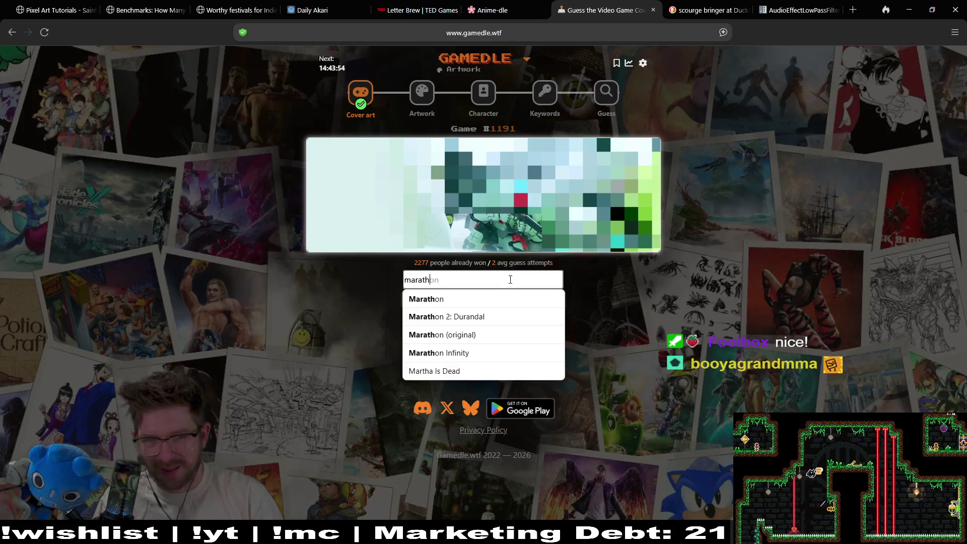
click(507, 299)
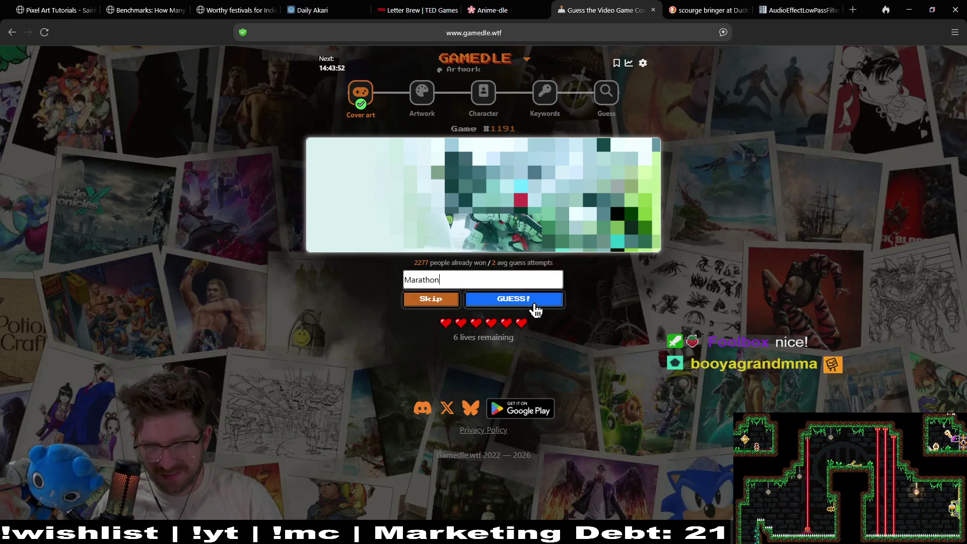
click(535, 302)
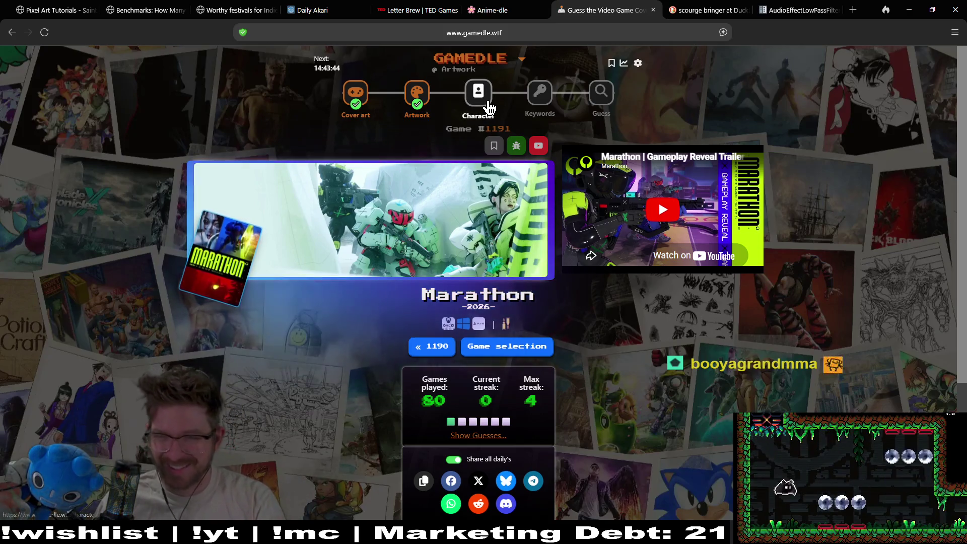
click(482, 120)
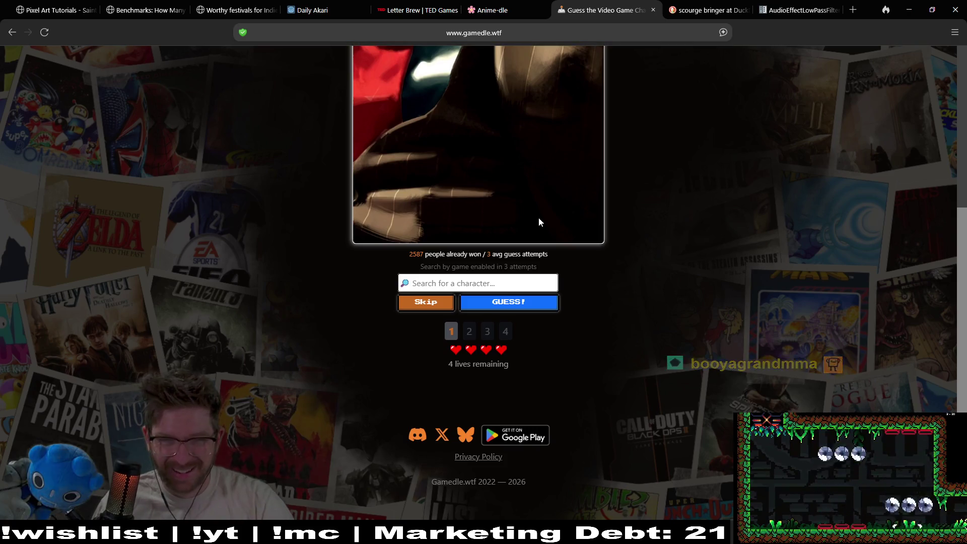
middle_click(684, 294)
scroll(697, 260, up, 2)
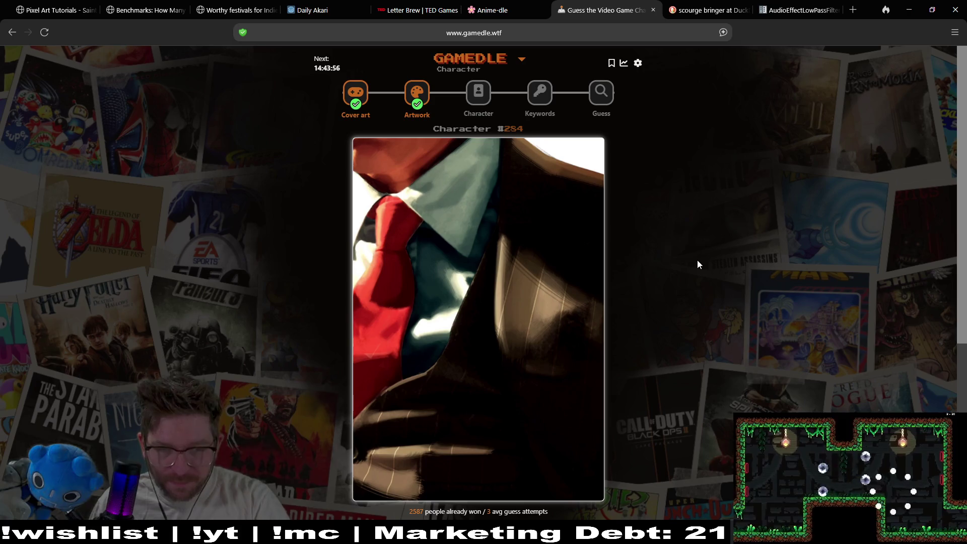
scroll(671, 232, down, 1)
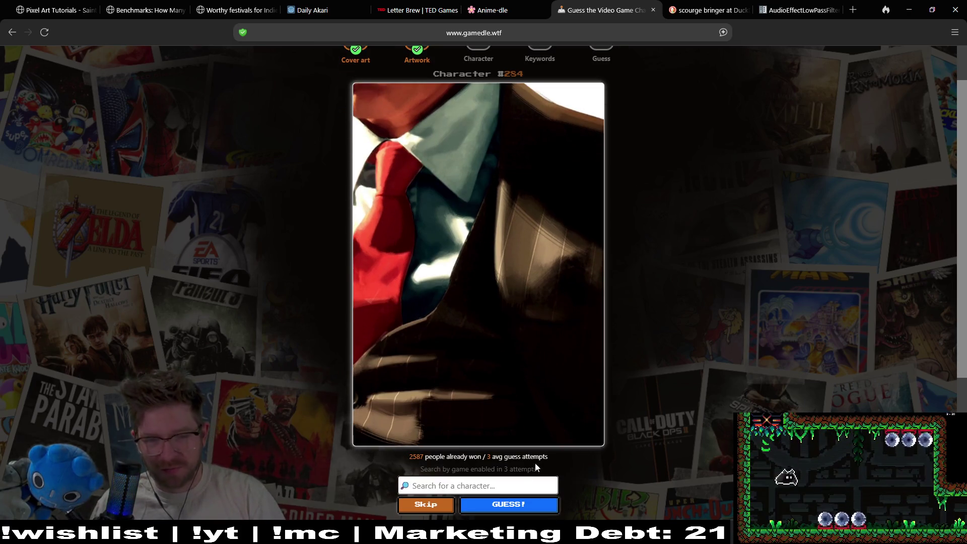
text(agent)
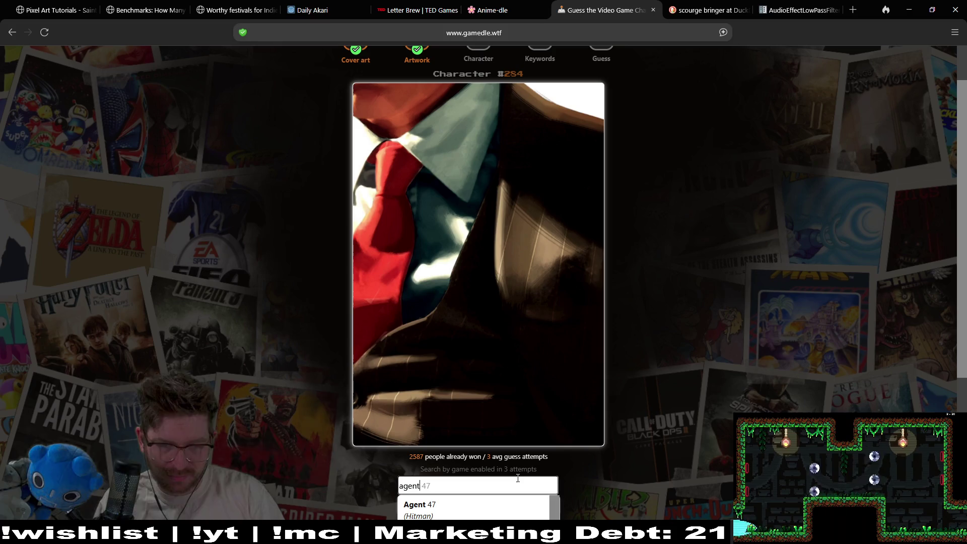
click(499, 508)
click(554, 512)
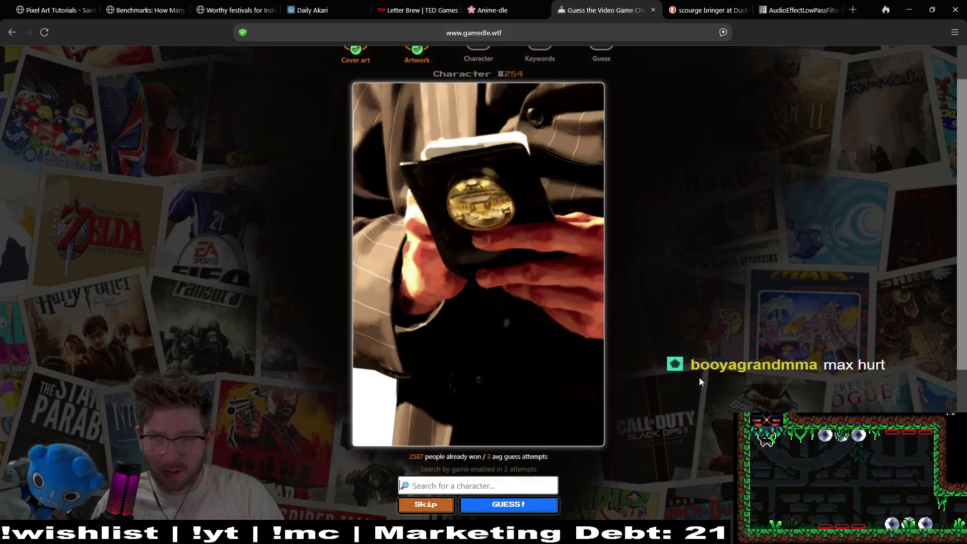
scroll(717, 354, up, 2)
scroll(732, 347, down, 1)
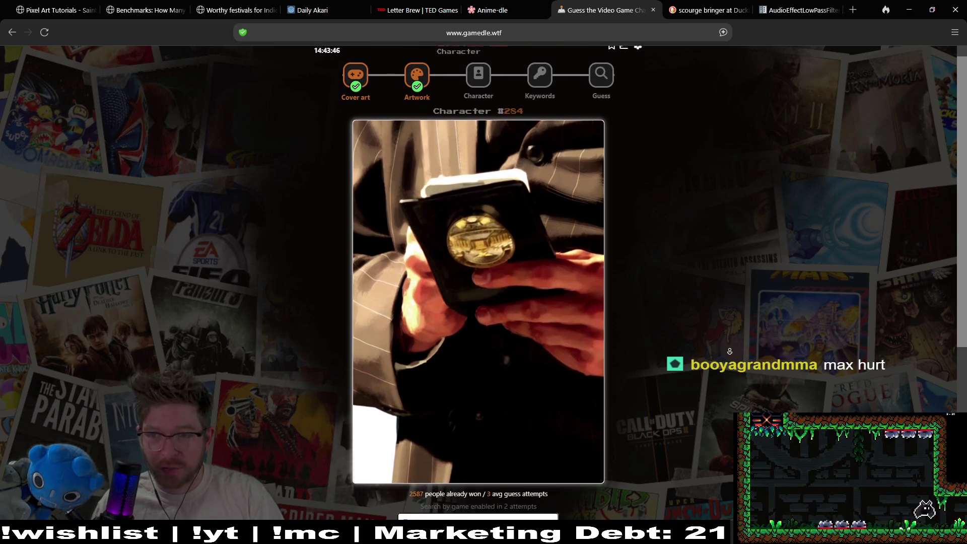
scroll(645, 385, down, 1)
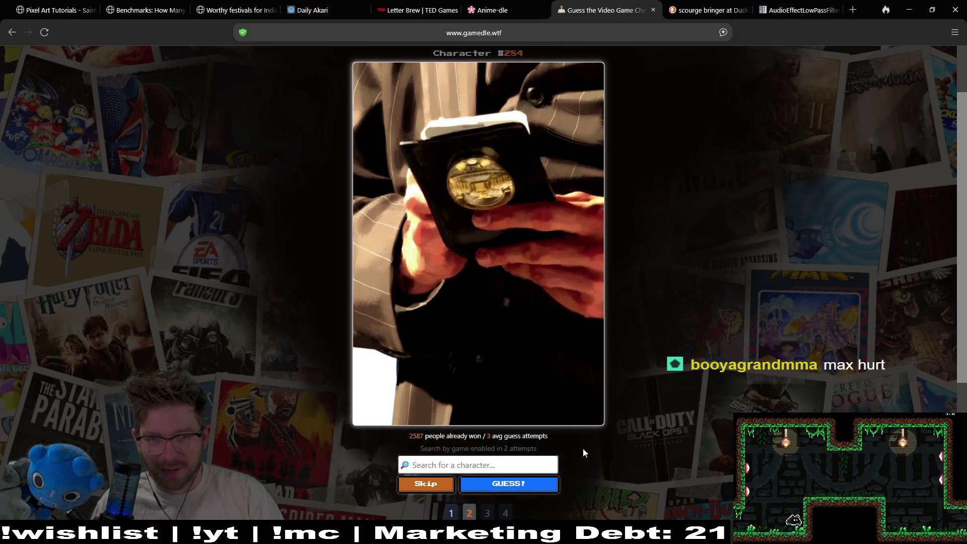
click(512, 469)
text(max h)
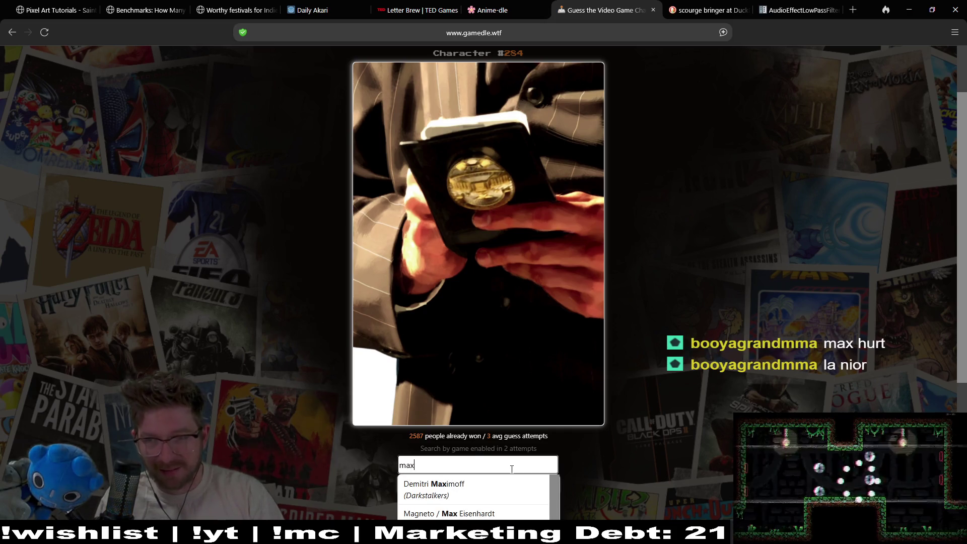
key(BackSpace)
key(BackSpace)
key(BackSpace)
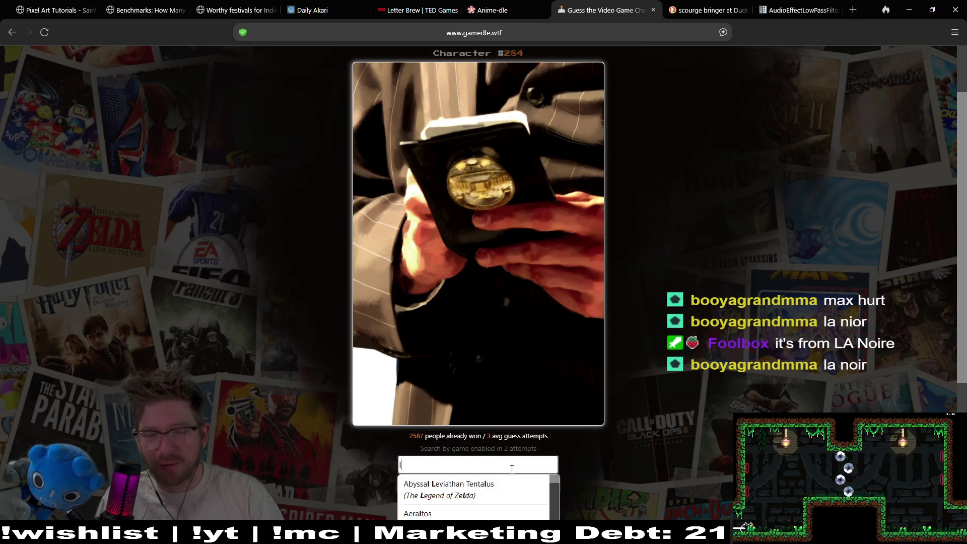
scroll(770, 315, down, 2)
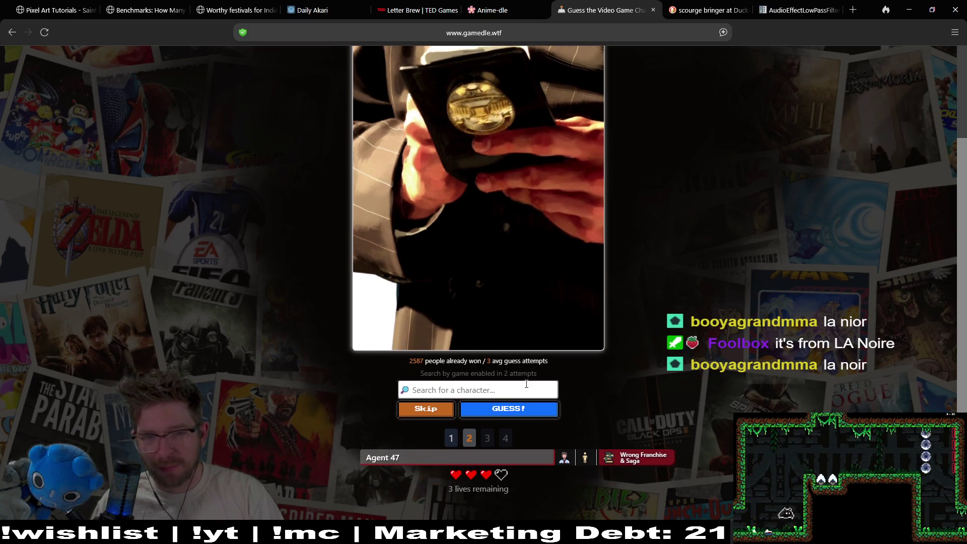
text(max)
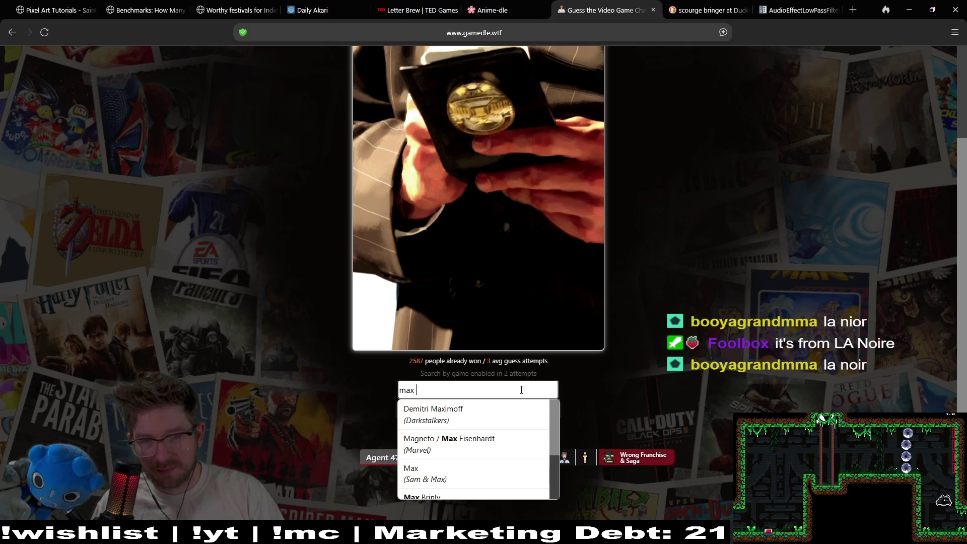
scroll(509, 447, down, 2)
scroll(511, 447, up, 2)
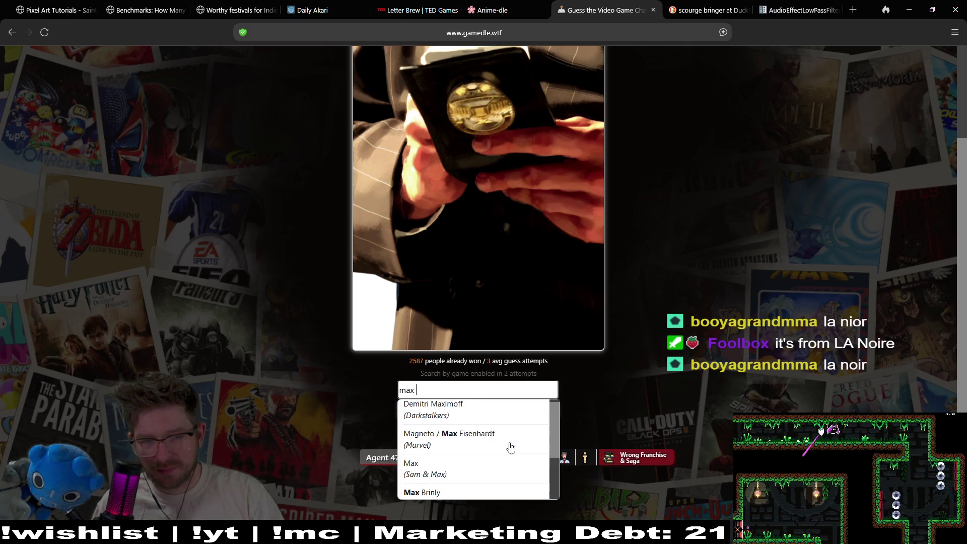
scroll(511, 446, down, 2)
scroll(511, 447, up, 1)
scroll(510, 447, up, 2)
text(hu)
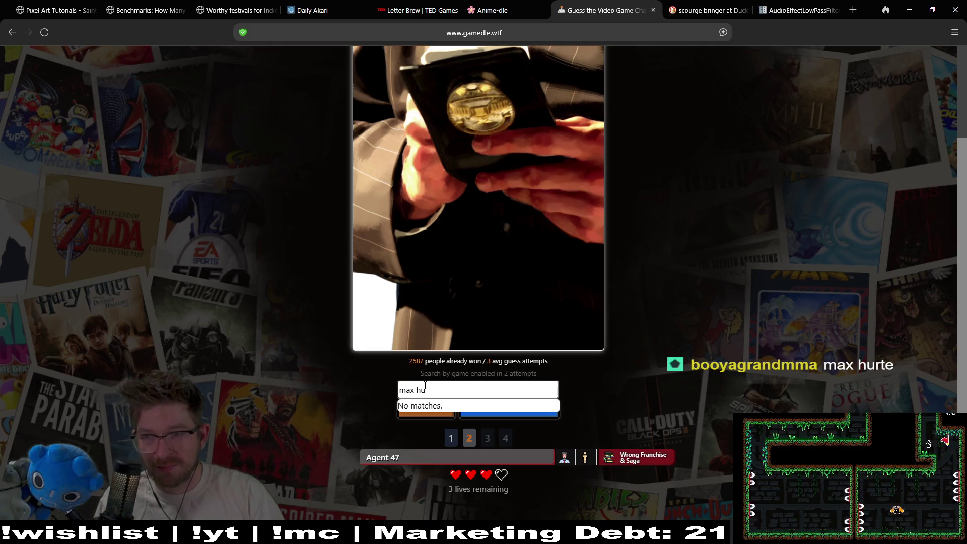
key(BackSpace)
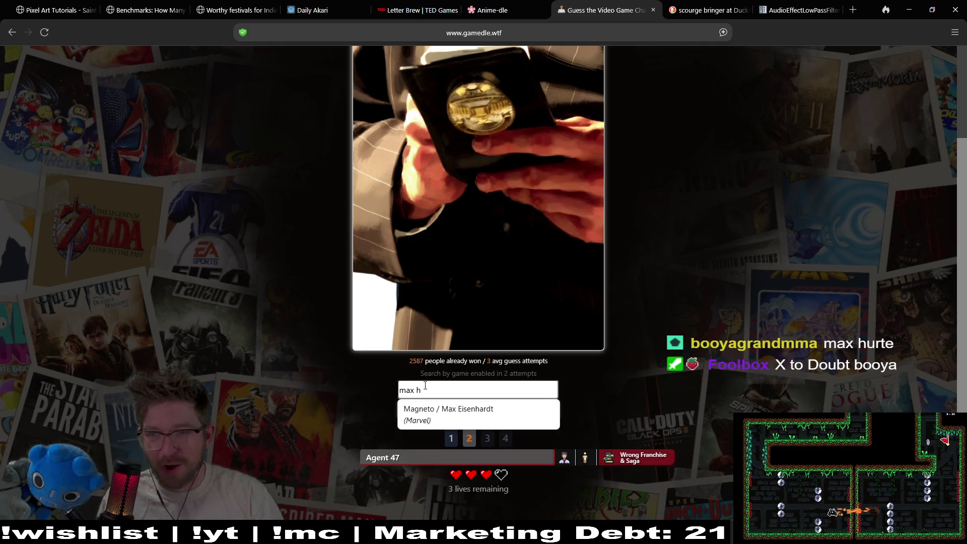
key(BackSpace)
key(BackSpace)
key(BackSpace)
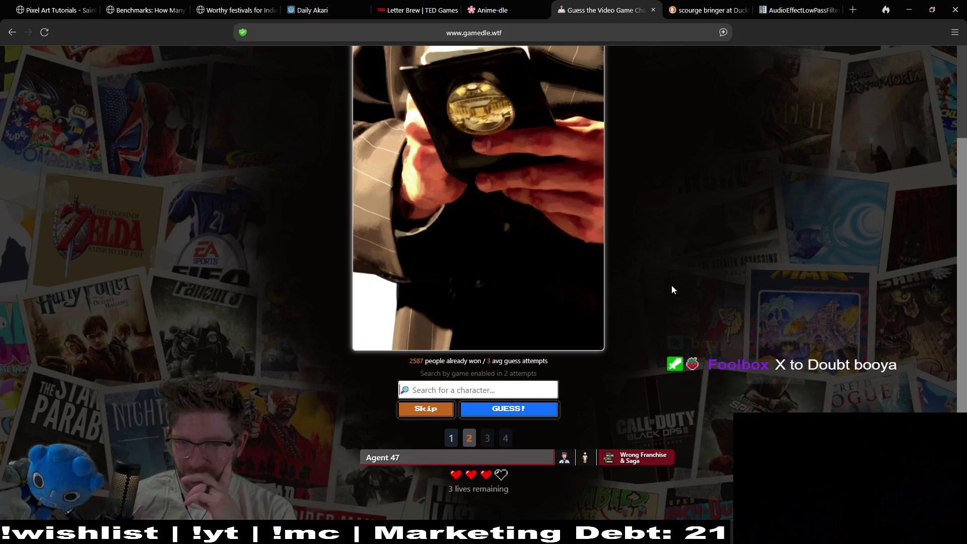
text(max)
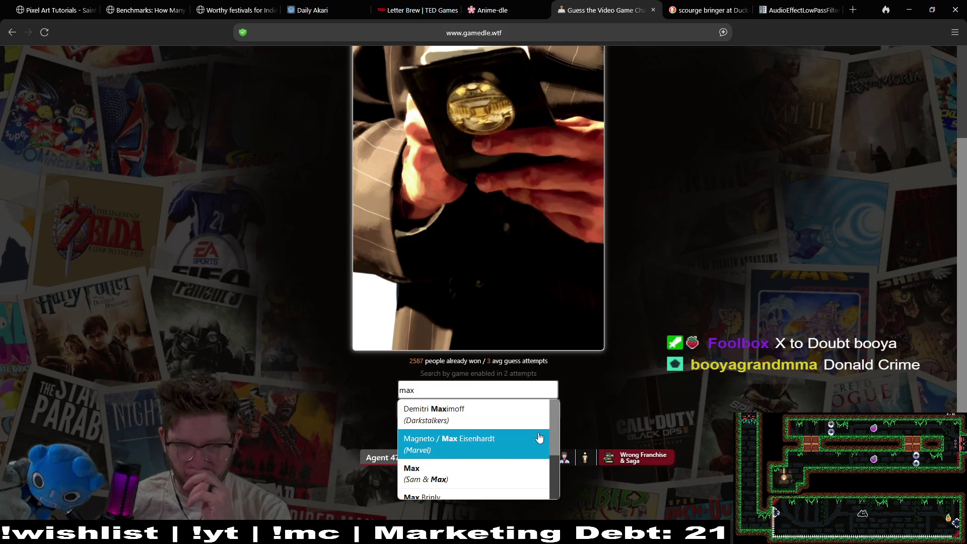
scroll(538, 442, down, 2)
scroll(538, 438, down, 3)
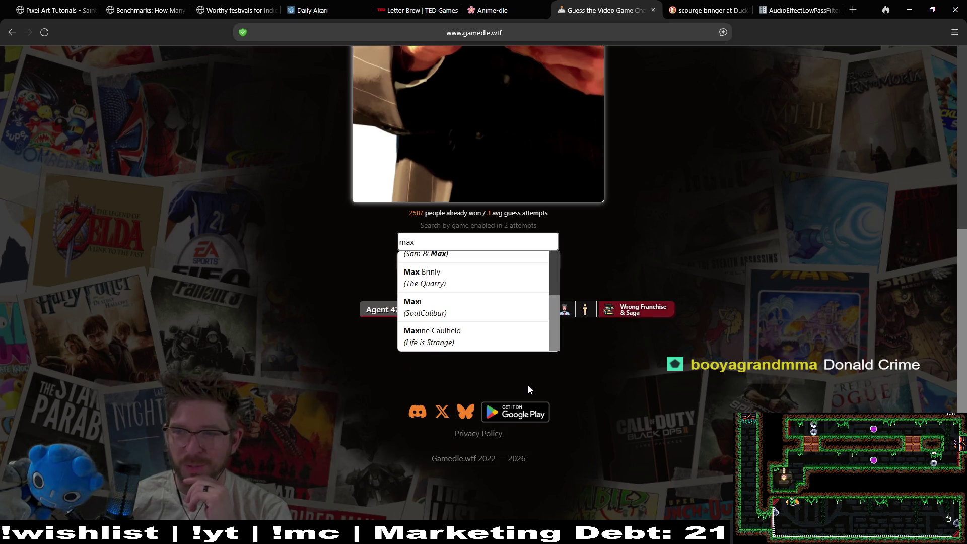
scroll(485, 327, up, 2)
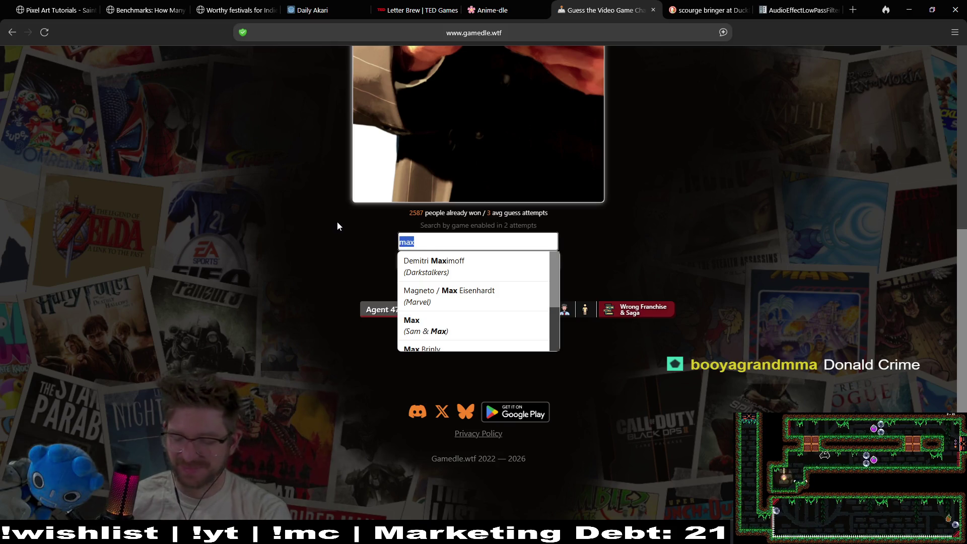
key(BackSpace)
scroll(566, 282, up, 7)
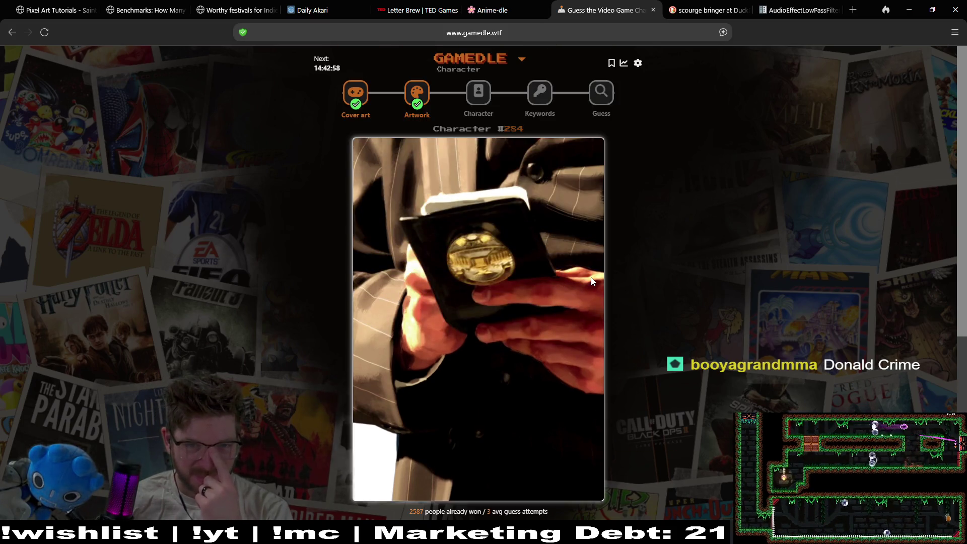
scroll(619, 254, down, 3)
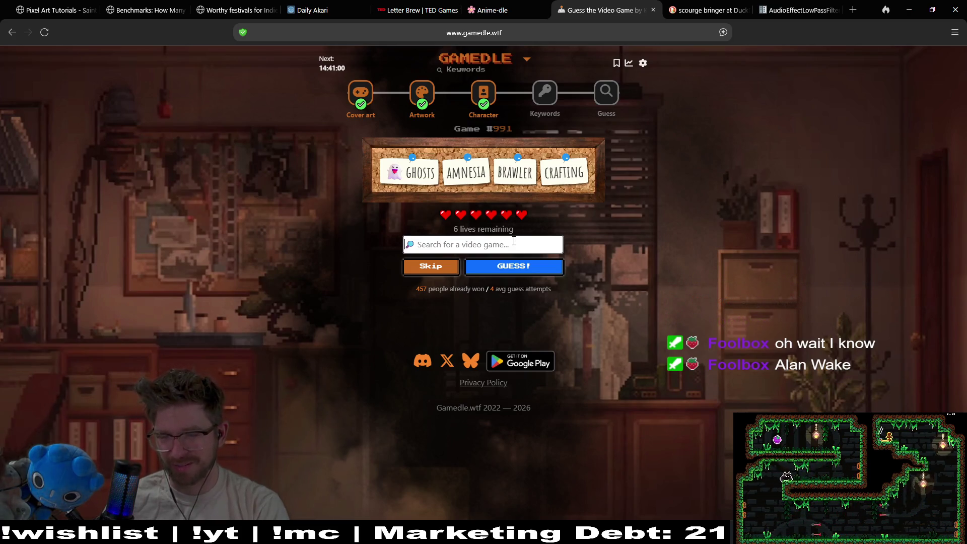
Type 'al' into the Keywords game search to bring up Alan Wake suggestions
text(alan)
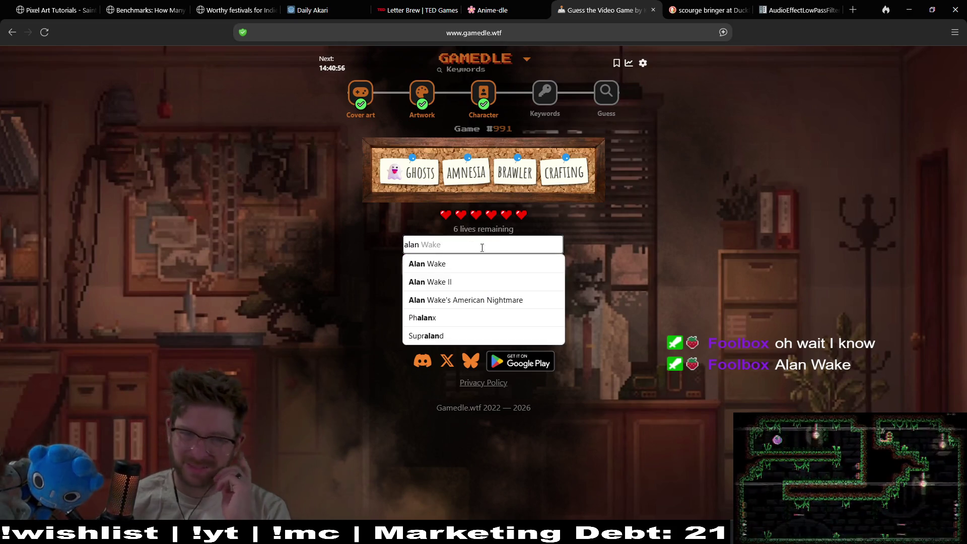
Submit Alan Wake and Hollow Knight as wrong Keywords guesses, leaving four lives
click(482, 261)
click(482, 263)
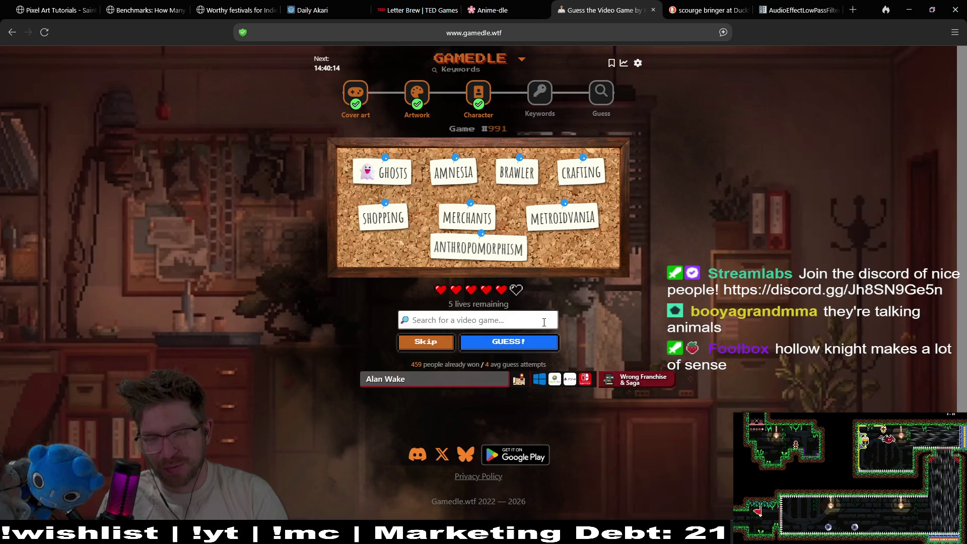
text(hollow)
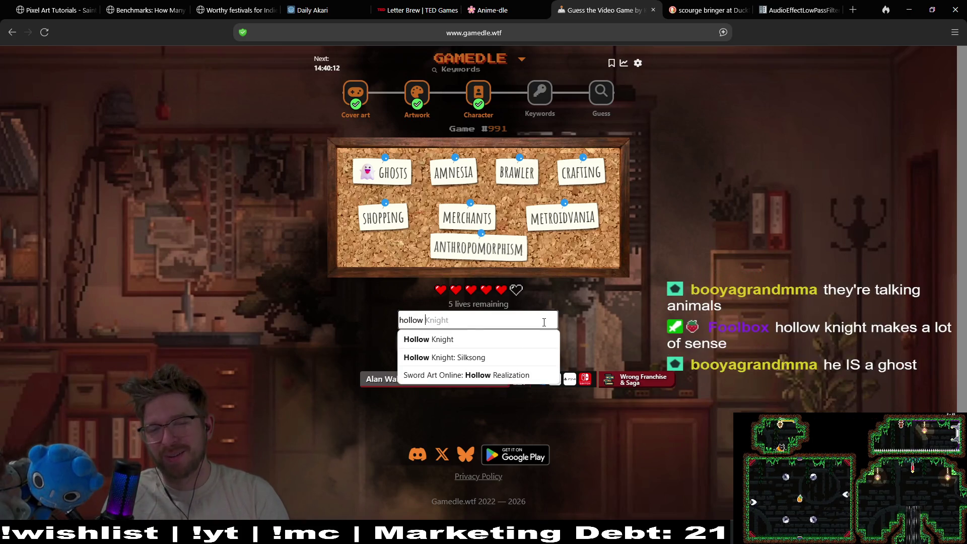
click(509, 342)
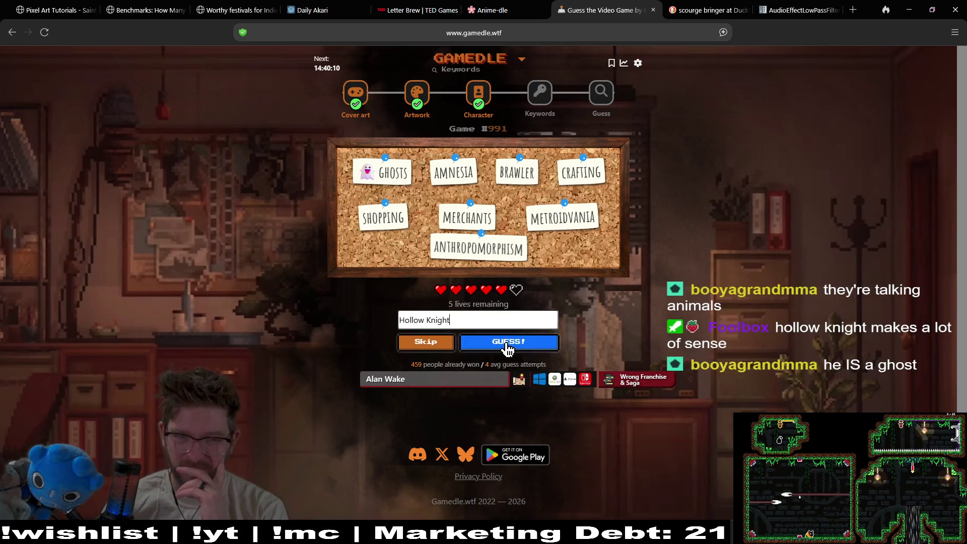
click(509, 343)
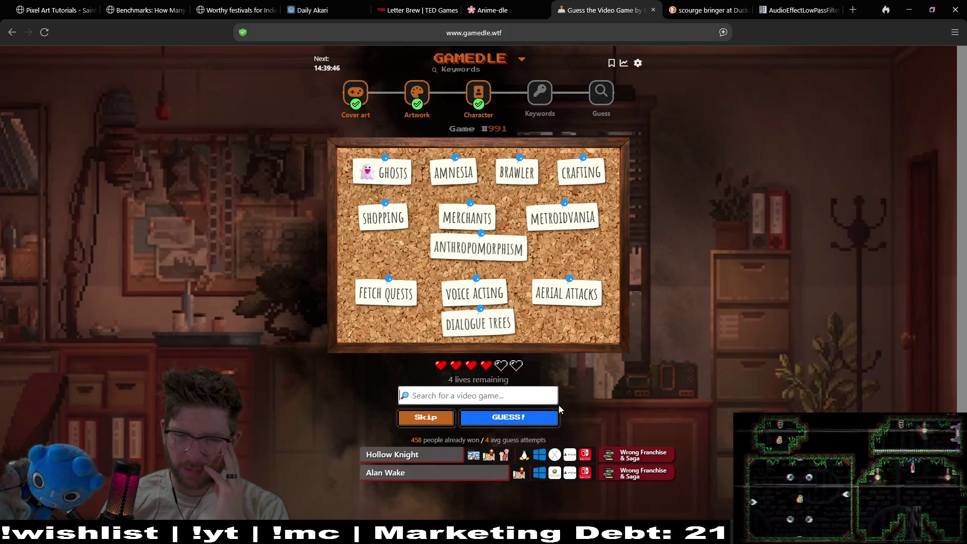
click(519, 403)
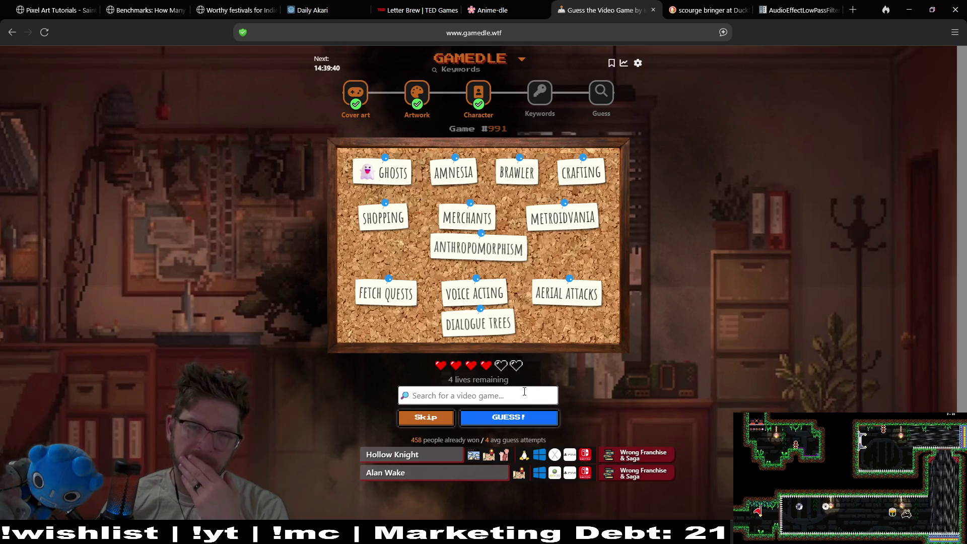
Guess Nine Sols (wrong, three lives left), then switch to the Steam library
text(nine sols)
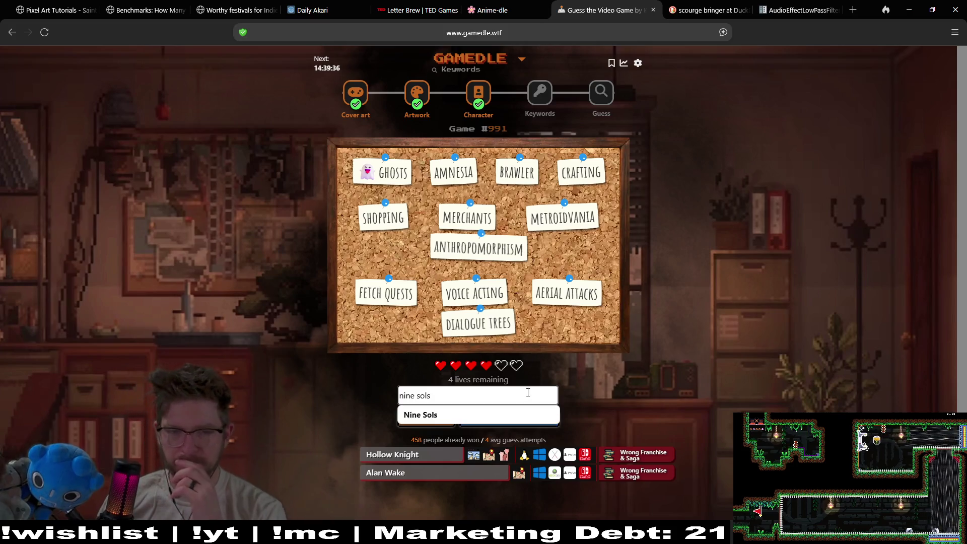
click(529, 413)
click(514, 418)
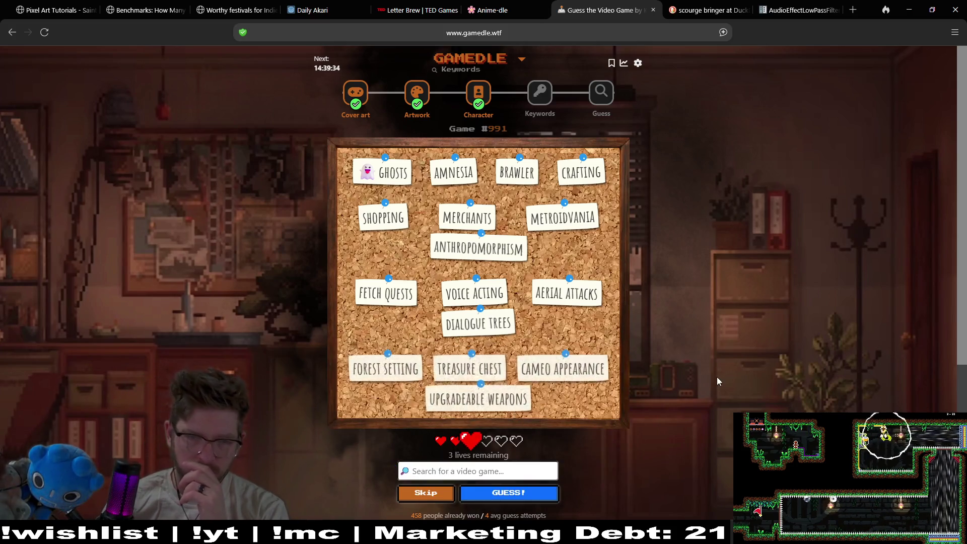
middle_click(698, 262)
scroll(698, 267, down, 1)
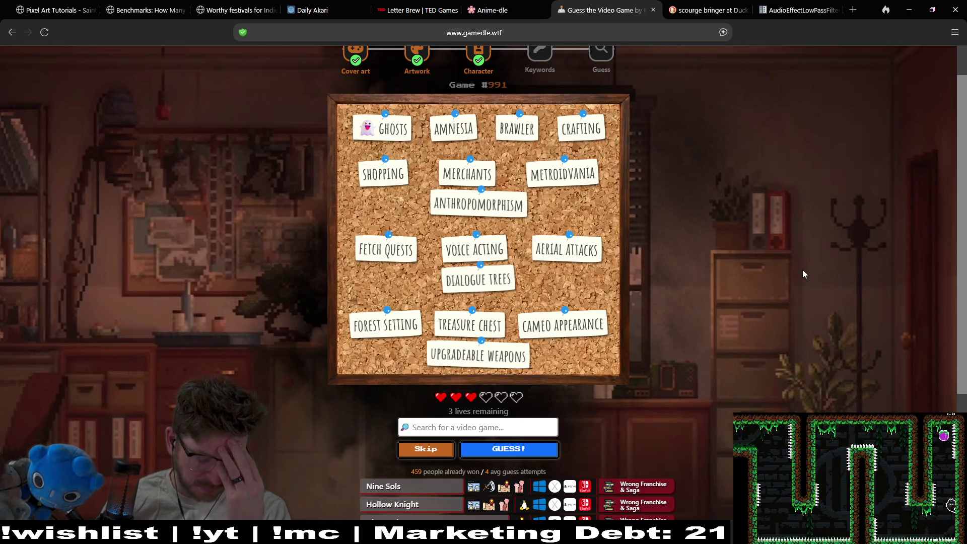
key(alt+Tab)
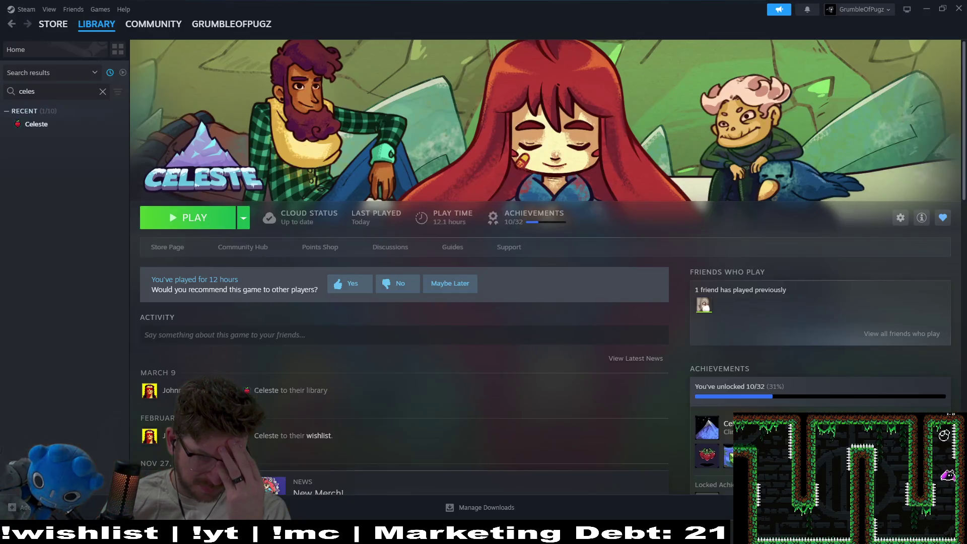
Clear the Steam library search and scroll the sidebar through the full game list
click(103, 92)
scroll(65, 213, down, 10)
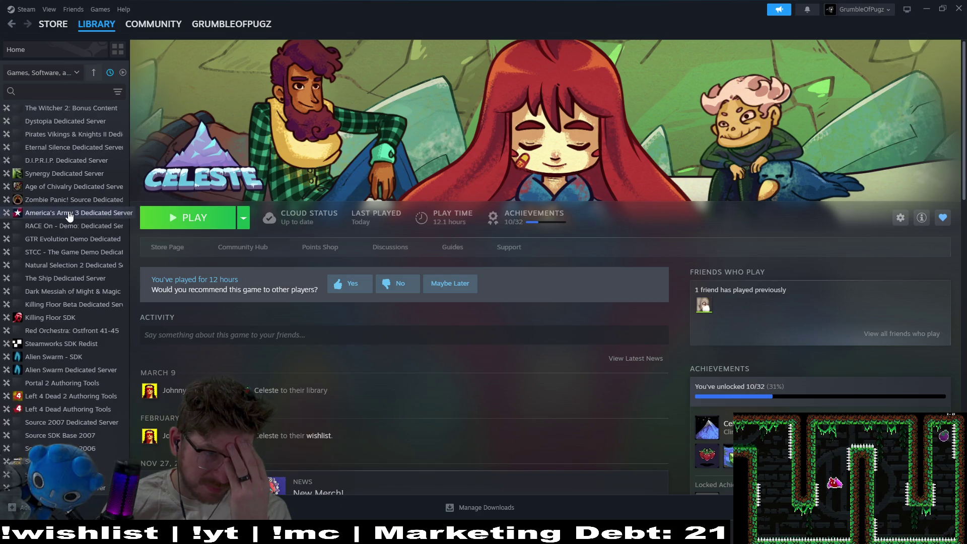
scroll(70, 215, up, 5)
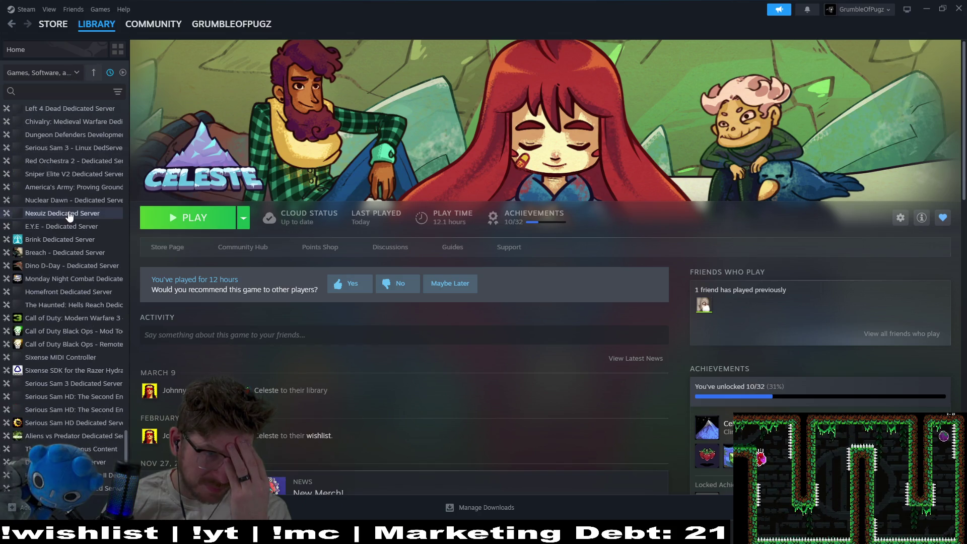
scroll(69, 216, up, 5)
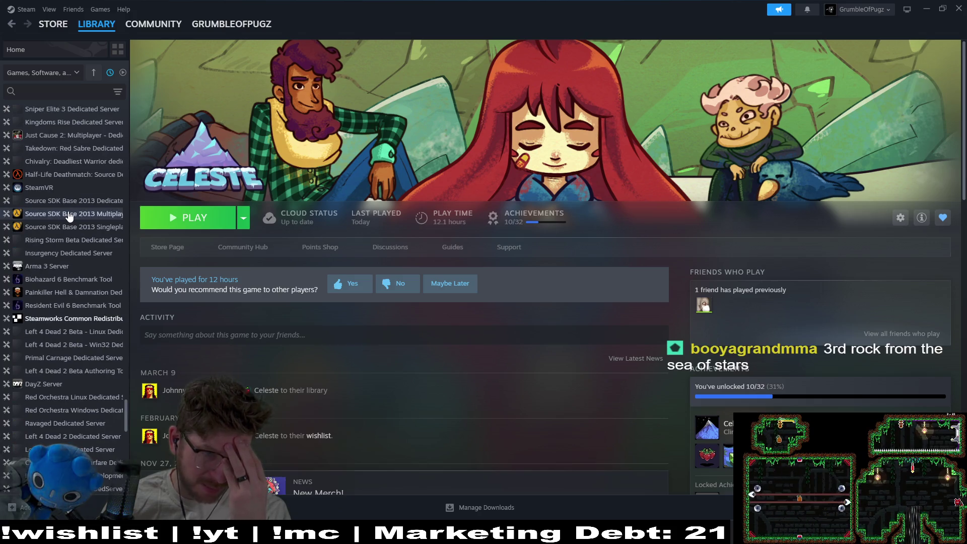
scroll(69, 212, up, 5)
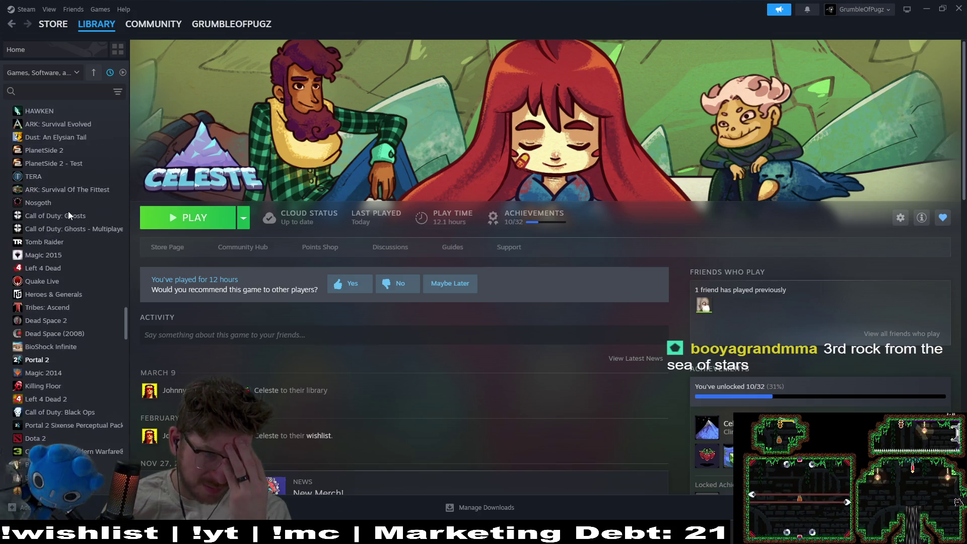
scroll(68, 211, down, 5)
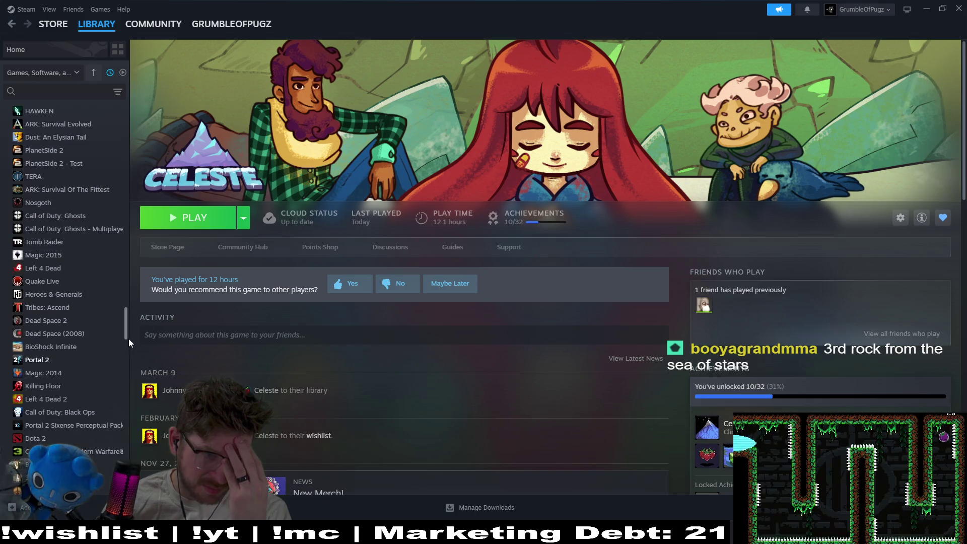
mouse_move(128, 333)
mouse_down()
mouse_move(128, 347)
mouse_move(107, 280)
mouse_up()
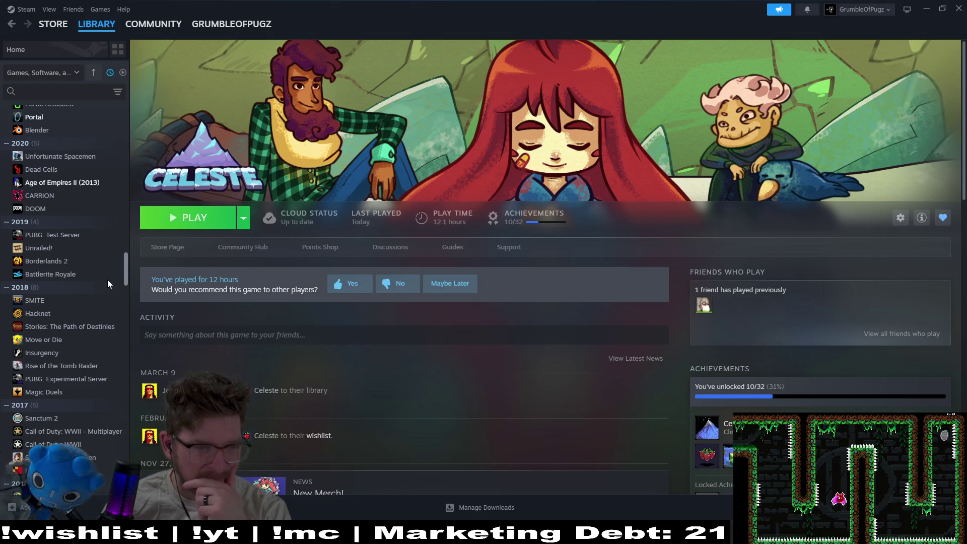
mouse_move(107, 280)
mouse_down()
mouse_move(122, 317)
mouse_move(126, 307)
mouse_move(131, 338)
mouse_move(126, 322)
mouse_move(122, 340)
mouse_up()
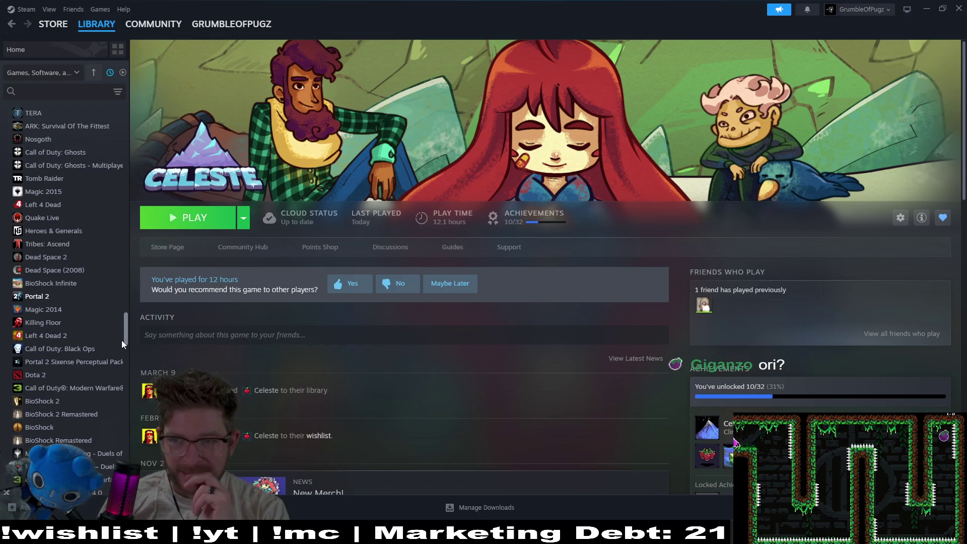
mouse_move(122, 339)
mouse_down()
mouse_move(119, 470)
mouse_move(146, 350)
mouse_up()
scroll(150, 339, up, 2)
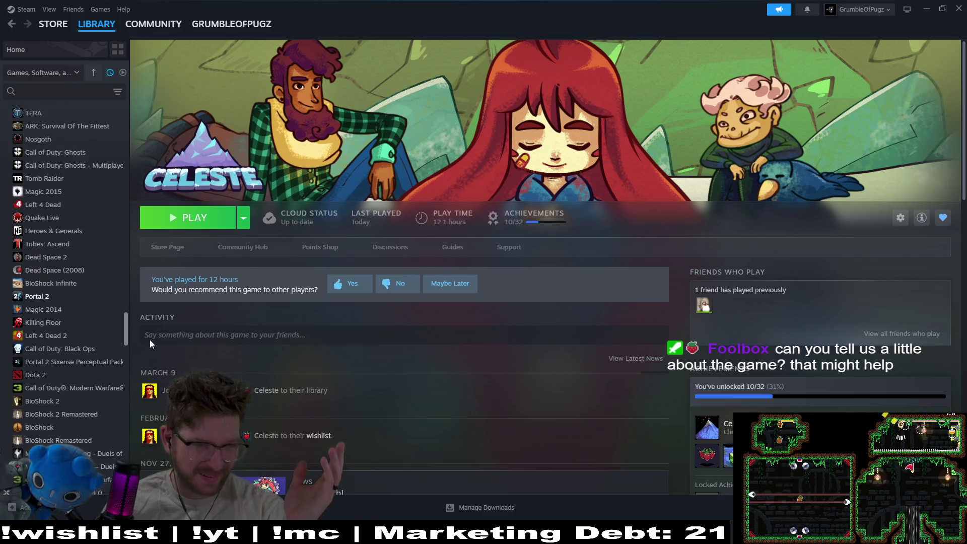
scroll(150, 337, up, 2)
scroll(150, 338, up, 3)
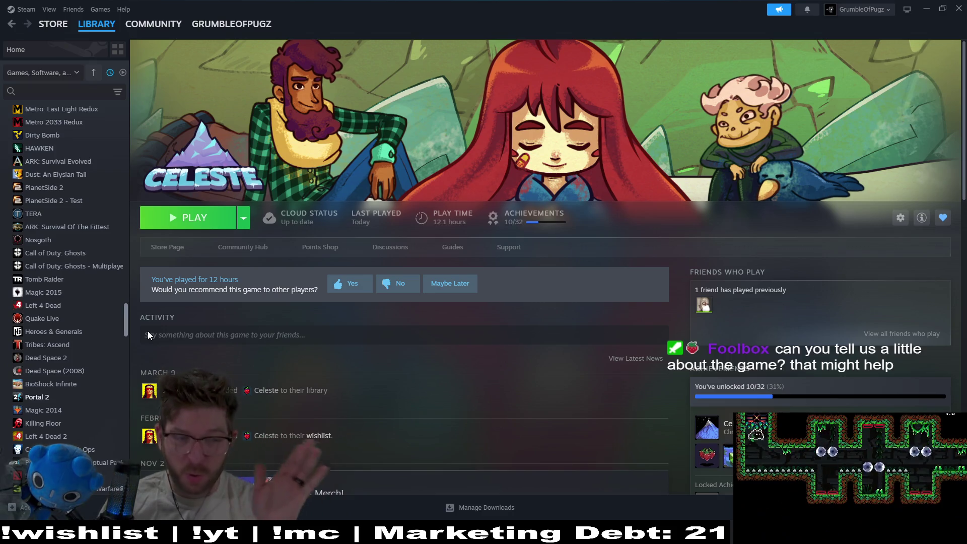
scroll(145, 330, up, 1)
scroll(144, 325, up, 2)
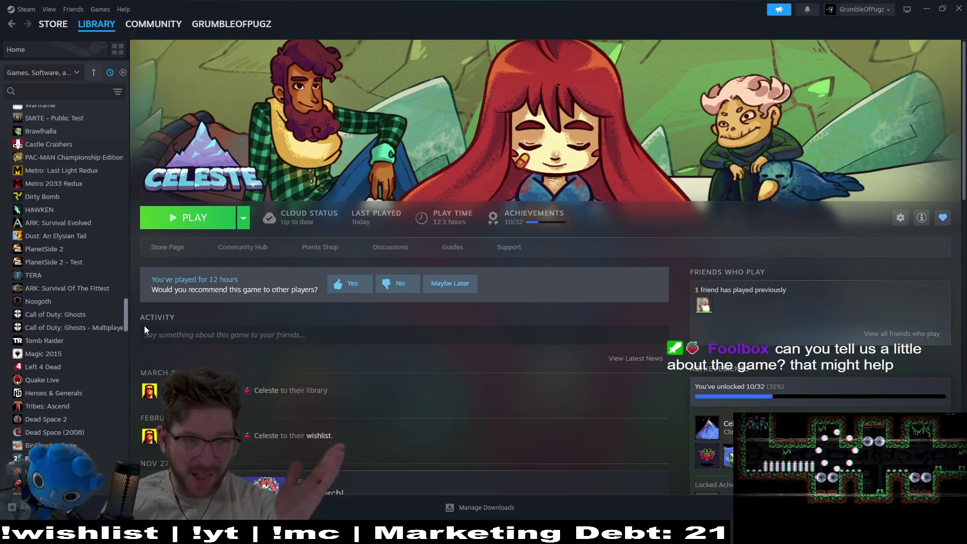
scroll(144, 322, up, 6)
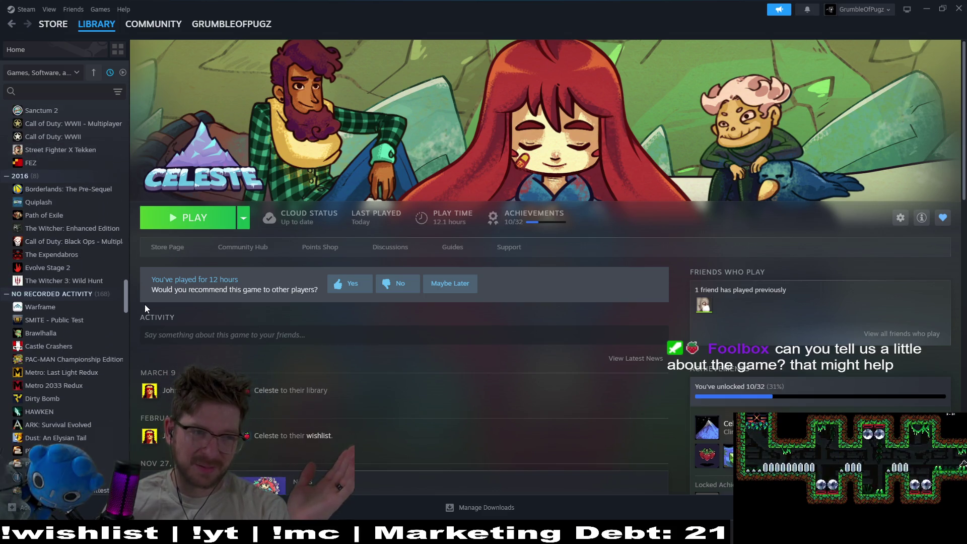
scroll(145, 306, up, 6)
scroll(146, 294, up, 10)
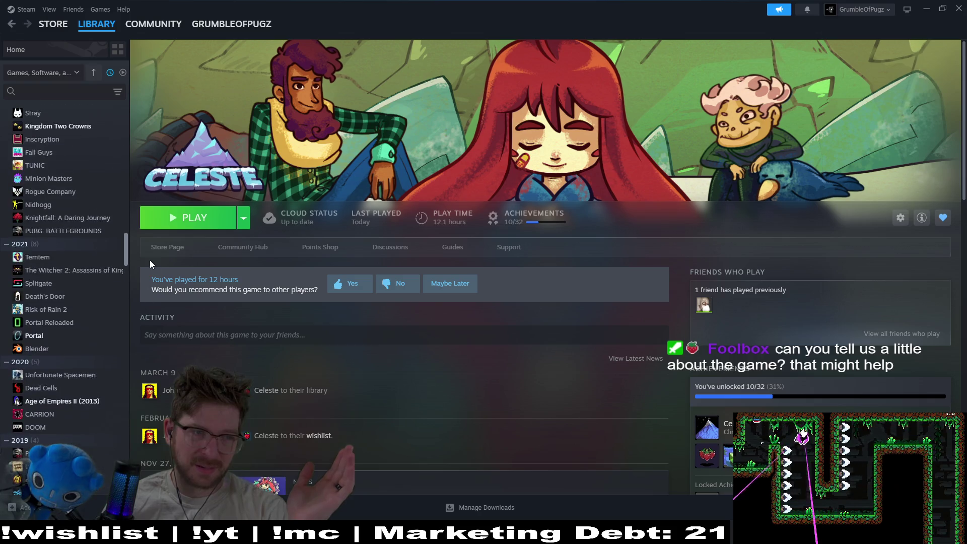
scroll(150, 260, up, 15)
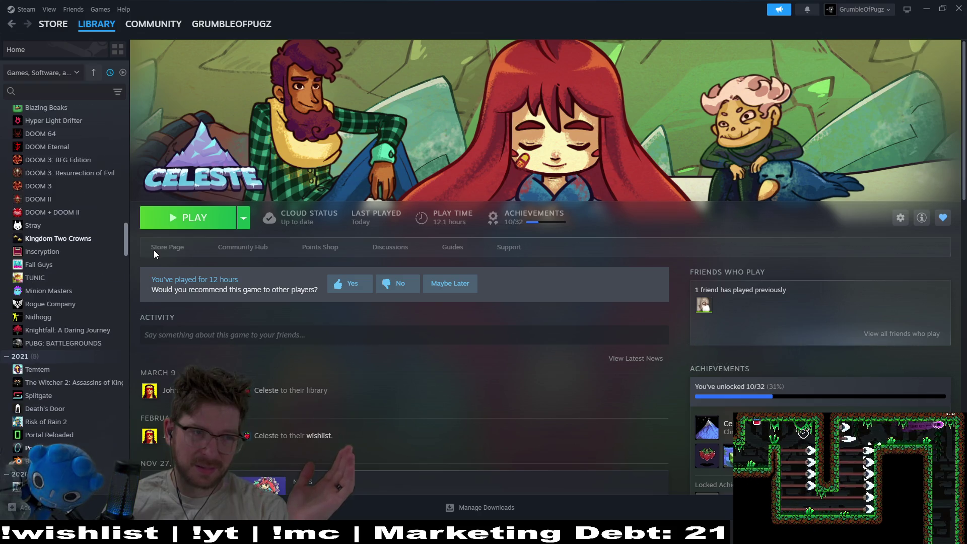
scroll(182, 170, down, 5)
scroll(188, 151, up, 6)
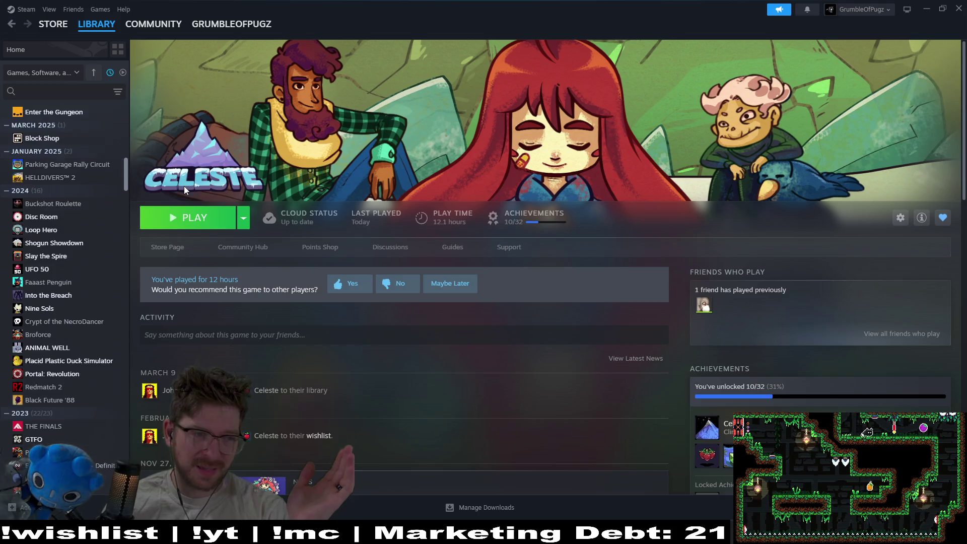
scroll(184, 197, down, 5)
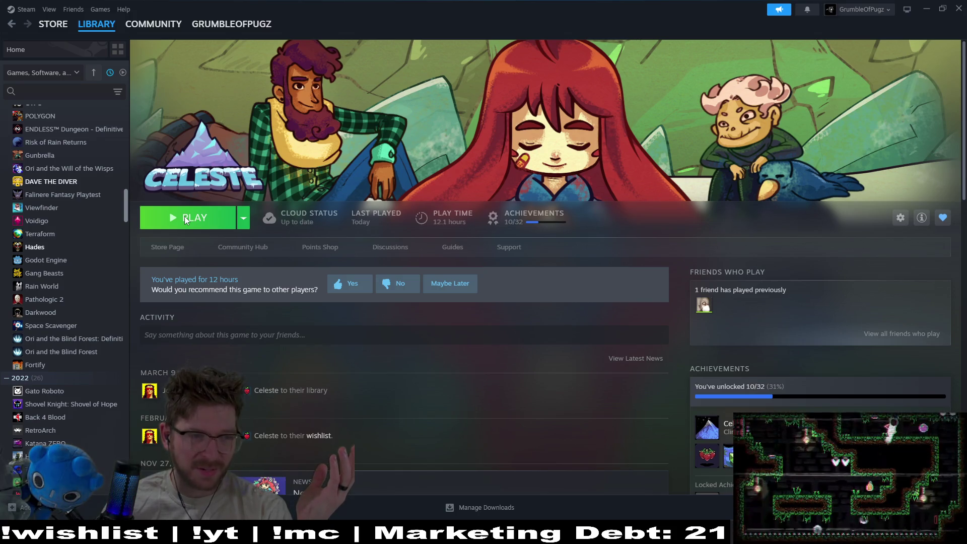
scroll(180, 216, up, 2)
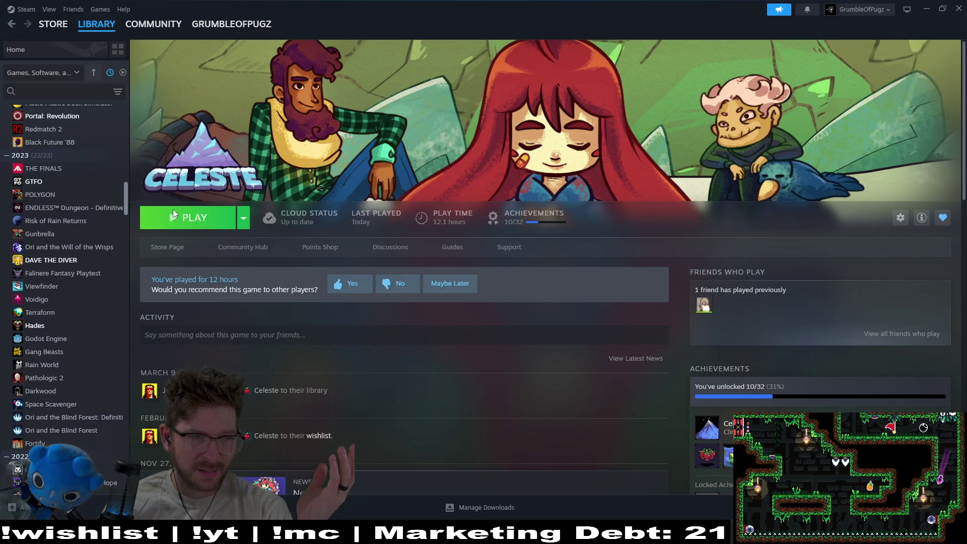
scroll(173, 210, down, 5)
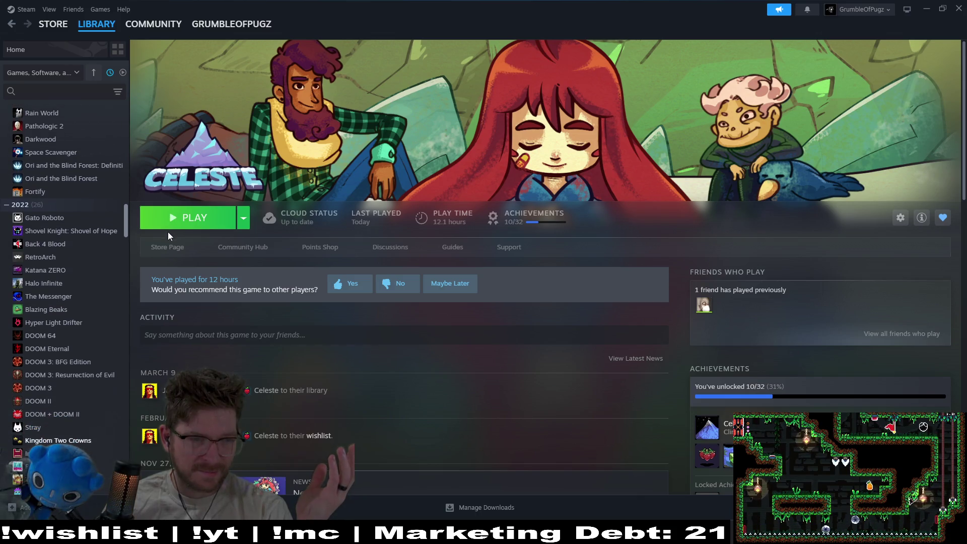
scroll(168, 231, down, 1)
scroll(166, 238, down, 2)
scroll(164, 246, down, 2)
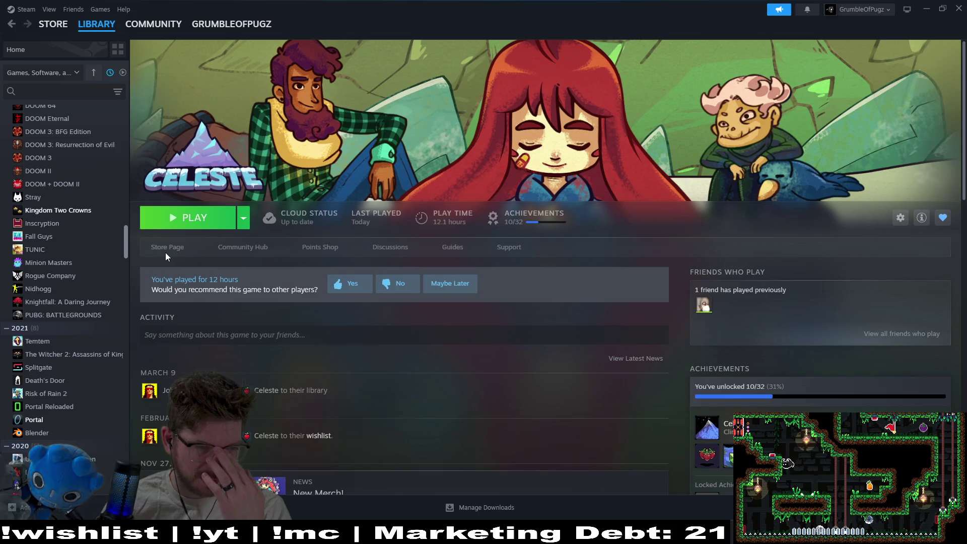
scroll(165, 252, down, 3)
scroll(170, 265, down, 4)
scroll(180, 282, down, 5)
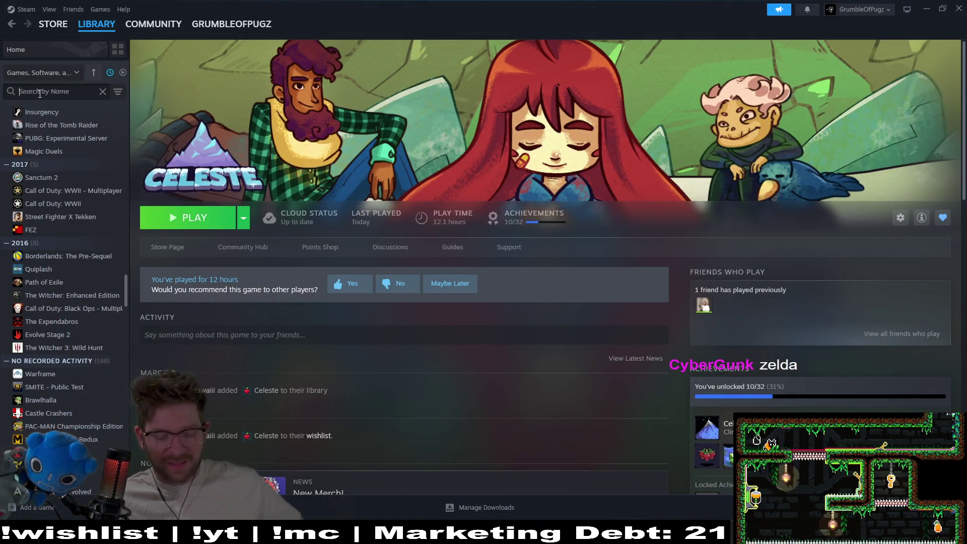
text(win)
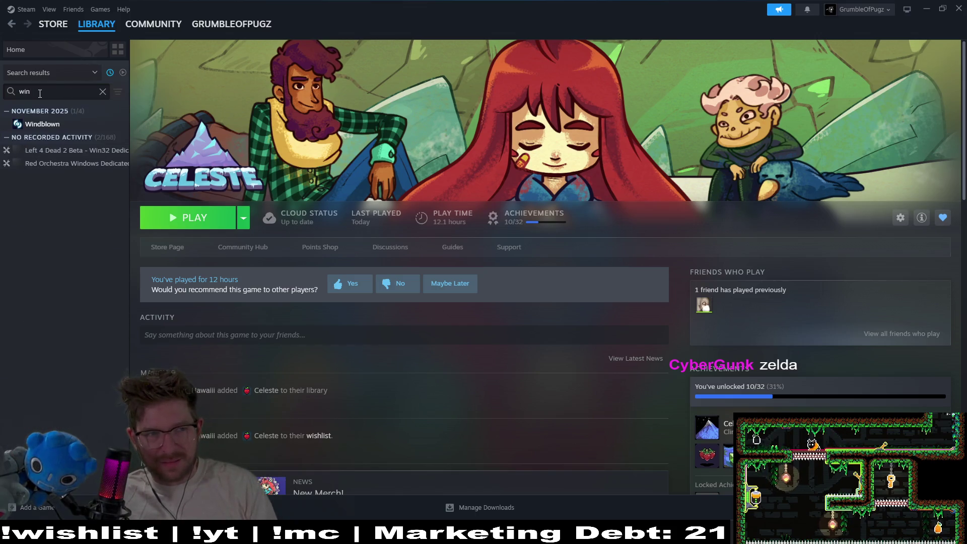
key(BackSpace)
key(BackSpace)
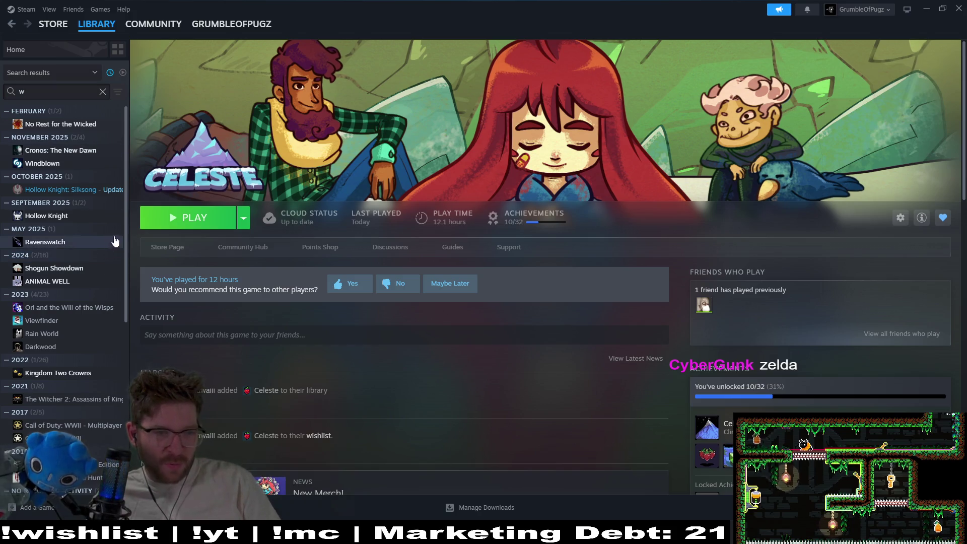
drag(126, 230, 118, 391)
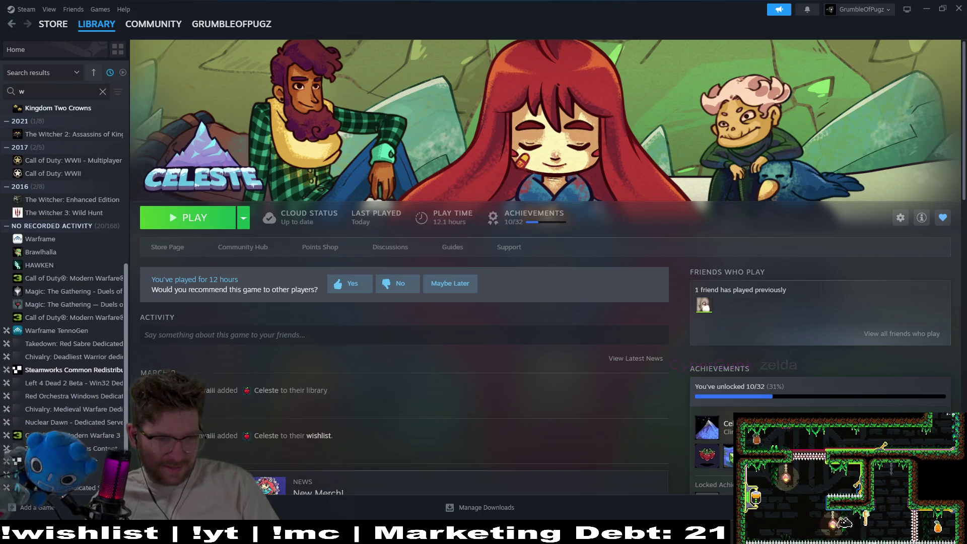
click(103, 92)
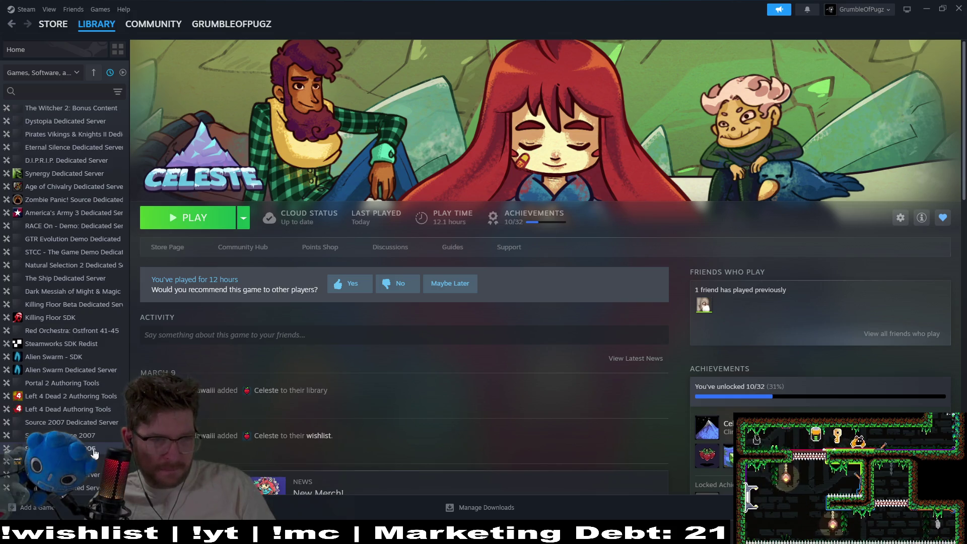
scroll(93, 453, down, 10)
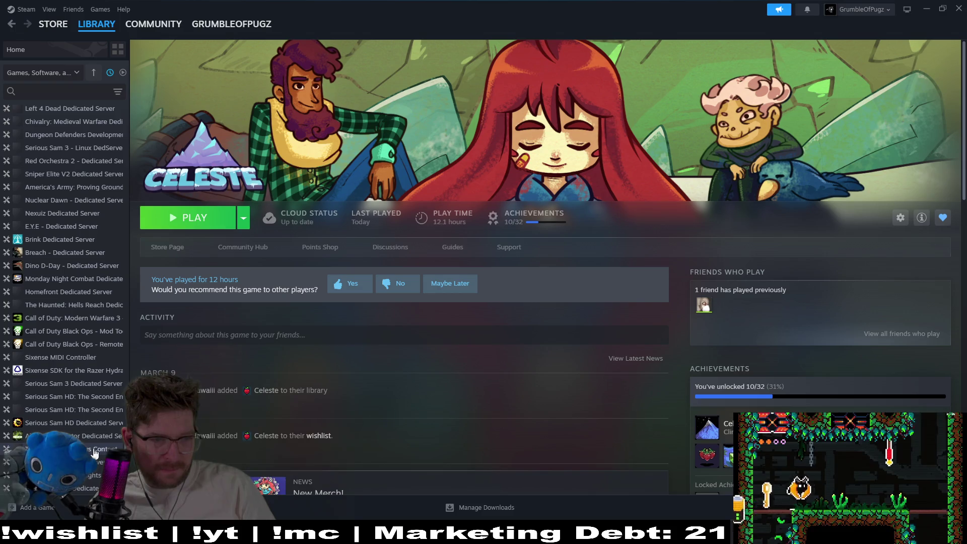
scroll(95, 453, down, 10)
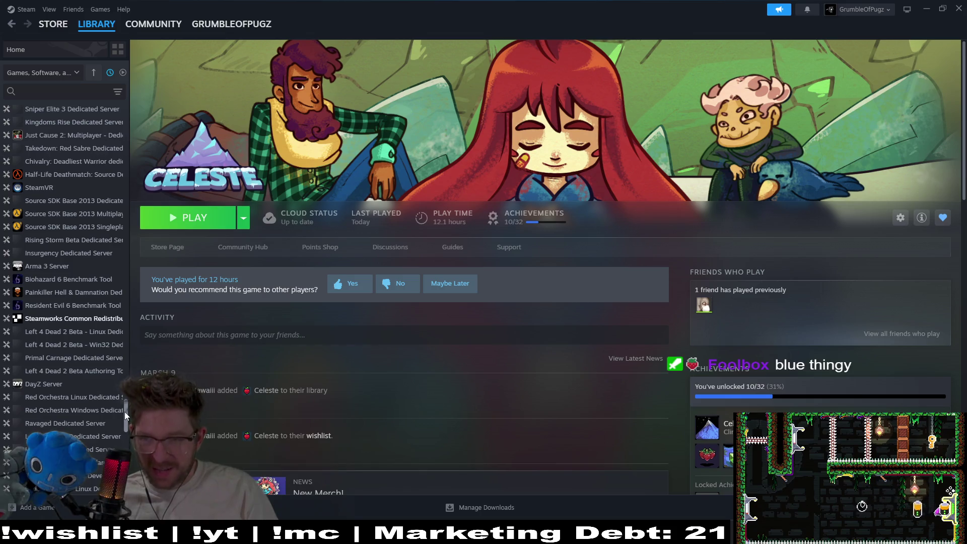
scroll(125, 413, up, 1)
scroll(125, 410, up, 2)
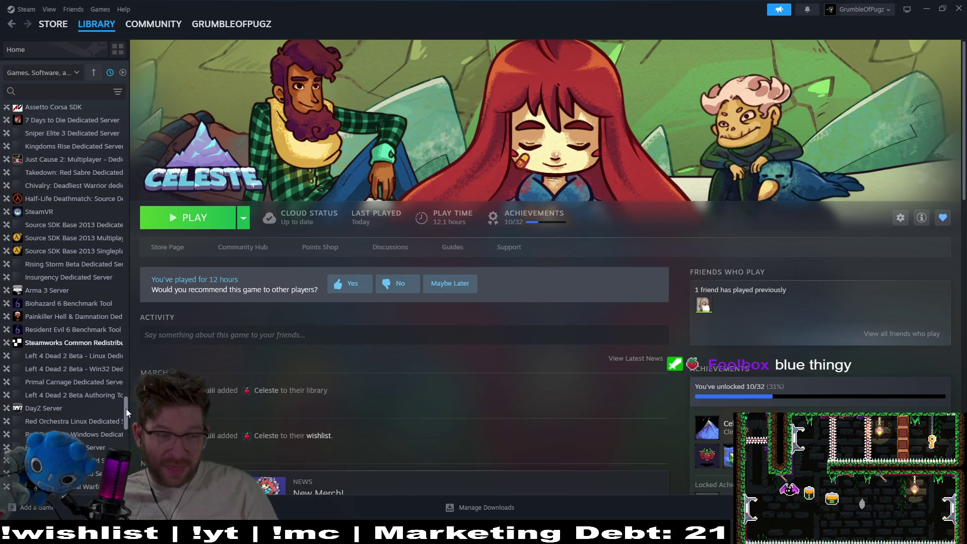
drag(126, 409, 156, 335)
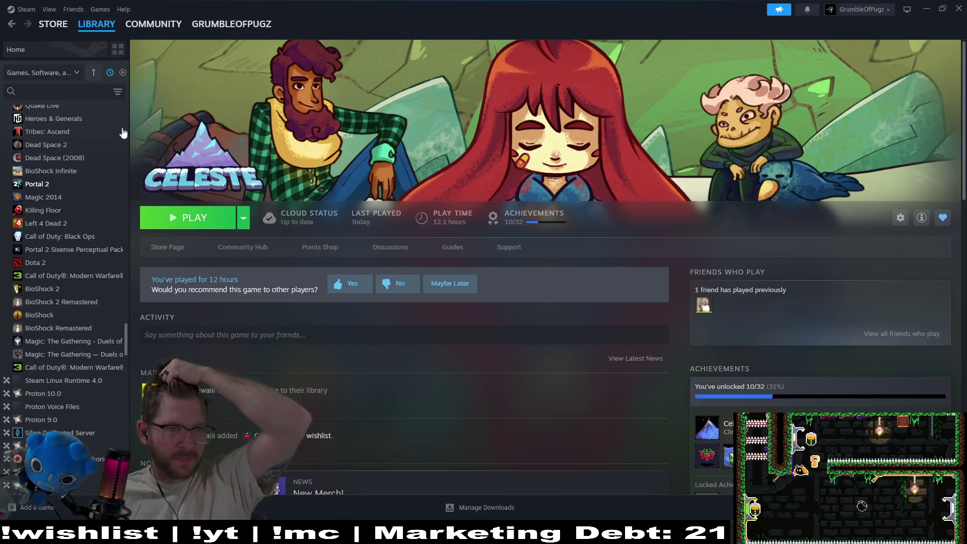
click(71, 144)
Open Tribes: Ascend and step up the library list past SMITE and Path of Exile to Battlerite Royale
click(77, 133)
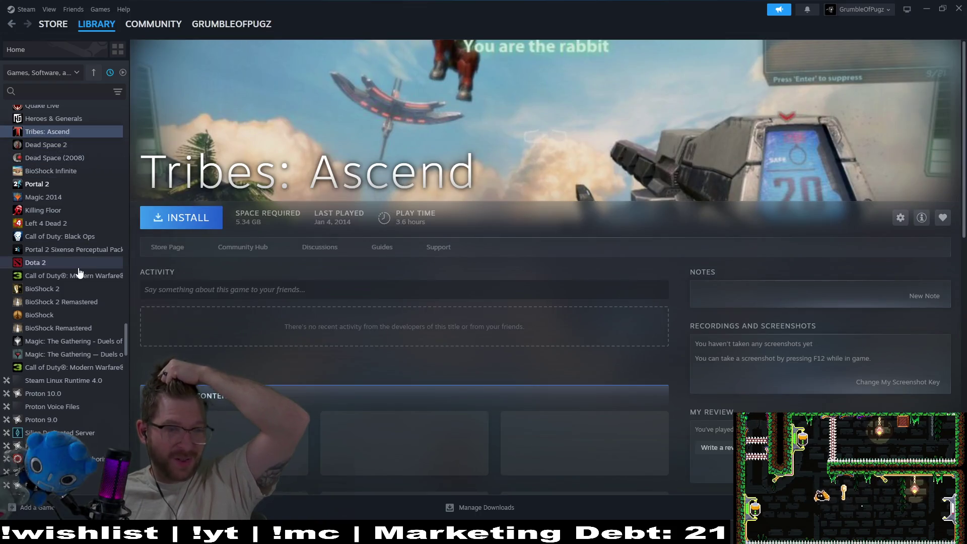
key(Up)
key(Up)
key(Up)
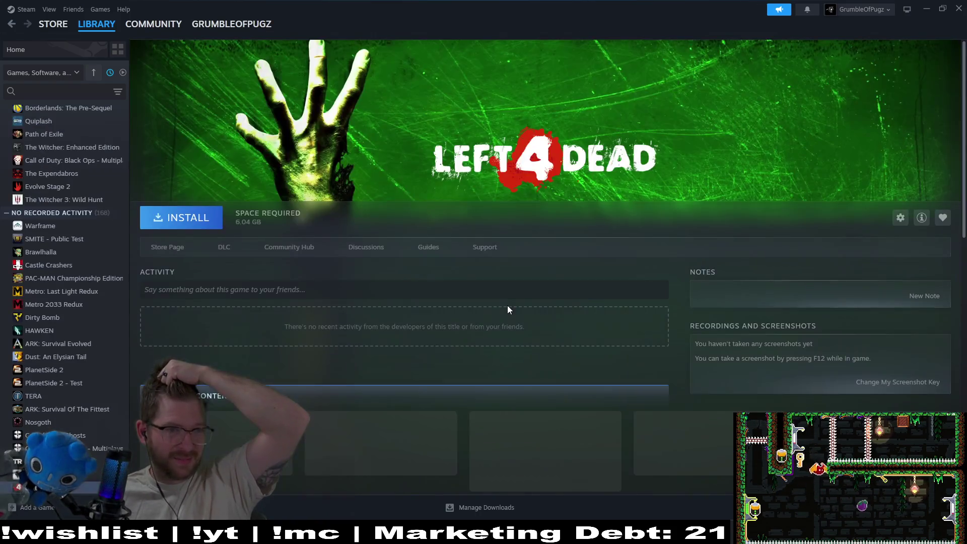
key(Up)
key(Up)
key(Up)
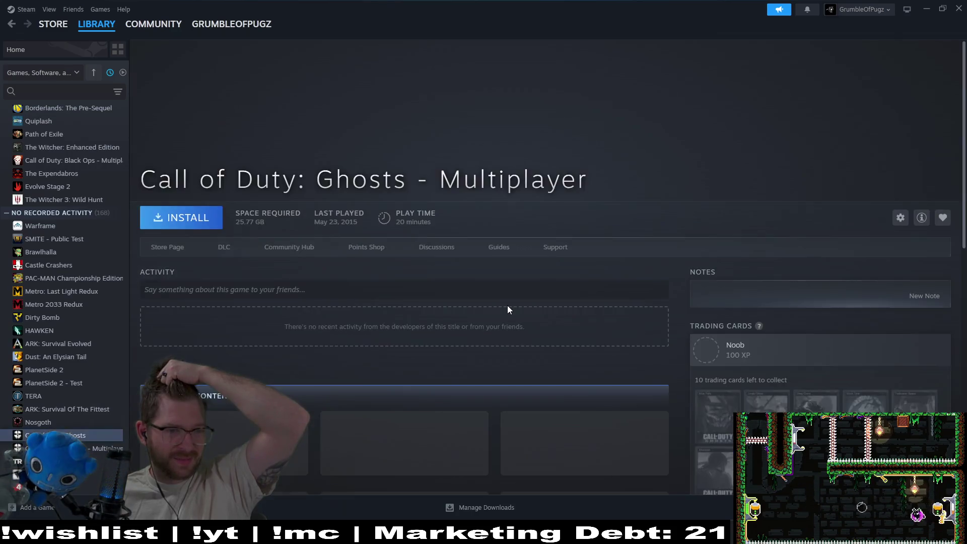
key(Up)
key(Up)
key(Up)
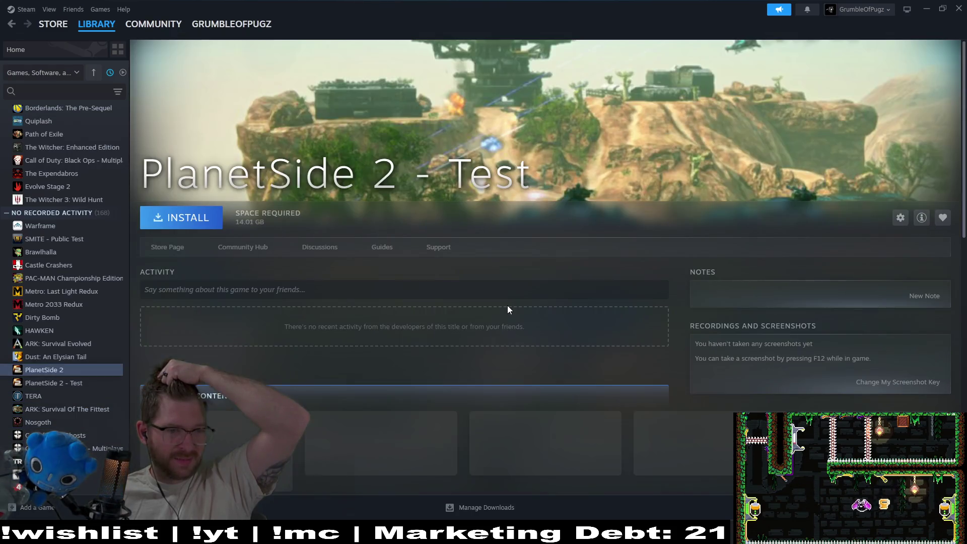
key(Up)
key(Up)
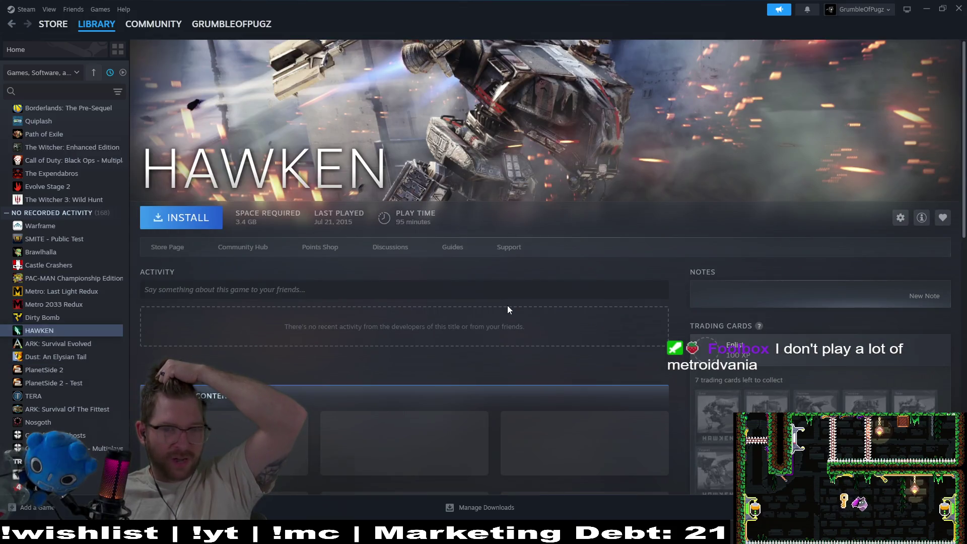
key(Up)
key(Up)
key(Up)
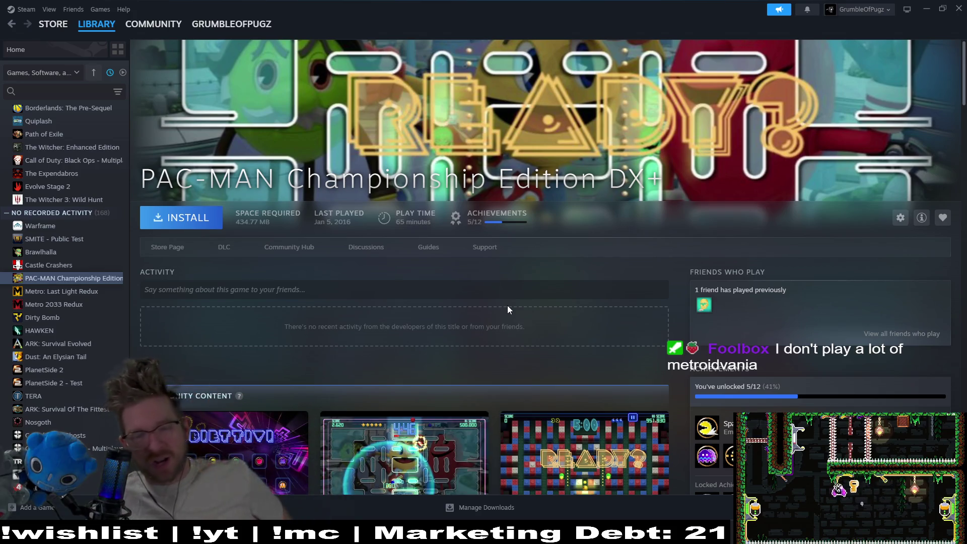
key(Up)
key(Up)
key(Up)
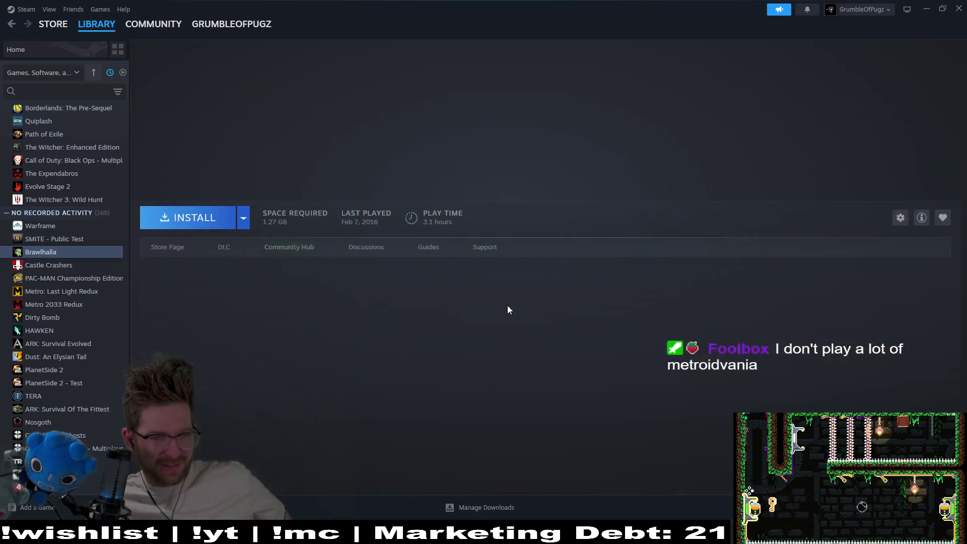
key(Up)
key(Up)
key(Up)
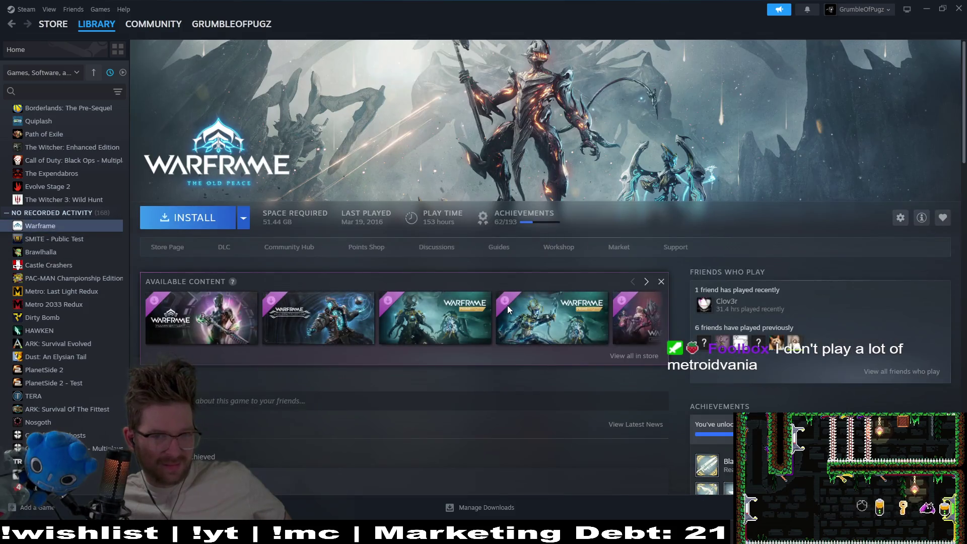
key(Up)
key(Up)
key(Up)
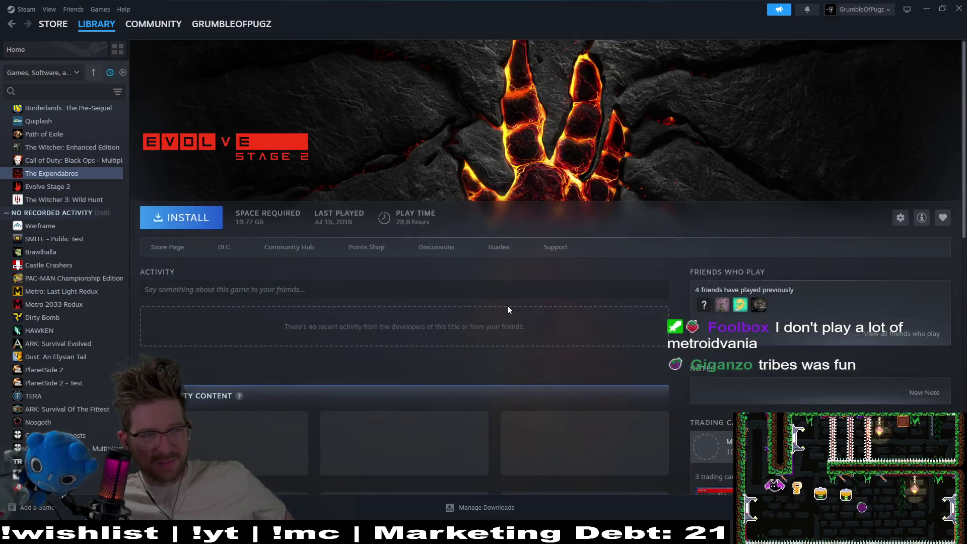
key(Up)
key(Up)
key(Up)
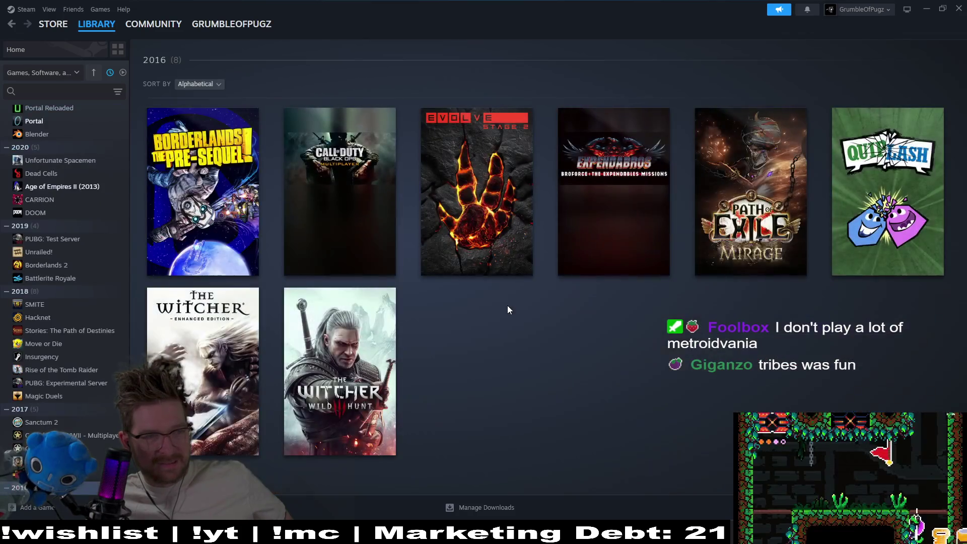
key(Up)
key(Up)
key(Up)
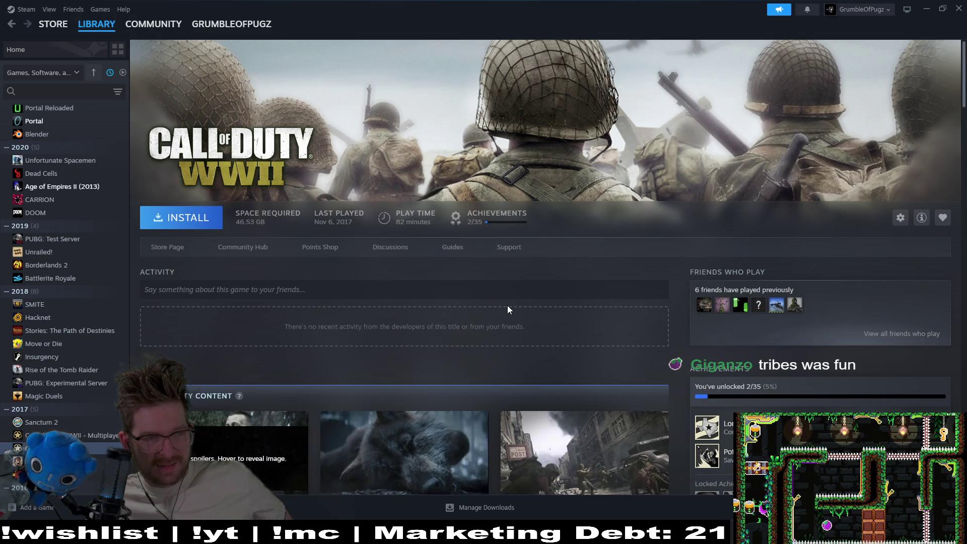
key(Up)
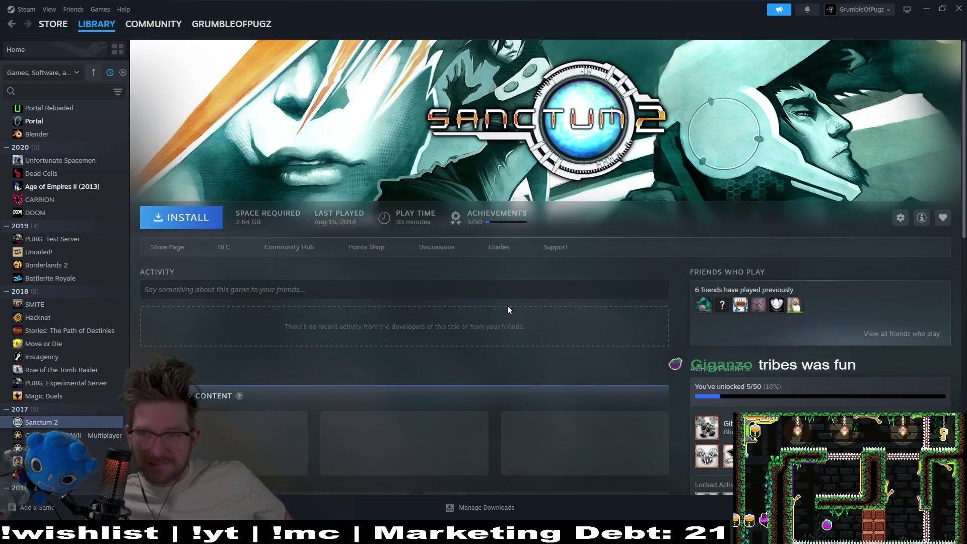
key(Up)
key(Up)
key(Up)
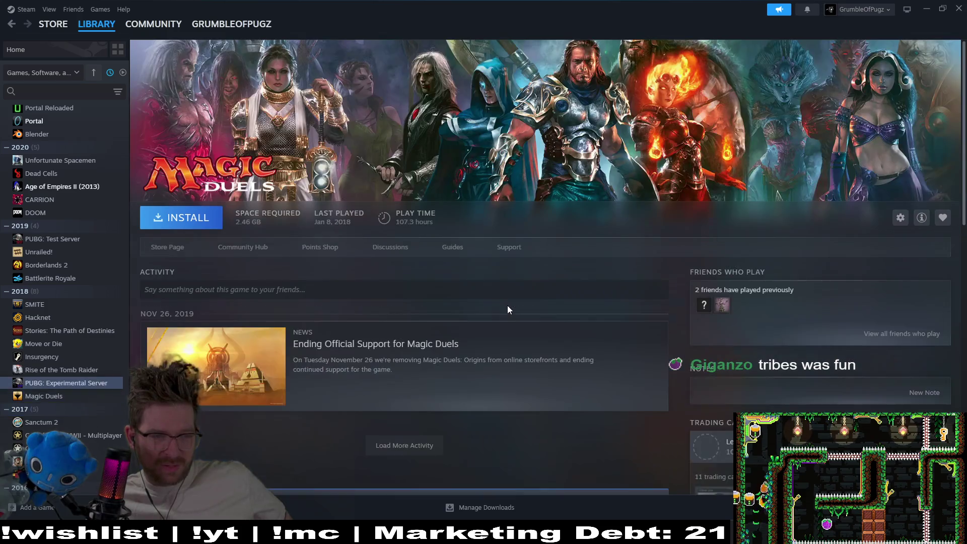
key(Up)
key(Up)
key(Up)
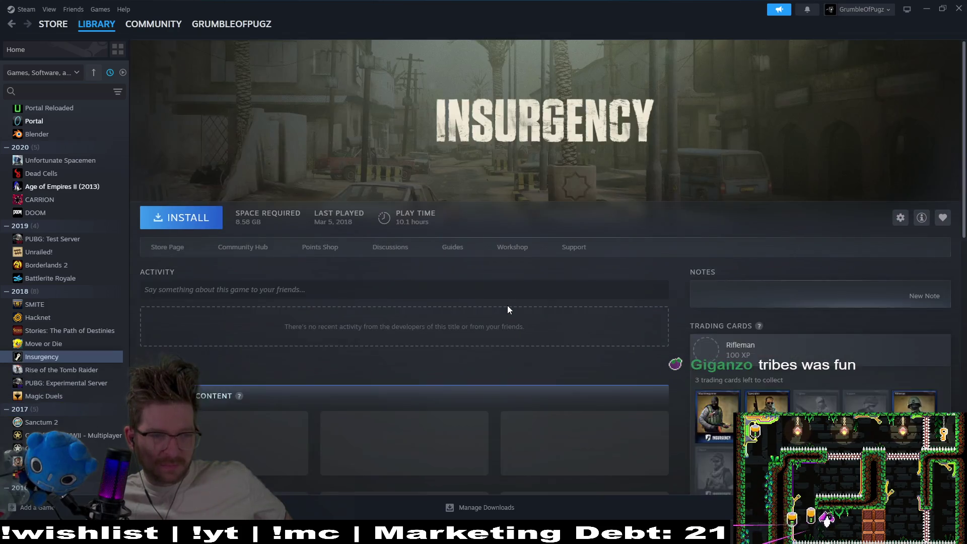
key(Up)
key(Up)
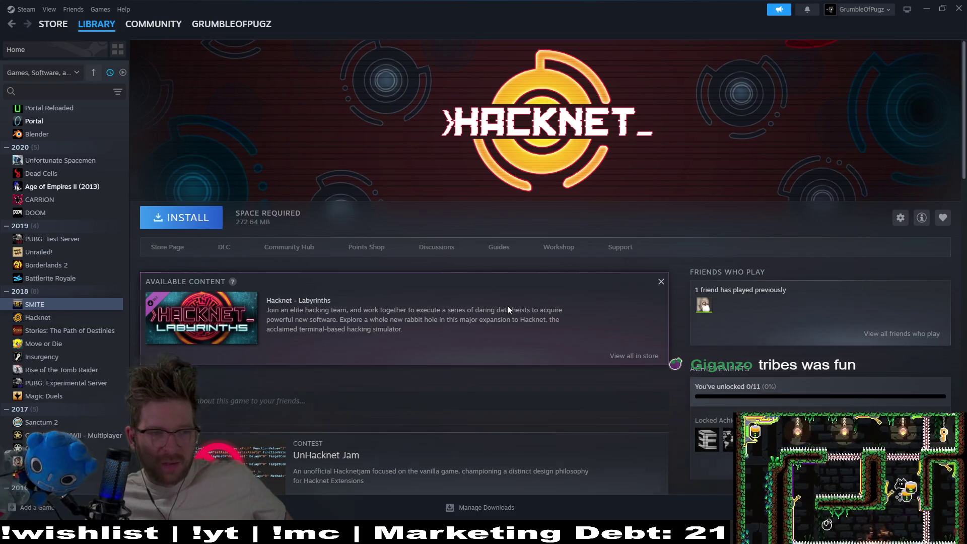
key(Up)
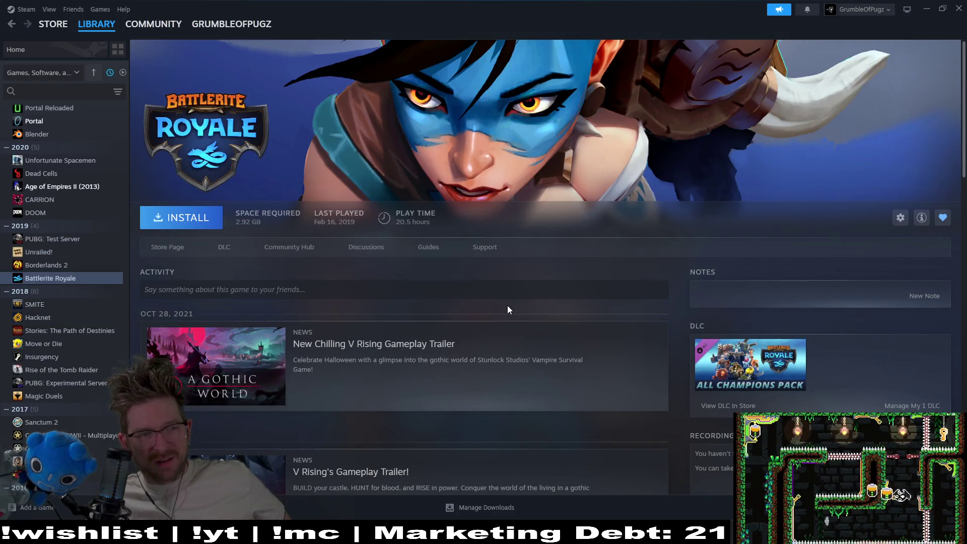
Keep climbing the library list through DOOM, Death's Door and the 2025 games up to PEAK
key(Up)
key(Down)
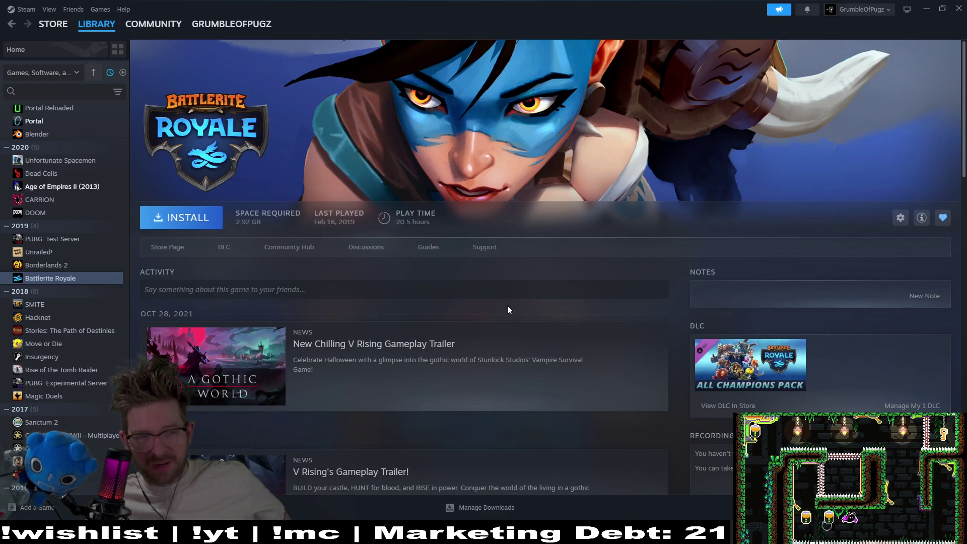
key(Up)
key(Up)
key(Up)
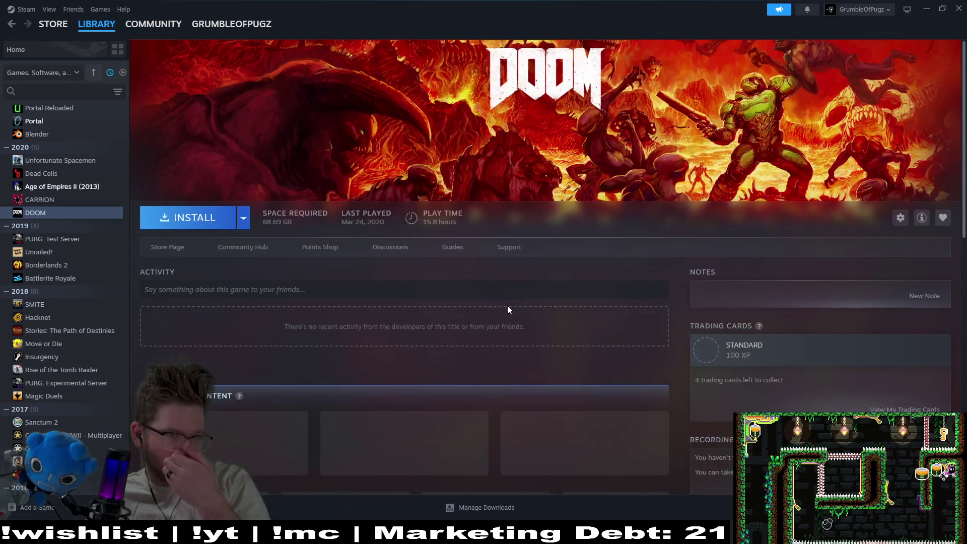
key(Up)
key(Up)
key(Up)
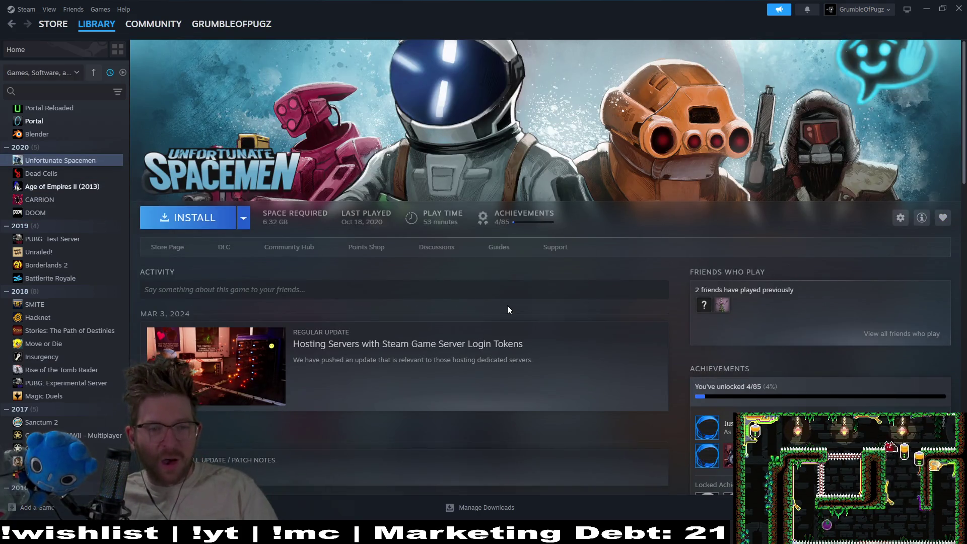
key(Up)
key(Up)
key(Up)
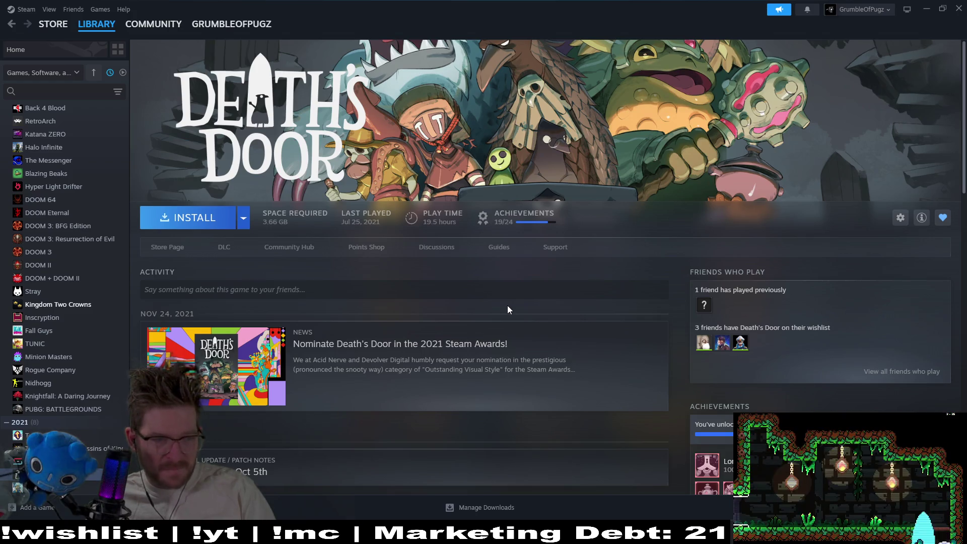
key(Up)
key(Up)
key(Up)
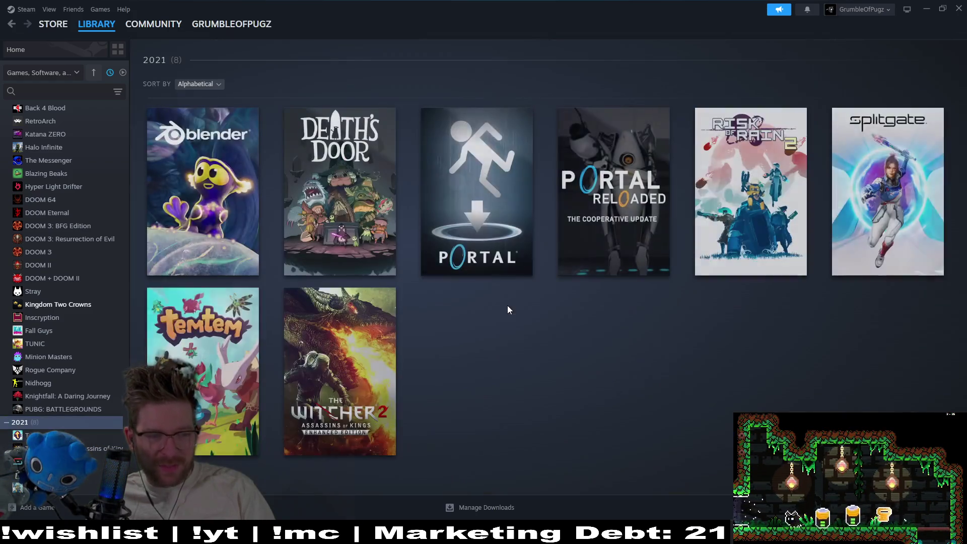
key(Up)
key(Up)
key(Up)
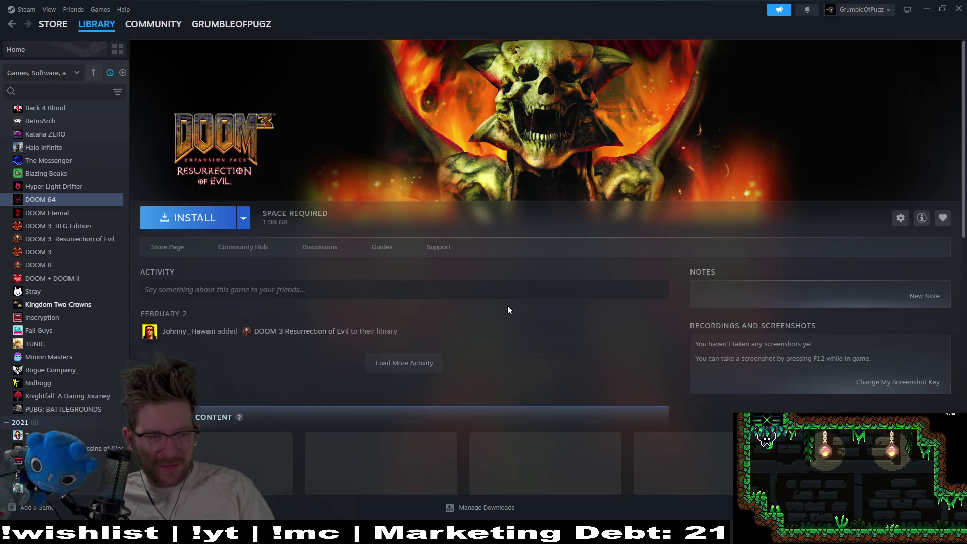
key(Up)
key(Up)
key(Up)
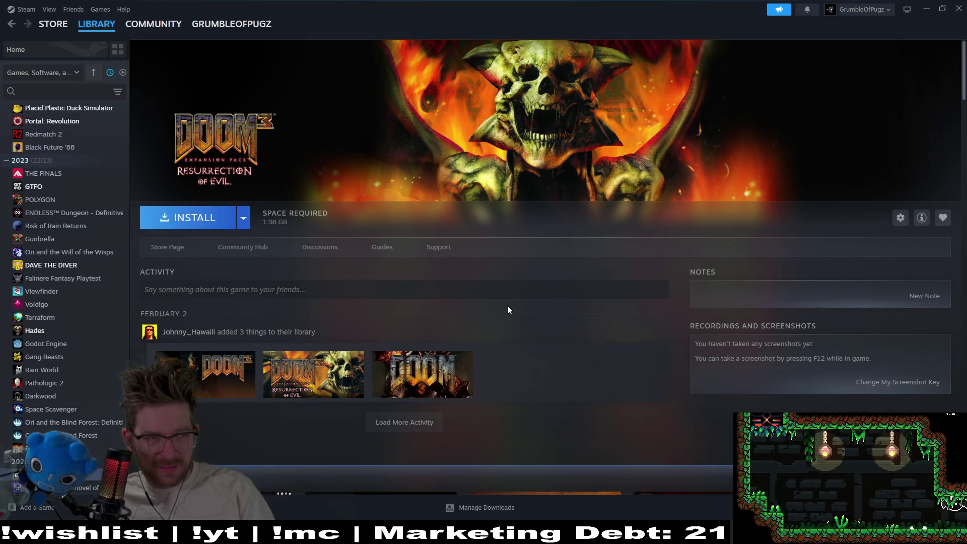
key(Up)
key(Up)
key(Up)
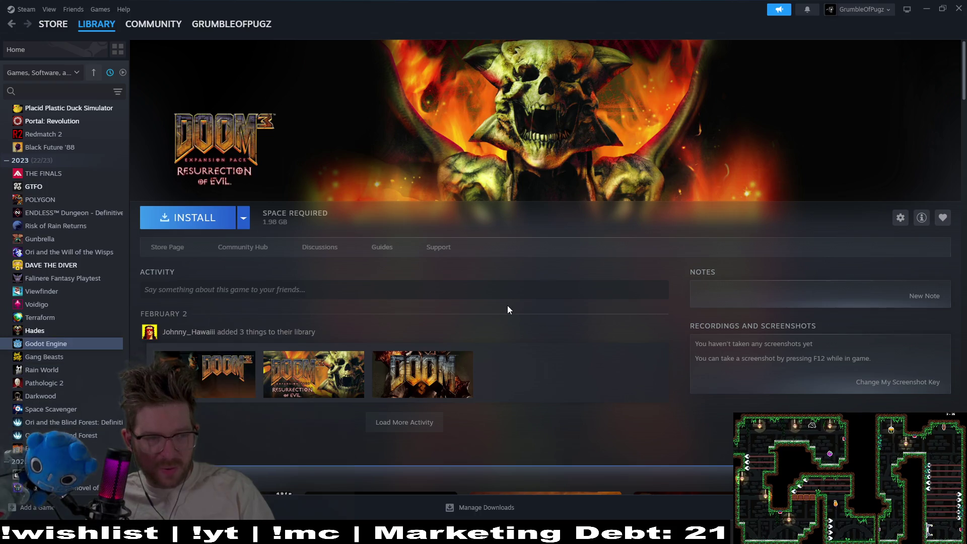
key(Up)
key(Up)
key(Up)
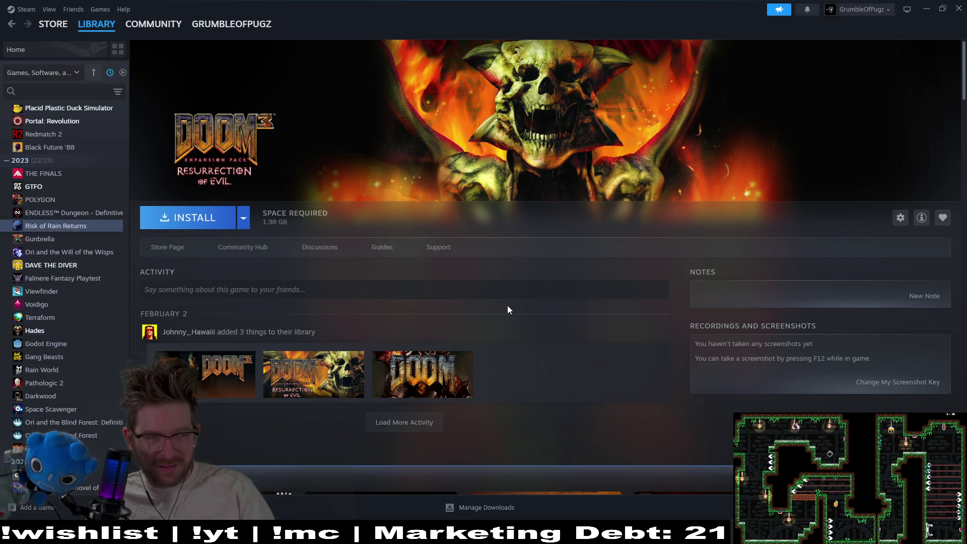
key(Up)
key(Up)
key(Up)
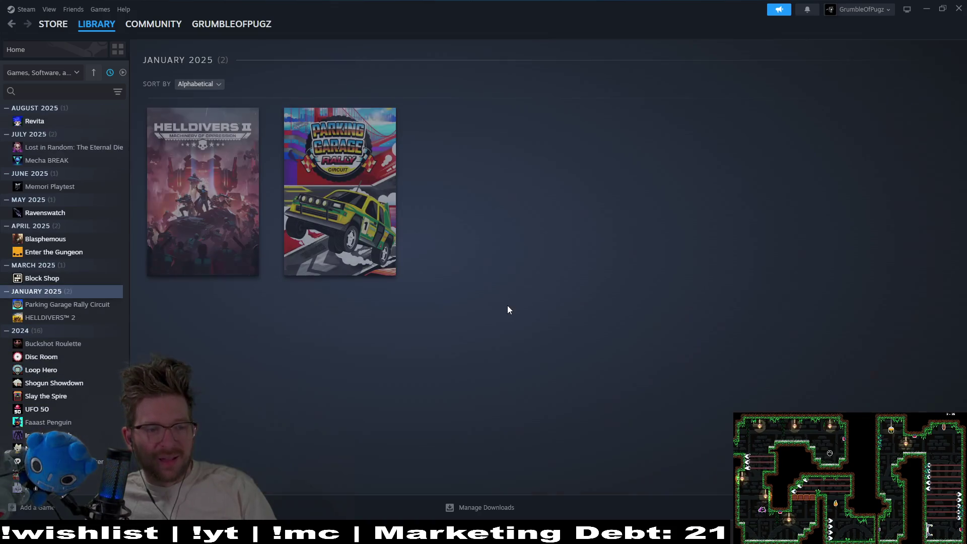
key(Up)
key(Up)
key(Up)
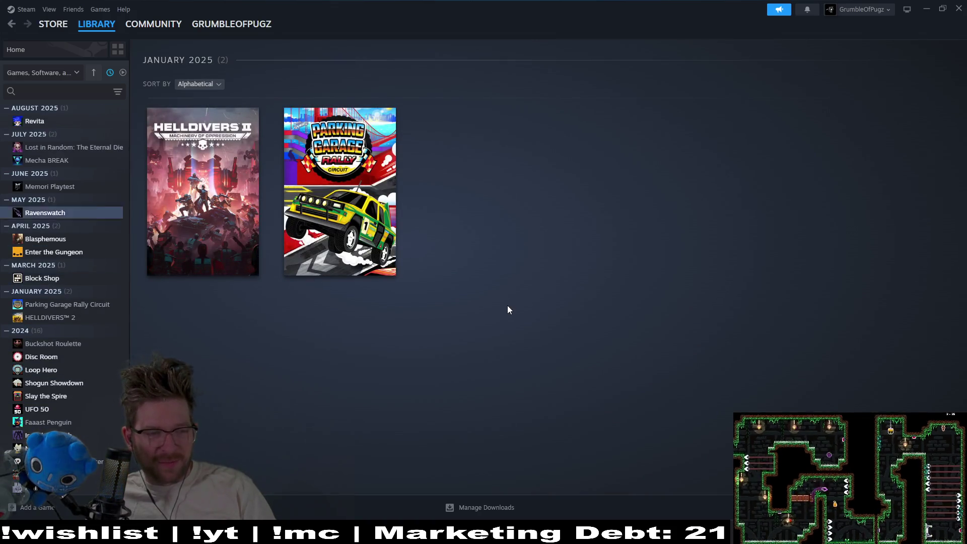
key(Down)
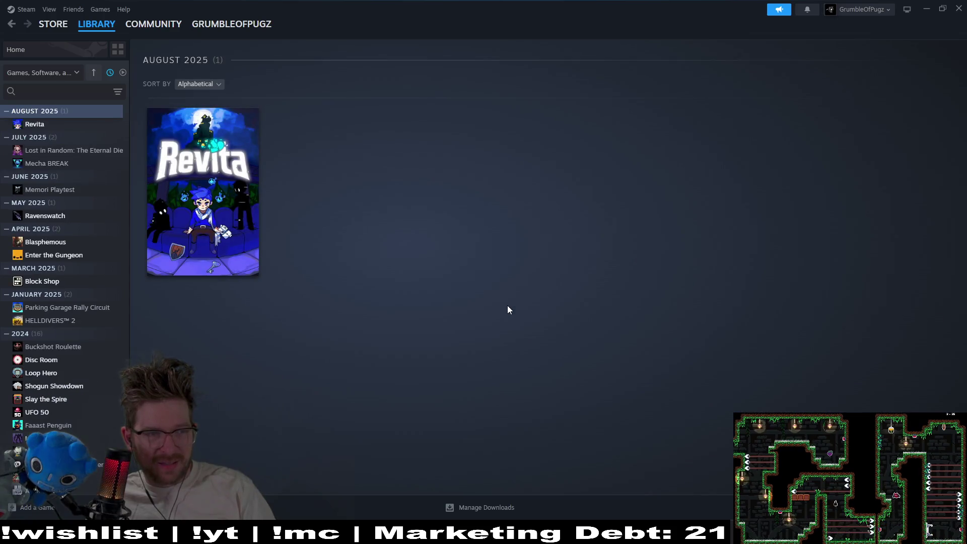
key(Up)
key(Up)
key(Up)
key(Up)
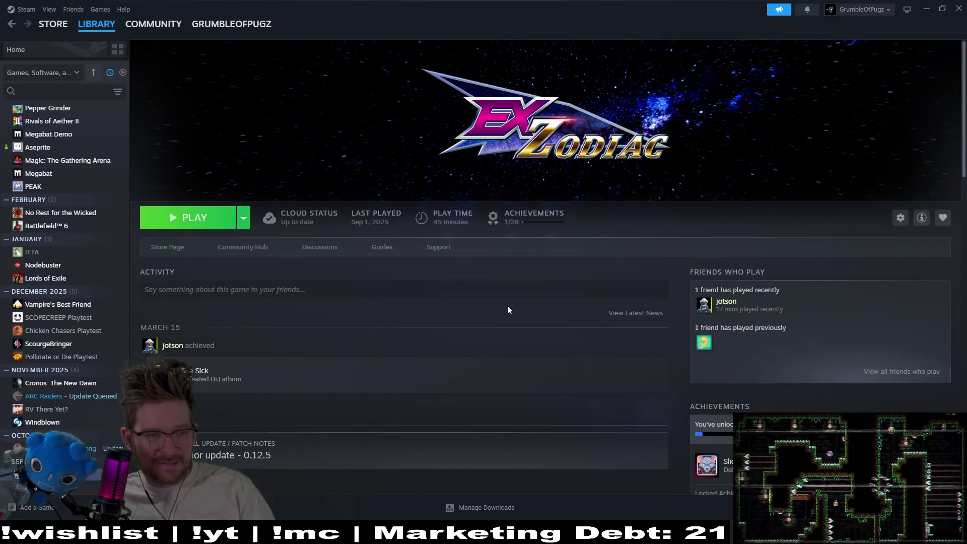
key(Up)
key(Up)
key(Up)
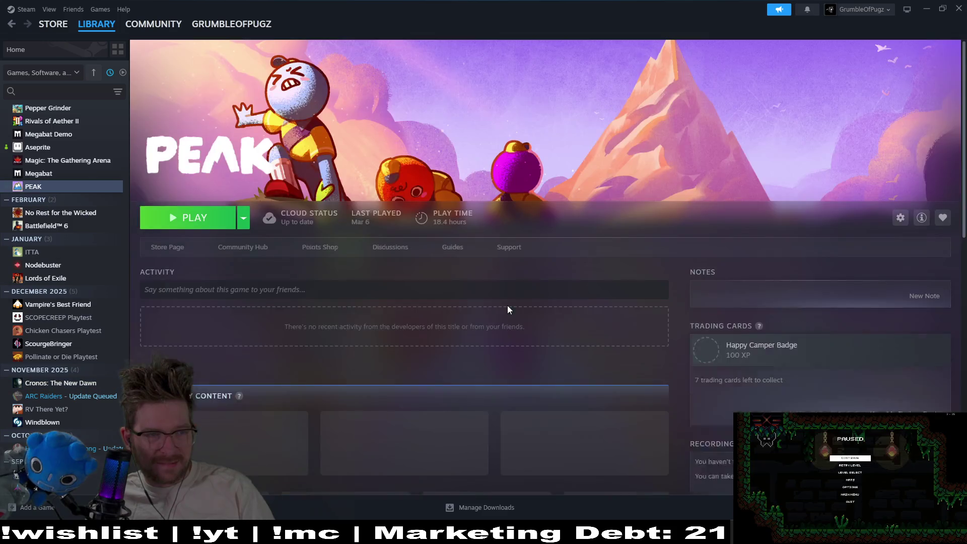
key(Up)
key(Up)
key(Up)
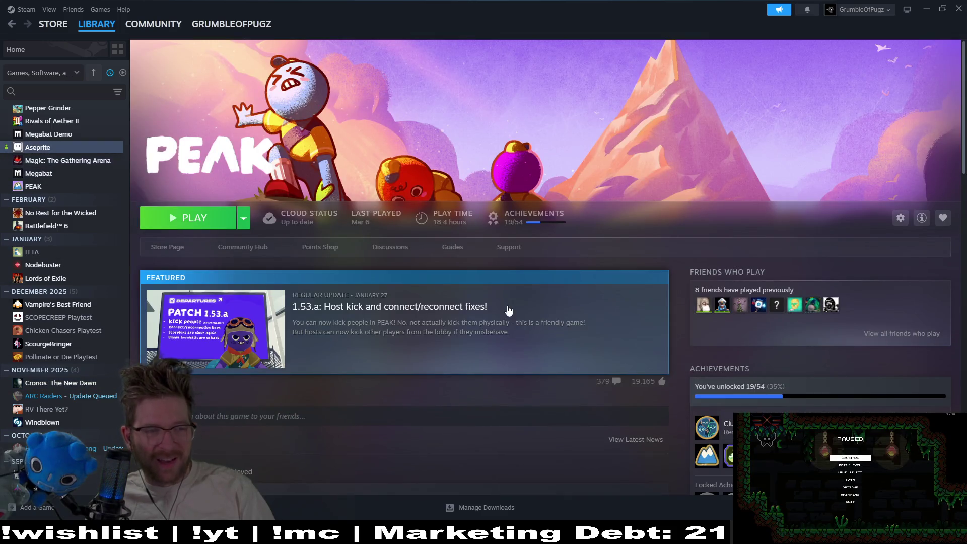
key(Up)
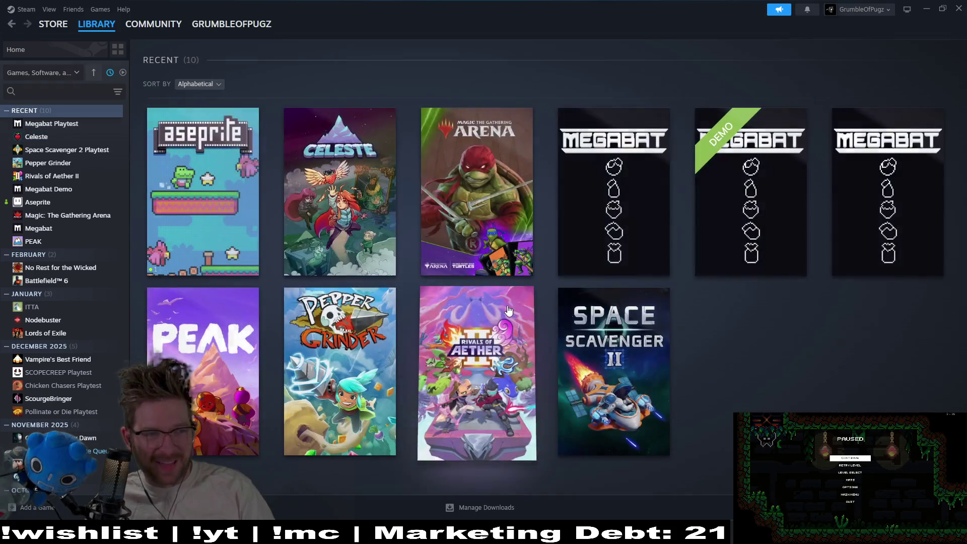
Minimize Steam, return to the Gamedle page, and open a new browser tab
click(927, 9)
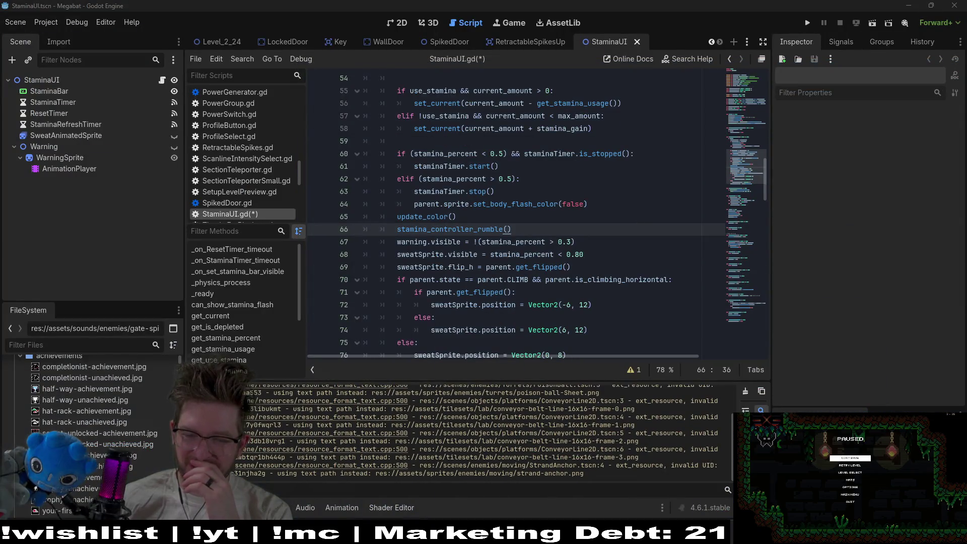
key(alt+Tab)
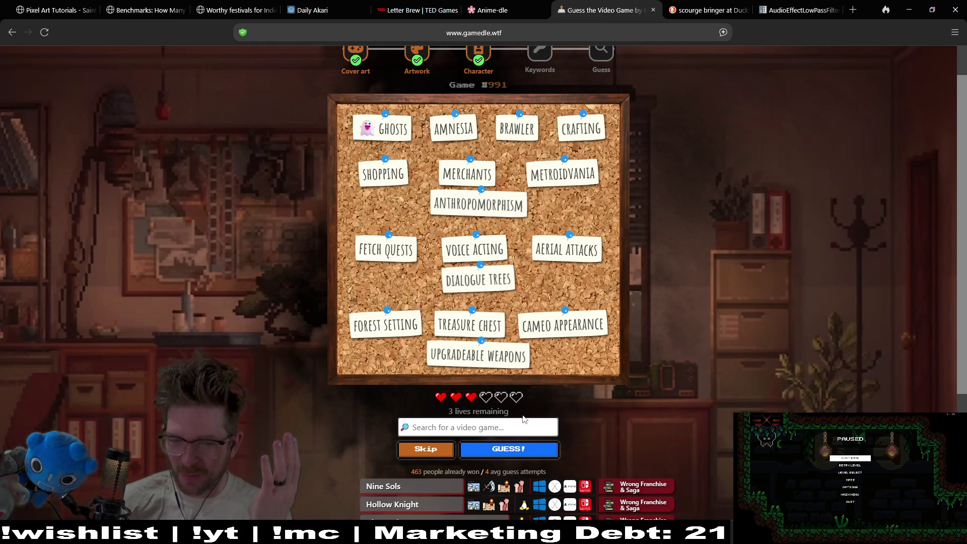
click(853, 10)
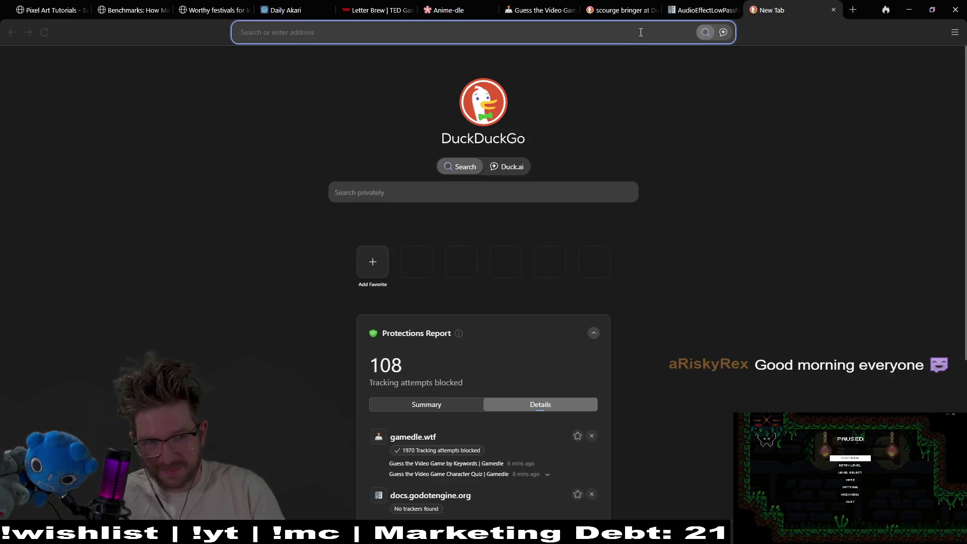
Search DuckDuckGo for a game with a talking sword
text(game with )
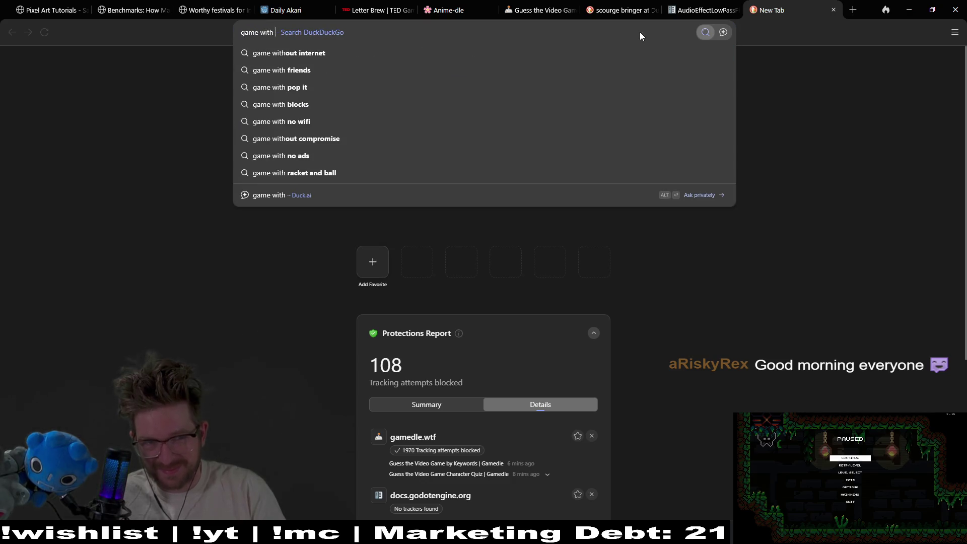
text(wolf and)
text(talking sword)
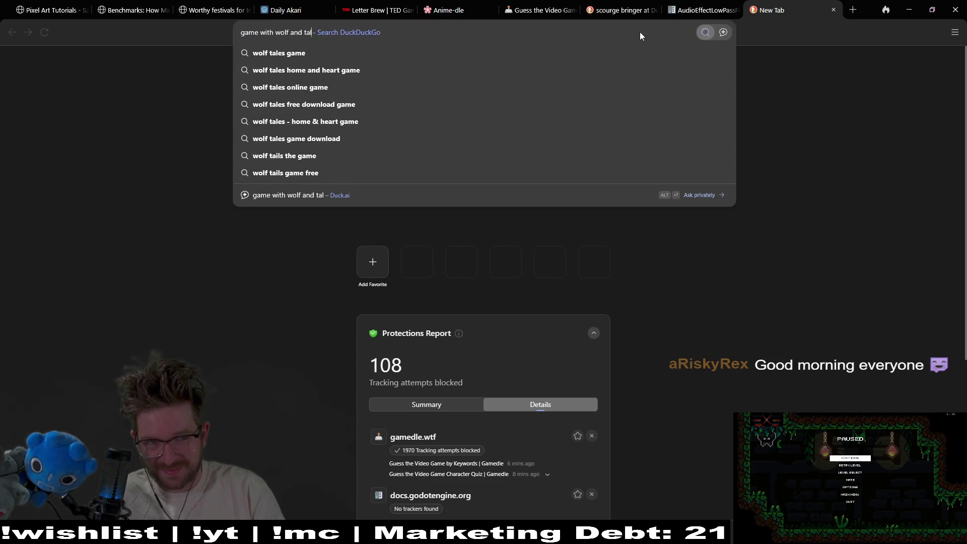
key(Return)
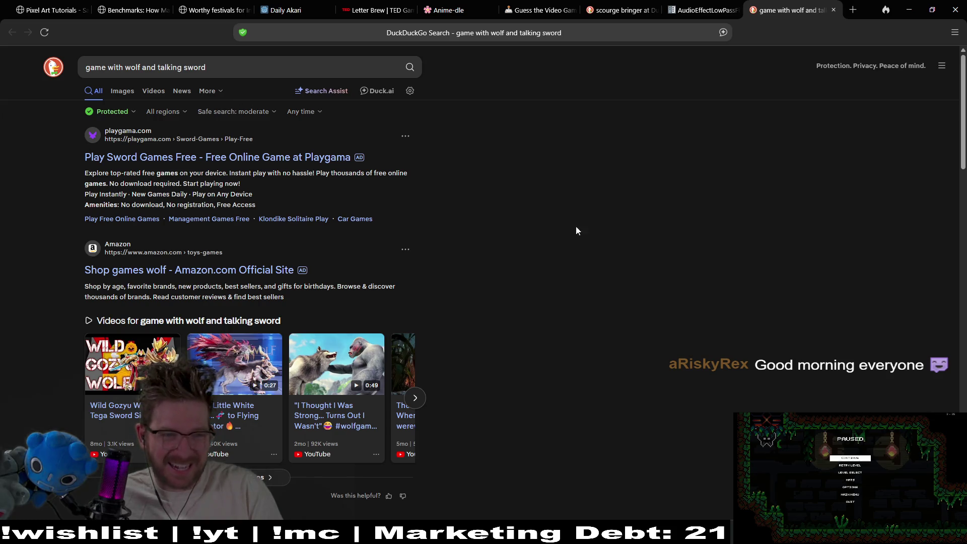
scroll(566, 186, down, 3)
scroll(565, 186, up, 3)
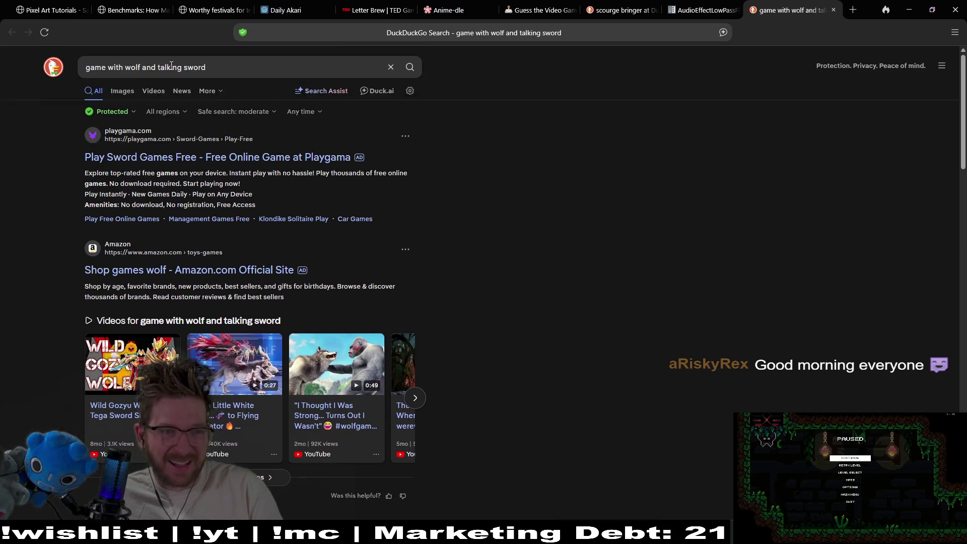
Correct the query to 'game with talking sword' and search again
click(128, 69)
key(shift+Home)
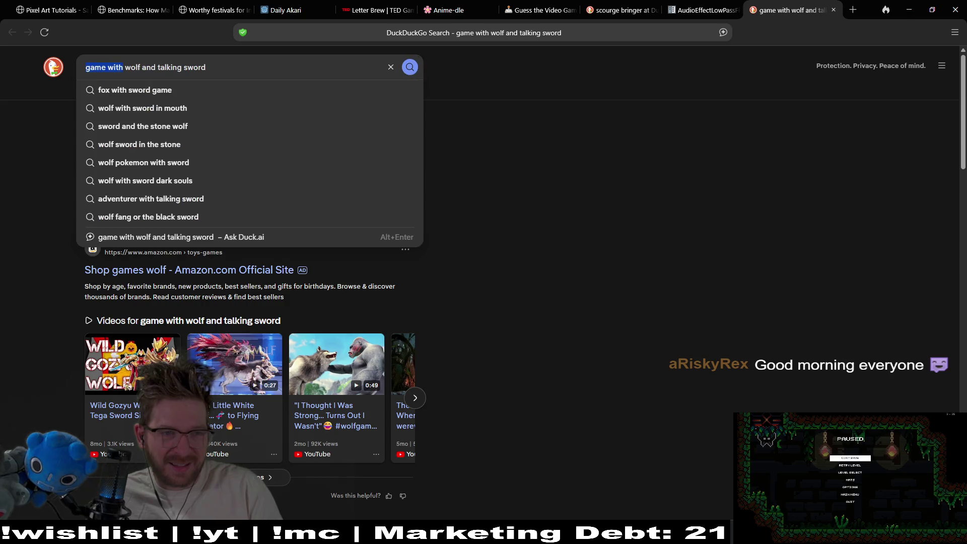
key(BackSpace)
key(Delete)
key(Delete)
key(Delete)
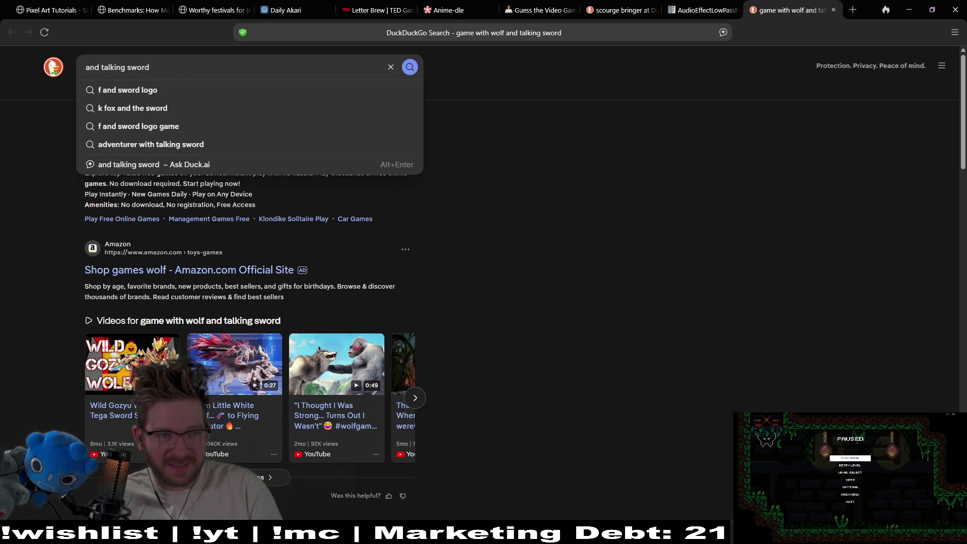
text(game with)
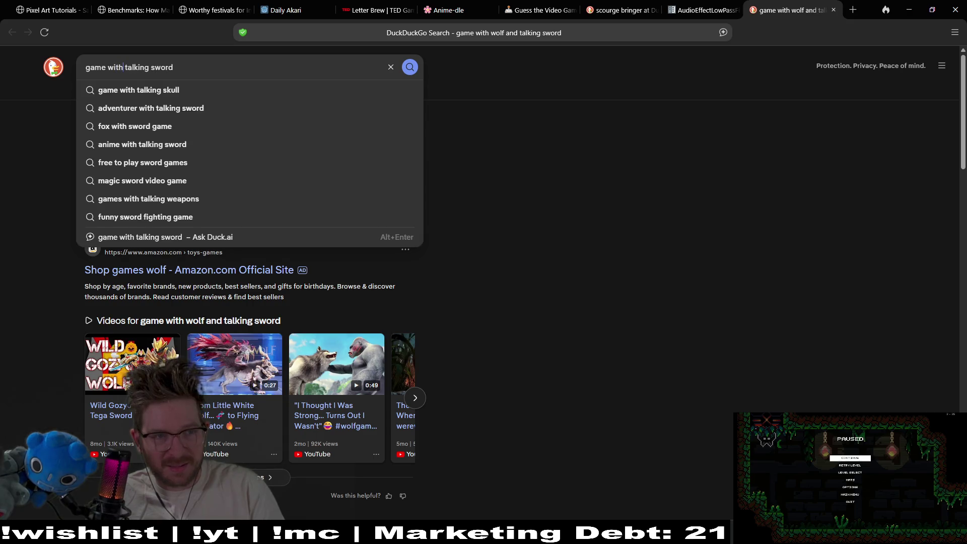
key(Return)
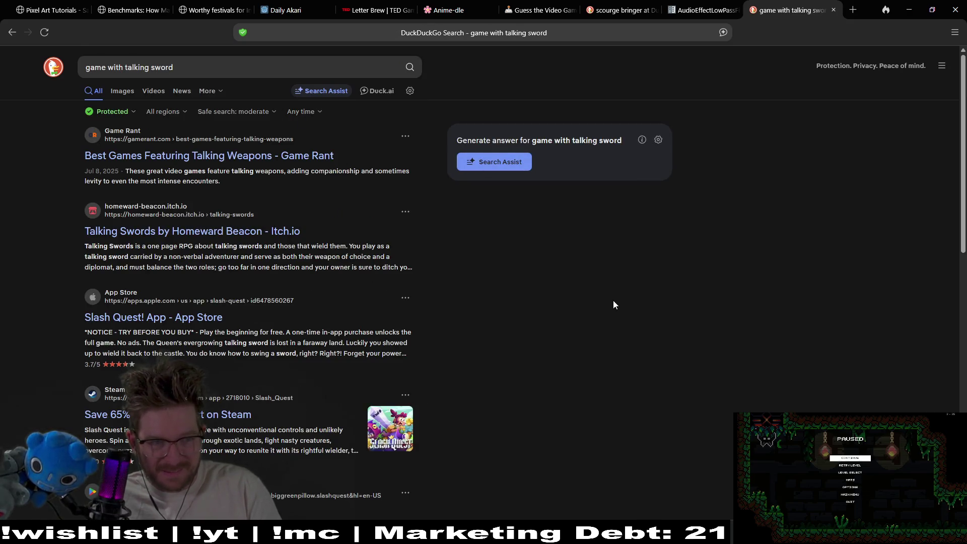
Open two results in new tabs, skim the results page, and close the search tab
middle_click(528, 260)
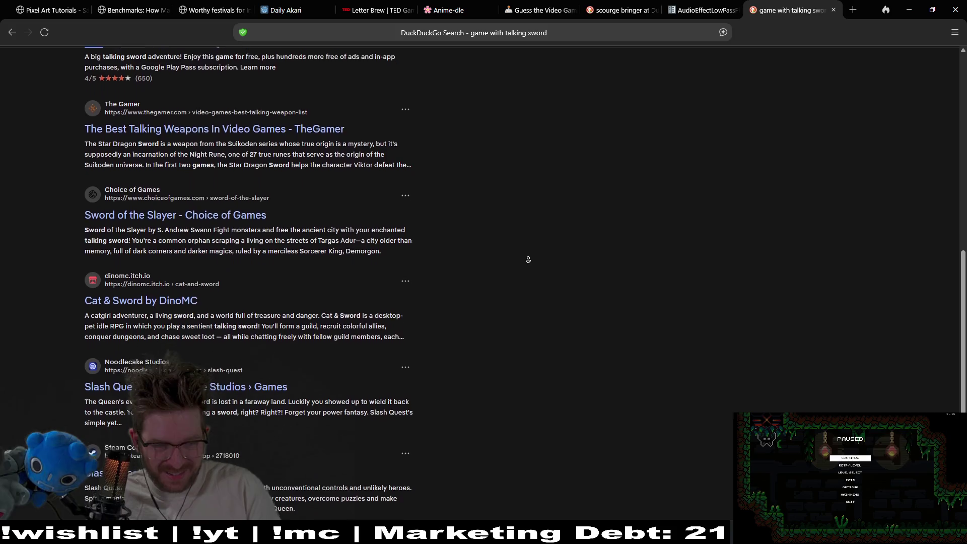
middle_click(529, 261)
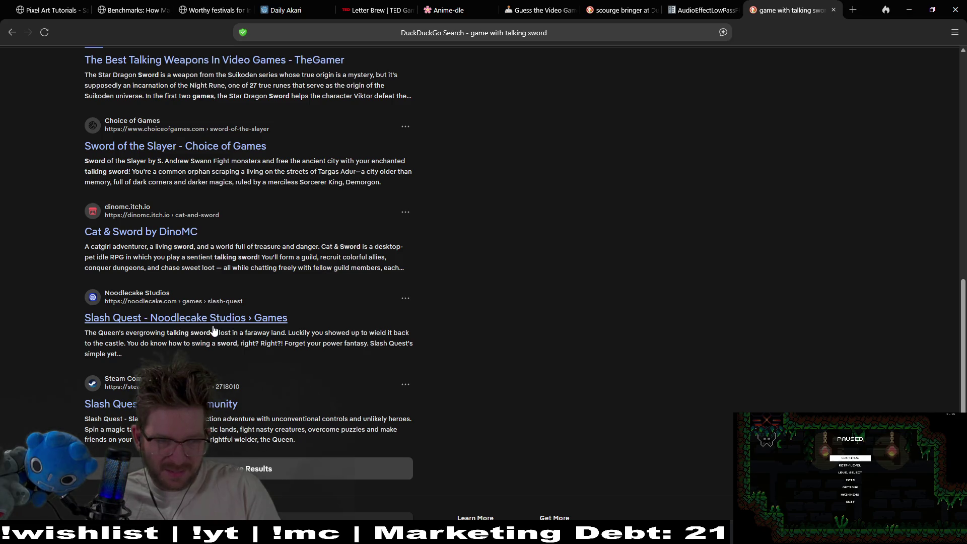
key(Home)
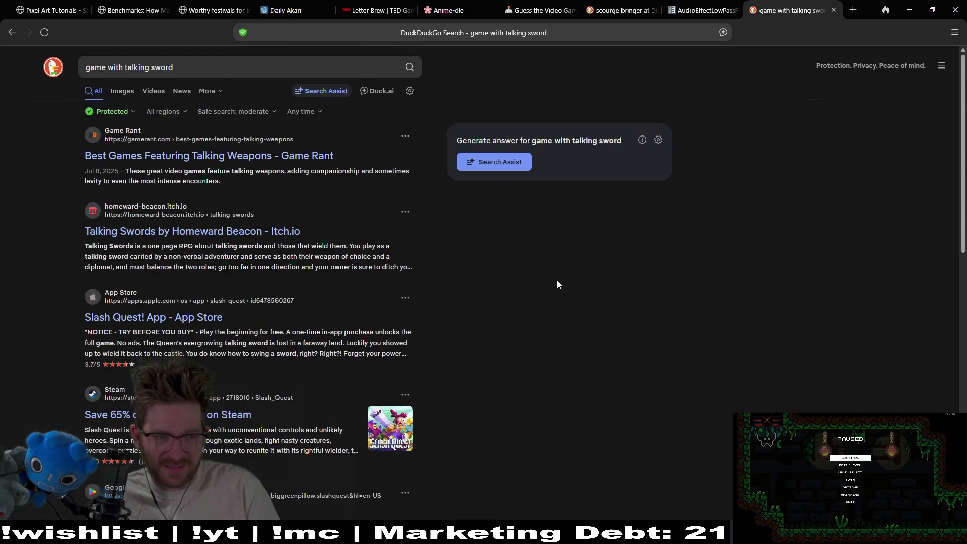
key(End)
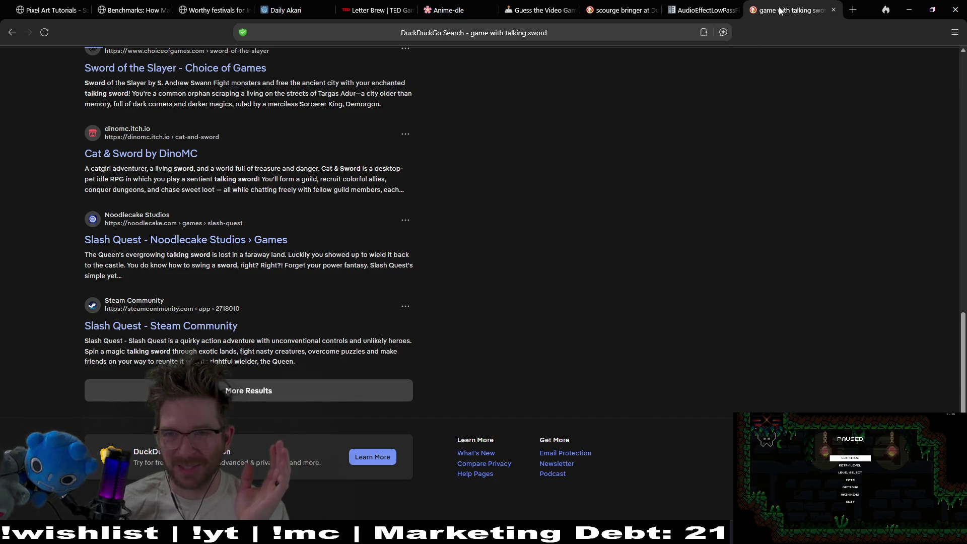
key(ctrl+w)
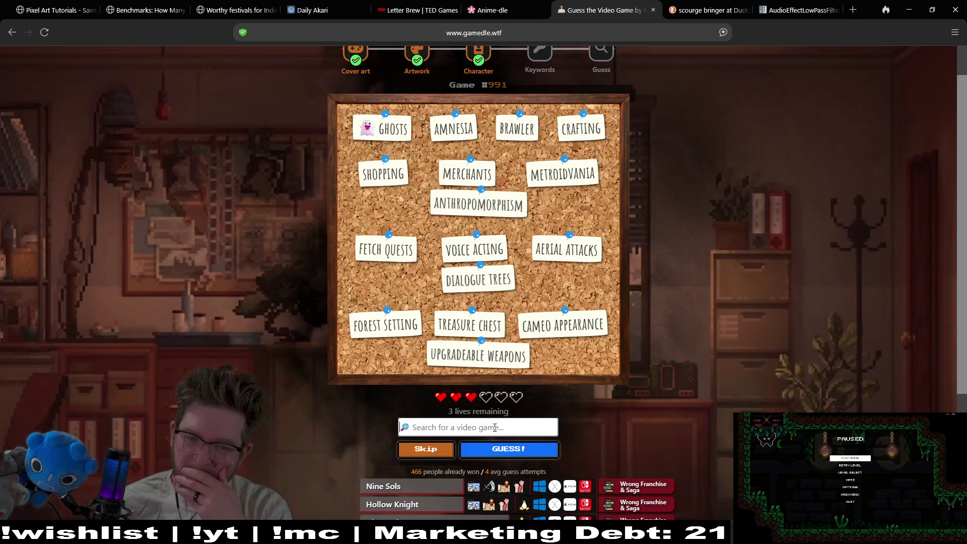
Skip two Keywords turns to reveal more keyword tags and the pixelated cover clue
scroll(731, 247, down, 3)
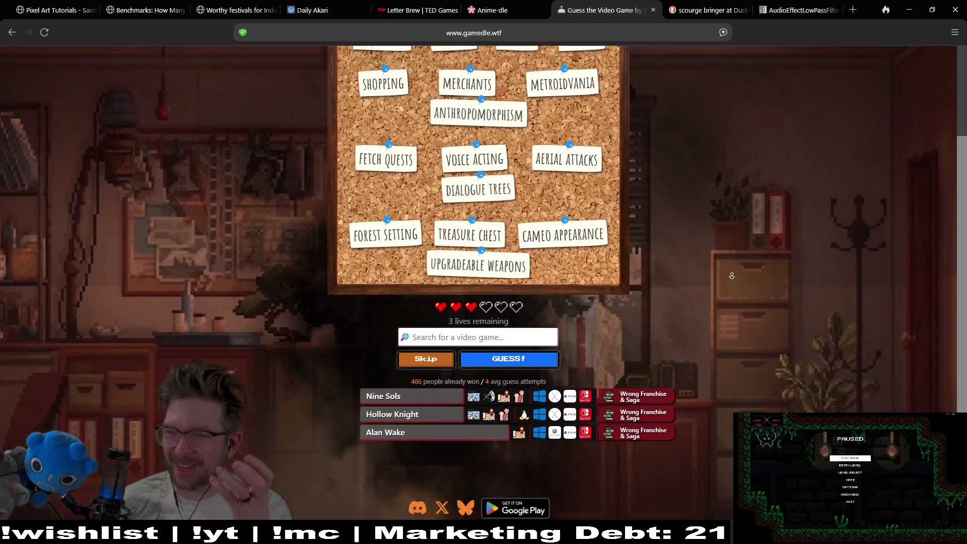
click(432, 315)
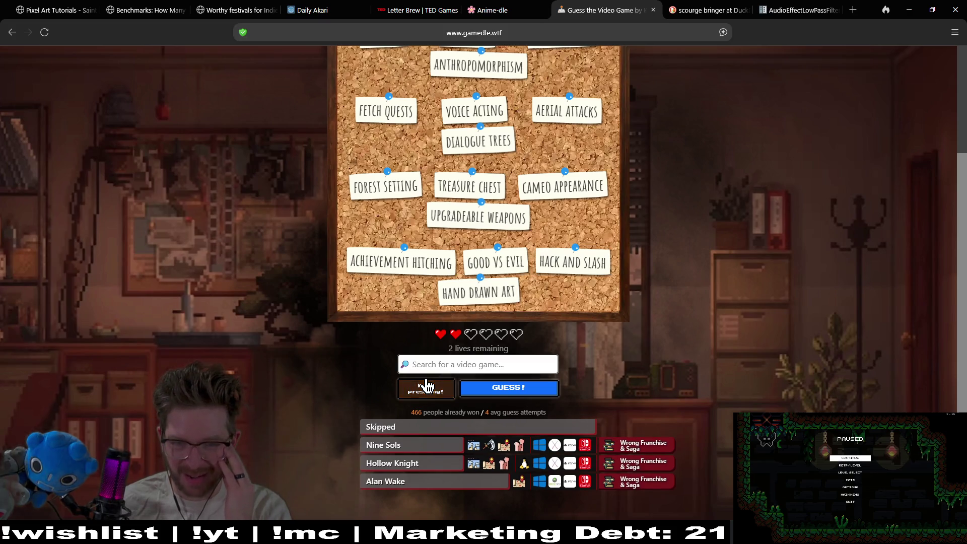
click(426, 386)
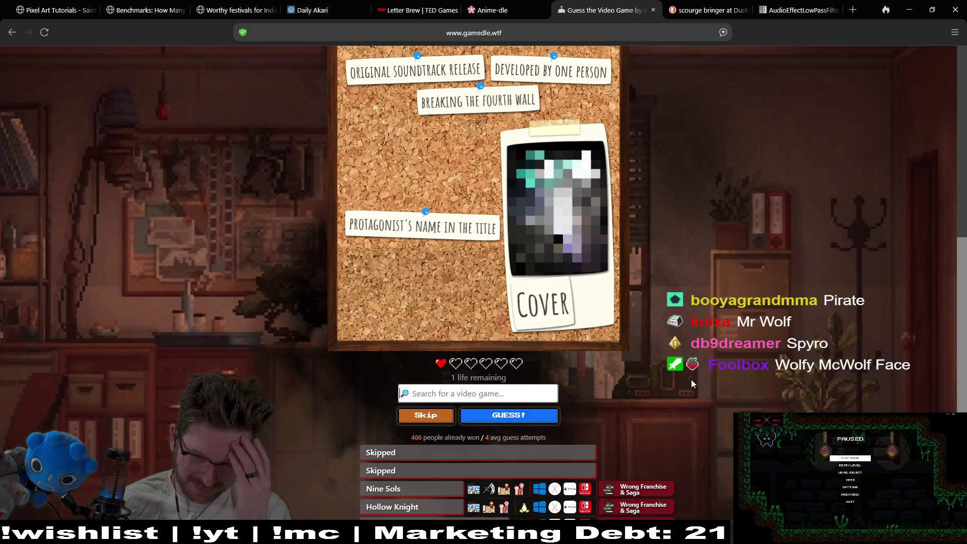
Search DuckDuckGo in a new tab for 'games with a talking sword' and open Game Rant's talking weapons article
click(855, 11)
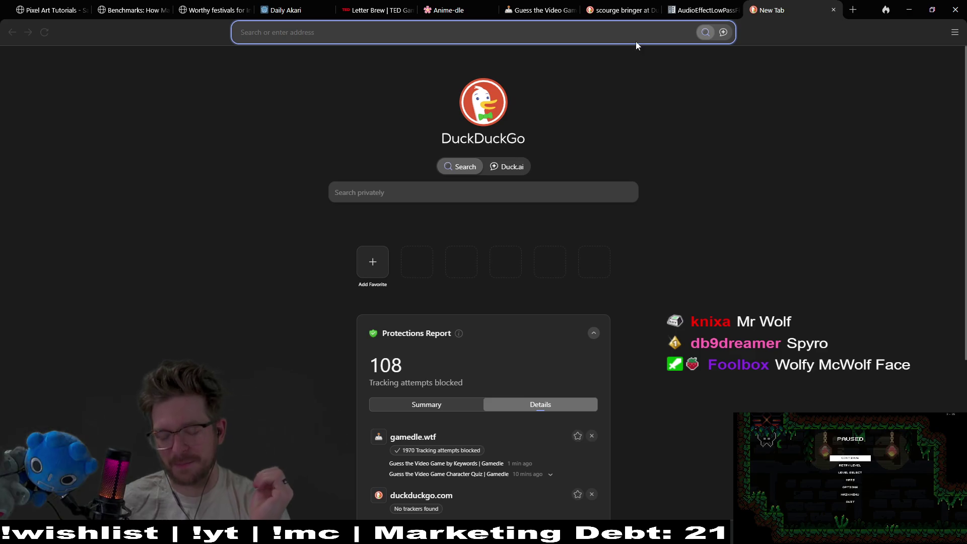
text(ga)
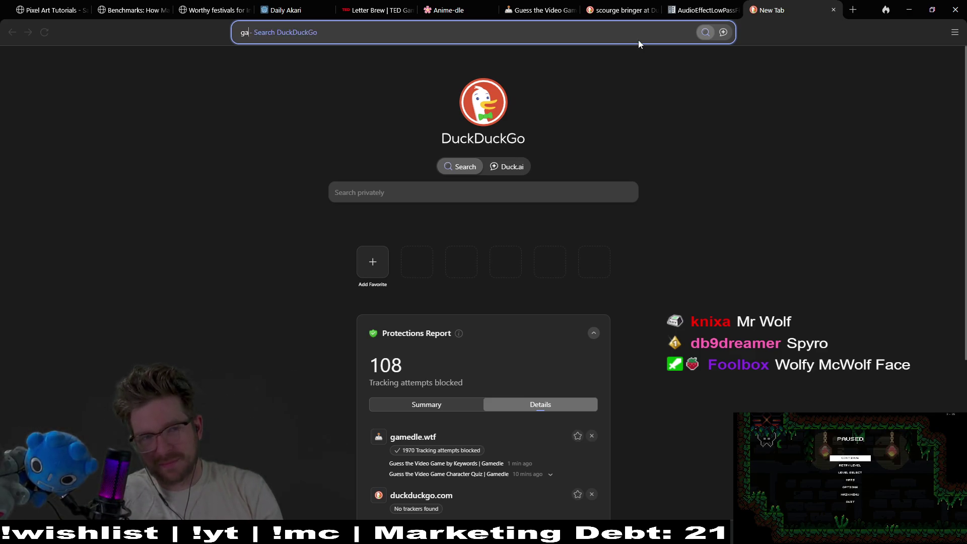
text(mes with a talking sword)
key(Return)
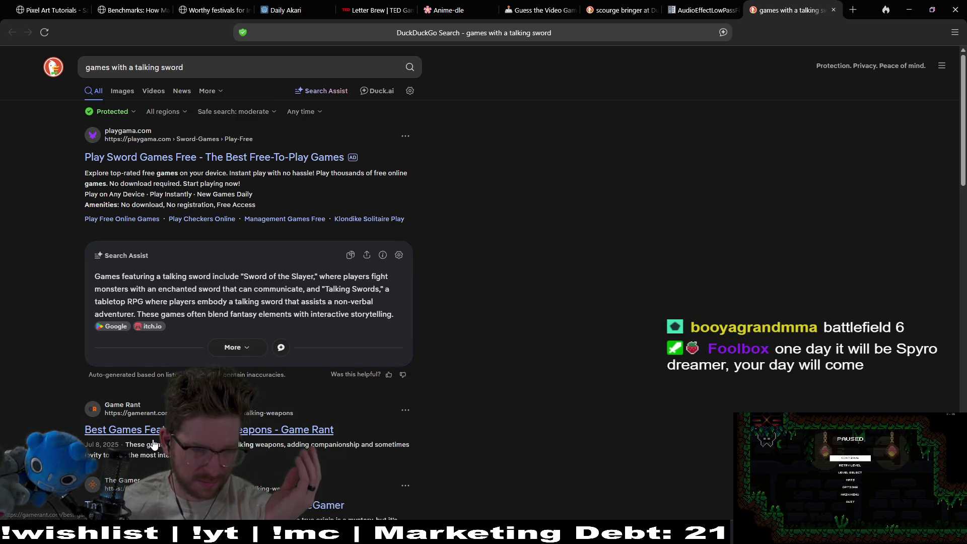
scroll(27, 347, down, 1)
click(188, 356)
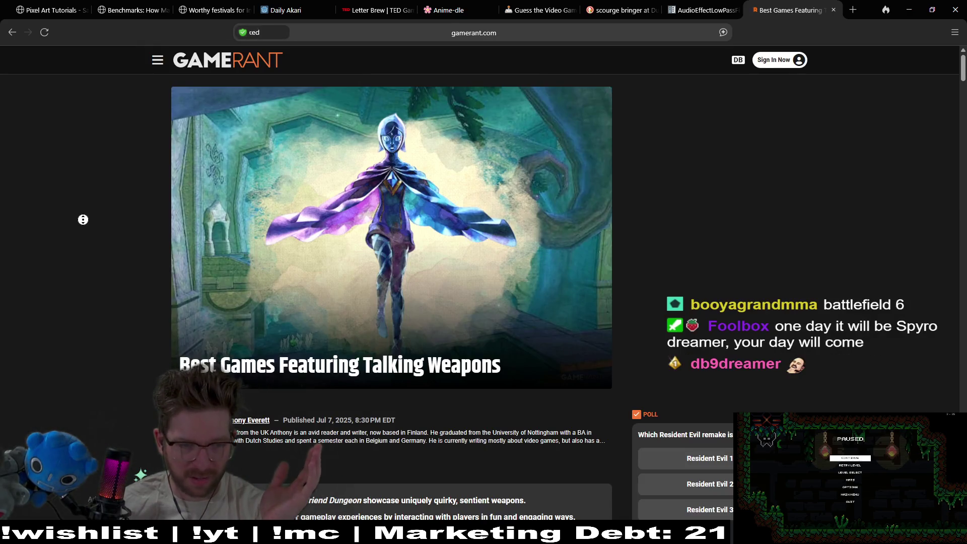
Scroll through Game Rant's Best Games Featuring Talking Weapons list
scroll(83, 220, down, 10)
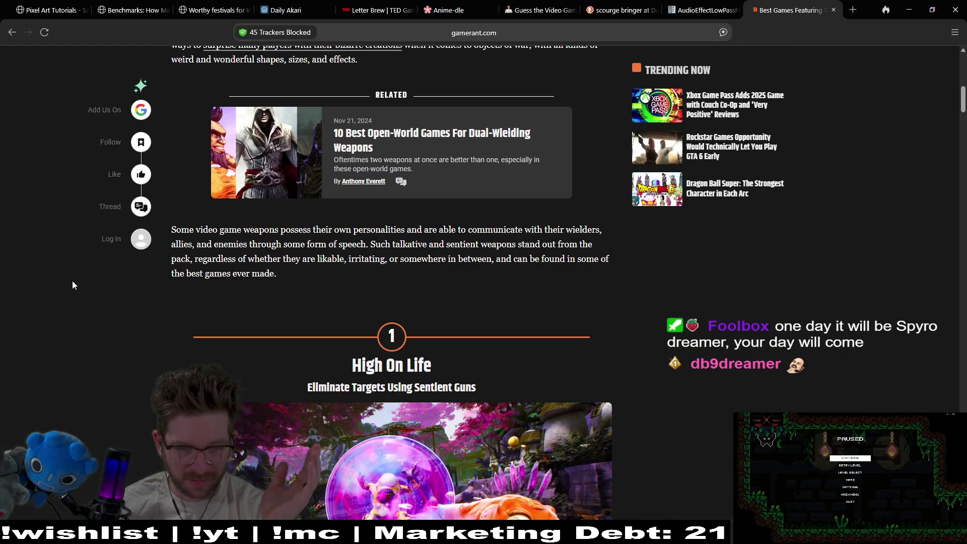
scroll(72, 281, down, 10)
scroll(62, 304, down, 8)
scroll(61, 303, down, 8)
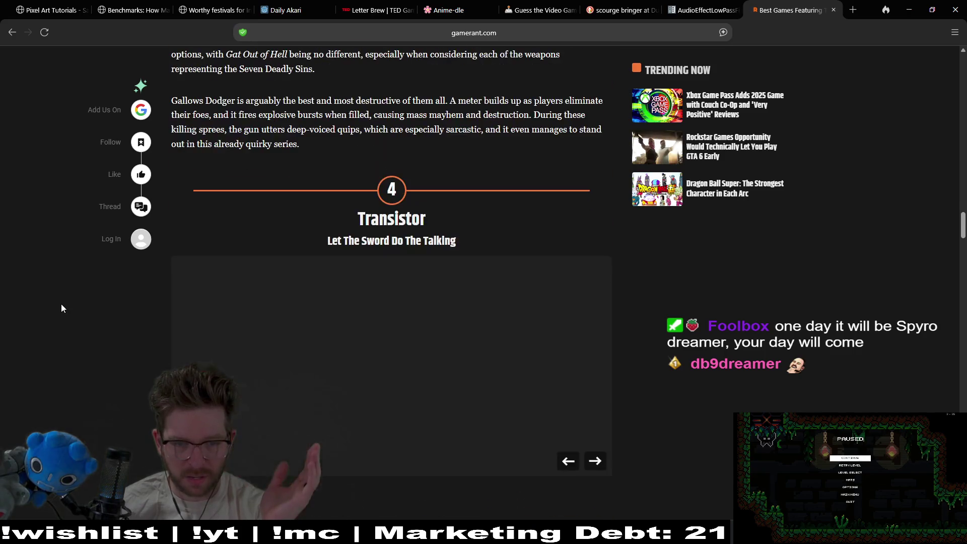
scroll(62, 304, down, 10)
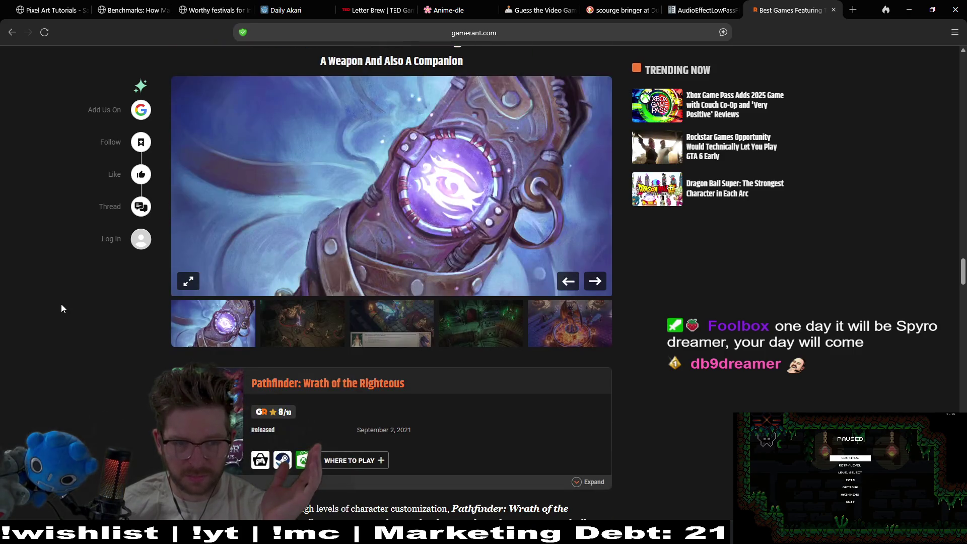
scroll(62, 152, up, 6)
scroll(38, 196, down, 2)
scroll(32, 232, down, 20)
scroll(29, 274, down, 18)
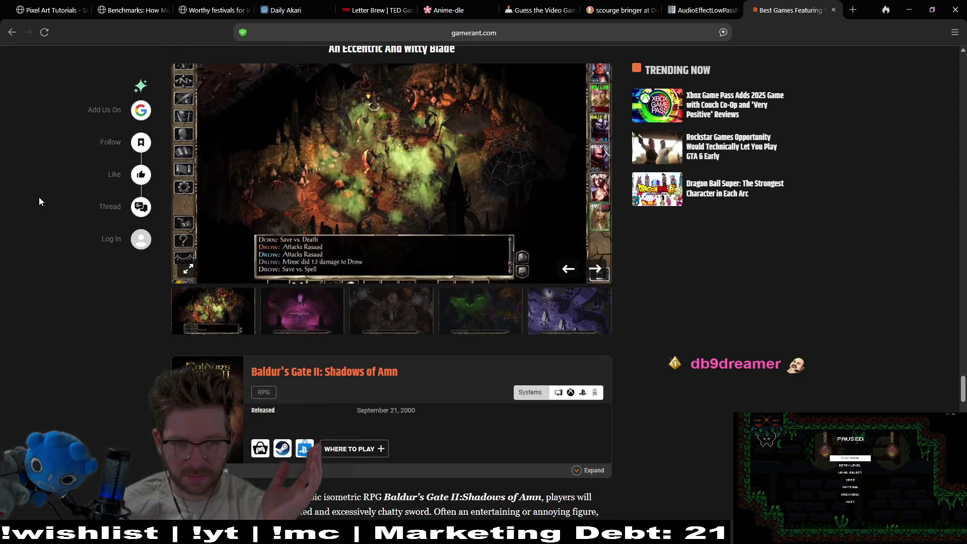
scroll(40, 201, down, 15)
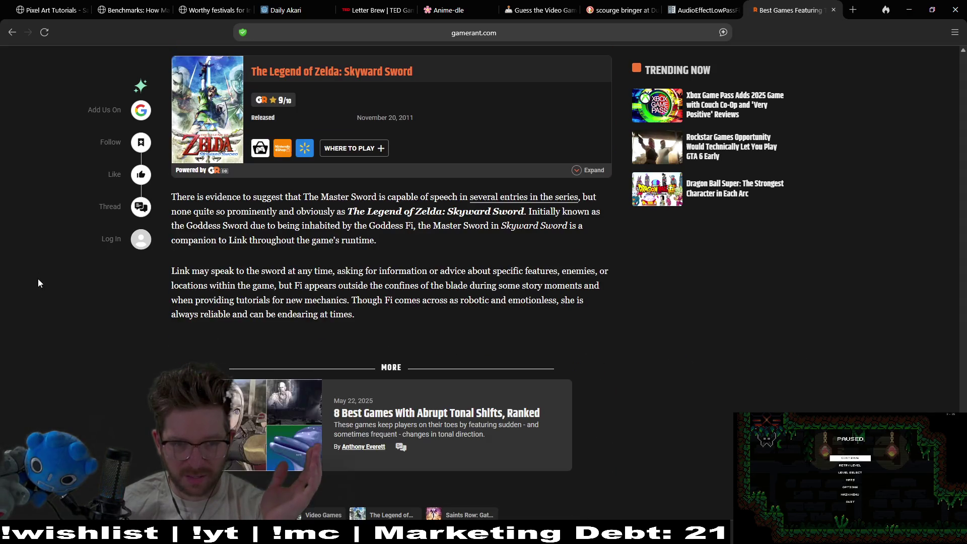
Return to the results, check the Slash Quest Steam Community page, then close the search tab
click(12, 32)
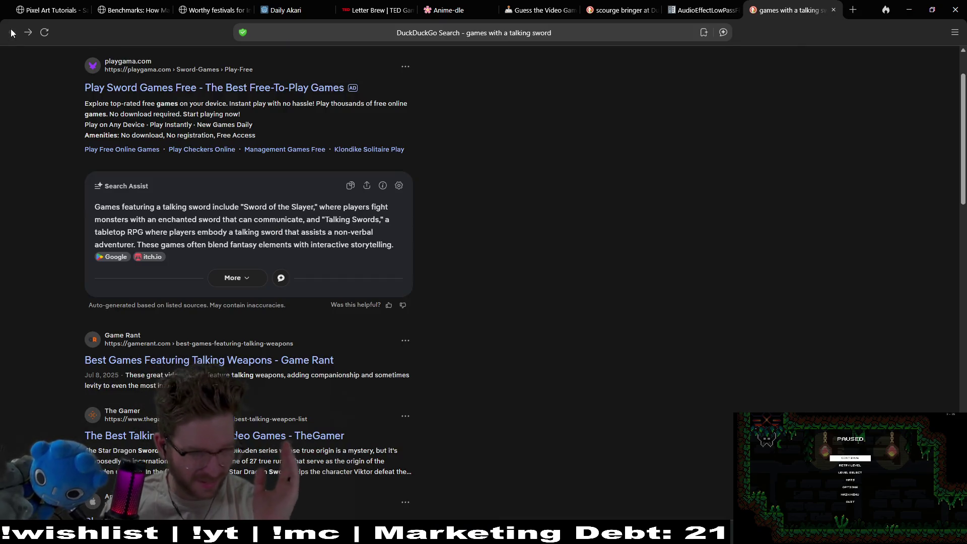
scroll(563, 171, down, 4)
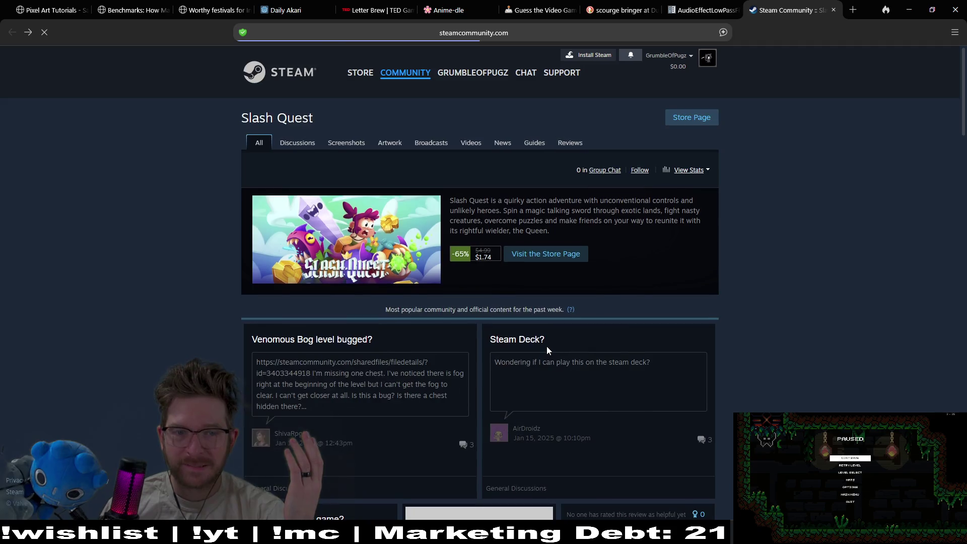
click(8, 36)
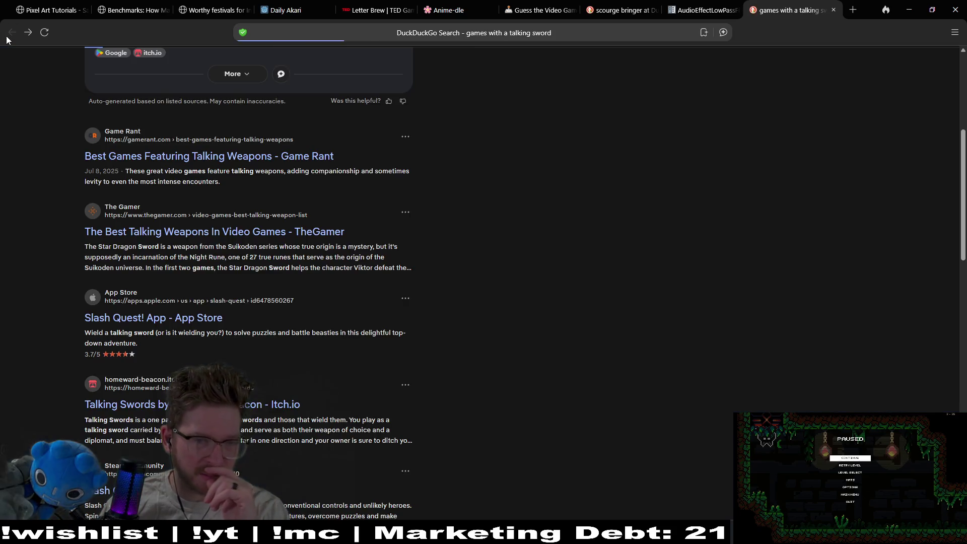
scroll(533, 298, down, 5)
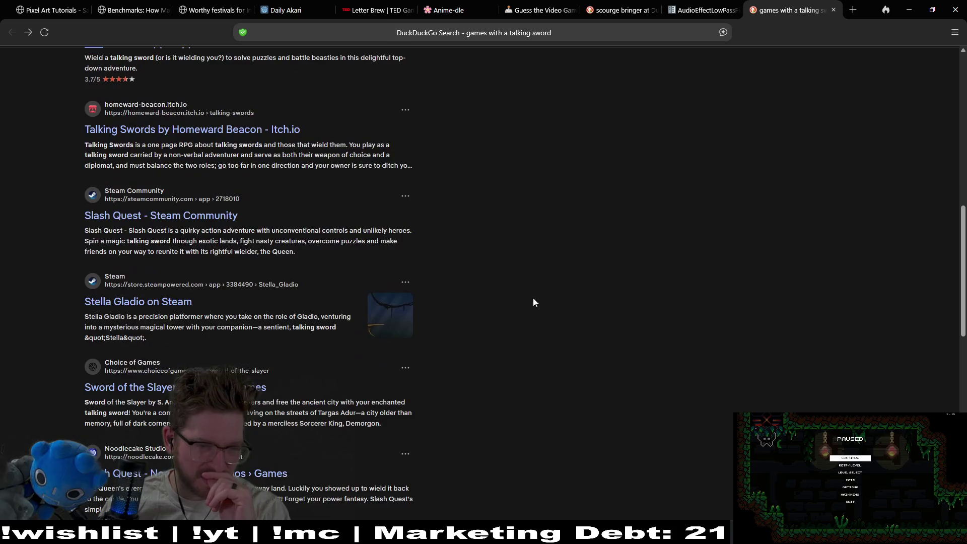
click(833, 10)
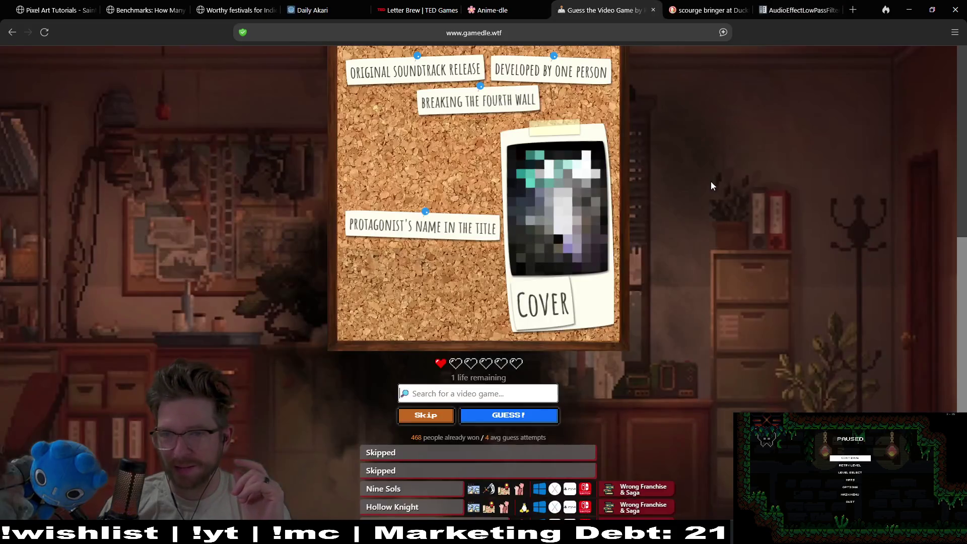
Give up the final life to reveal Dust: An Elysian Tail and start its trailer
click(445, 422)
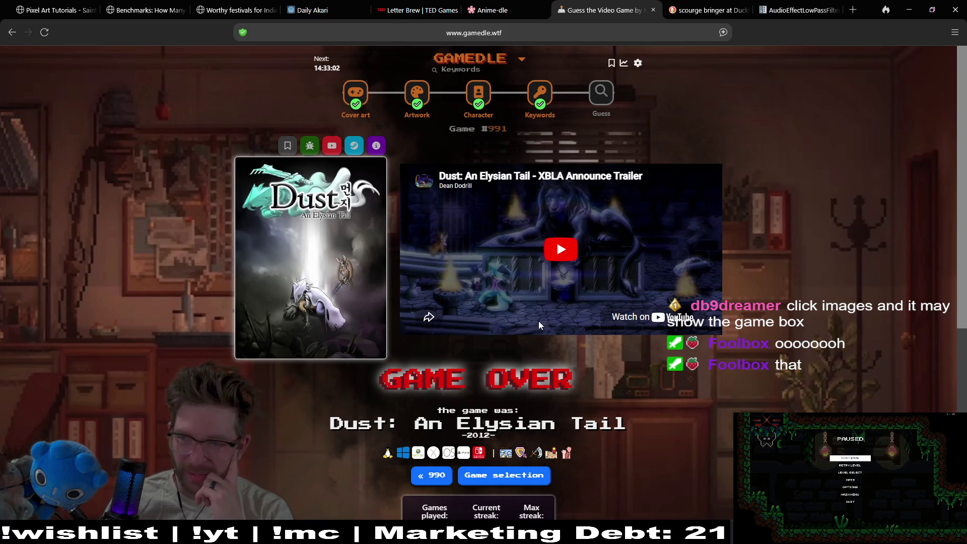
click(560, 244)
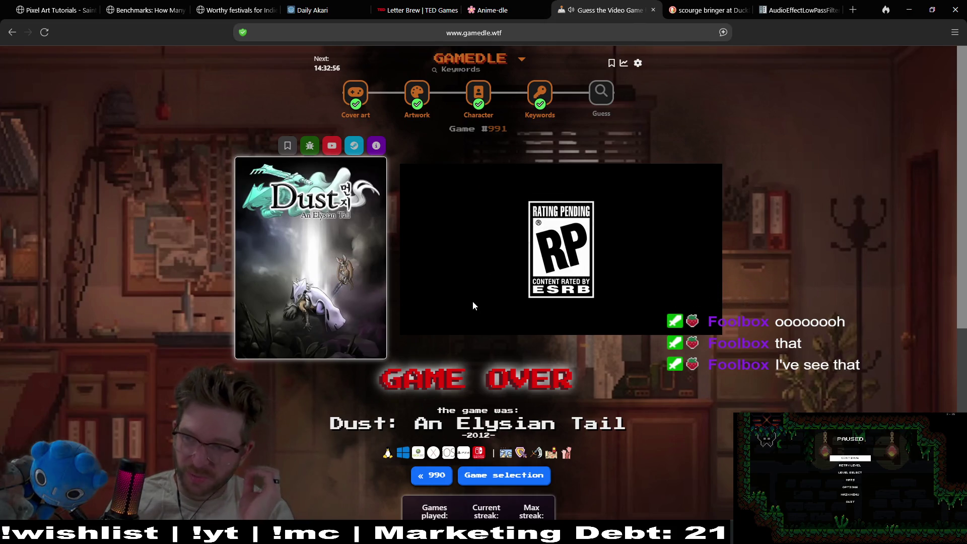
Skip the trailer ahead to about 0:27, then pause it
mouse_move(476, 301)
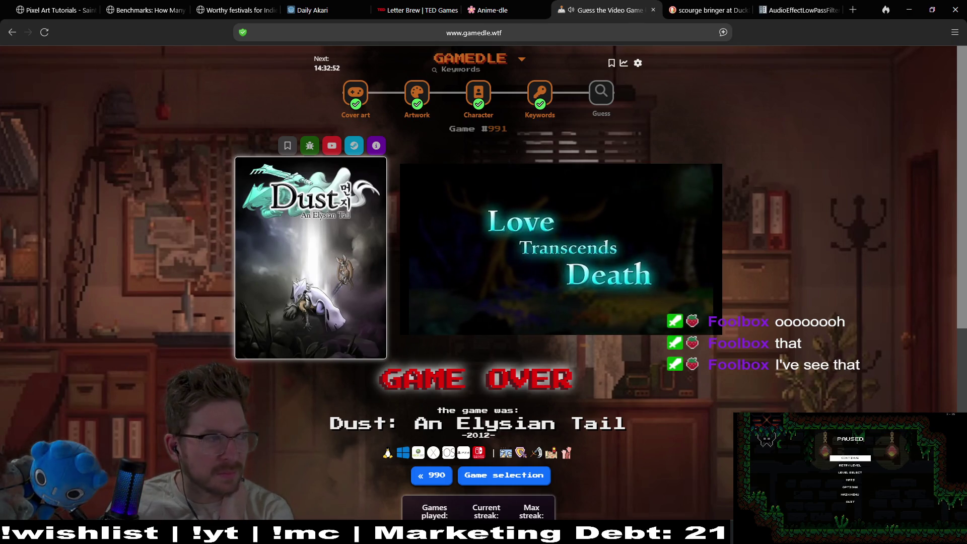
mouse_move(532, 302)
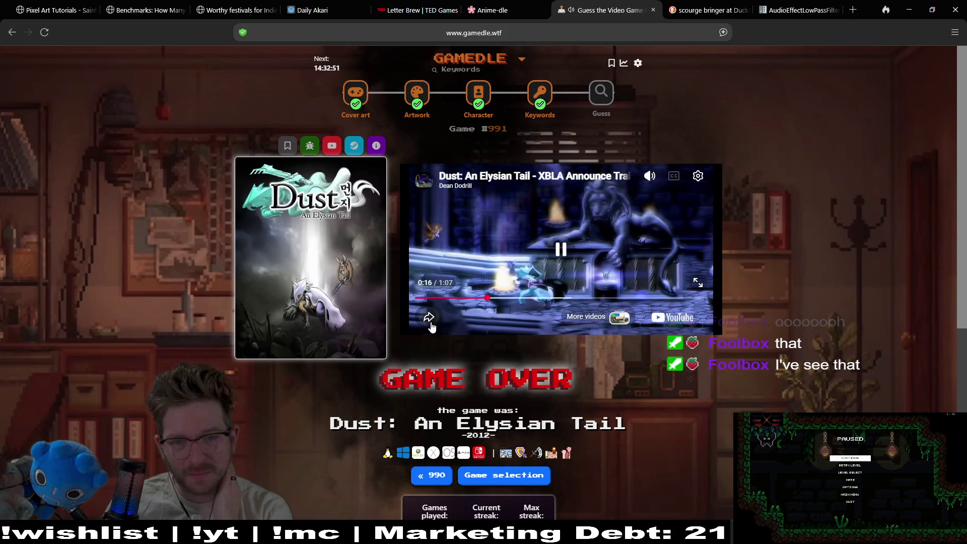
click(532, 299)
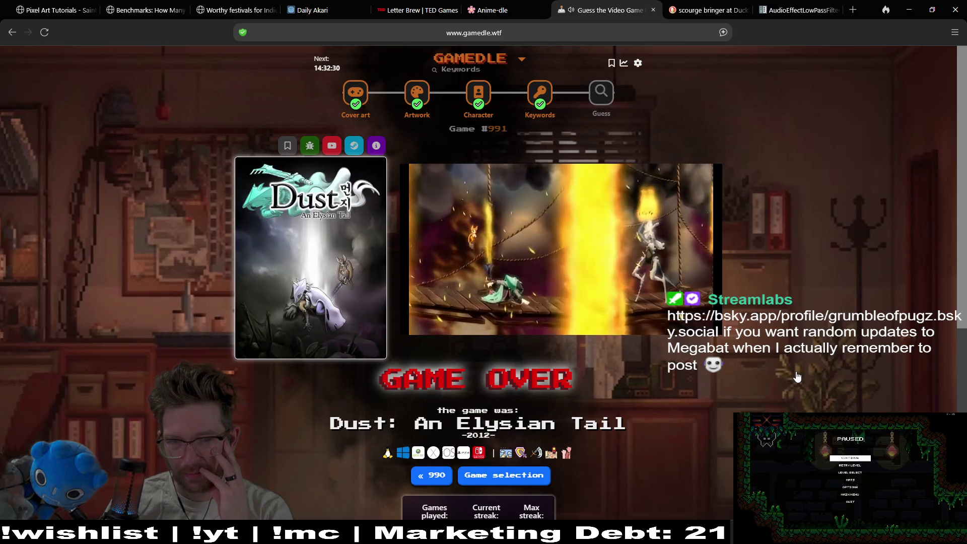
mouse_move(519, 312)
click(568, 256)
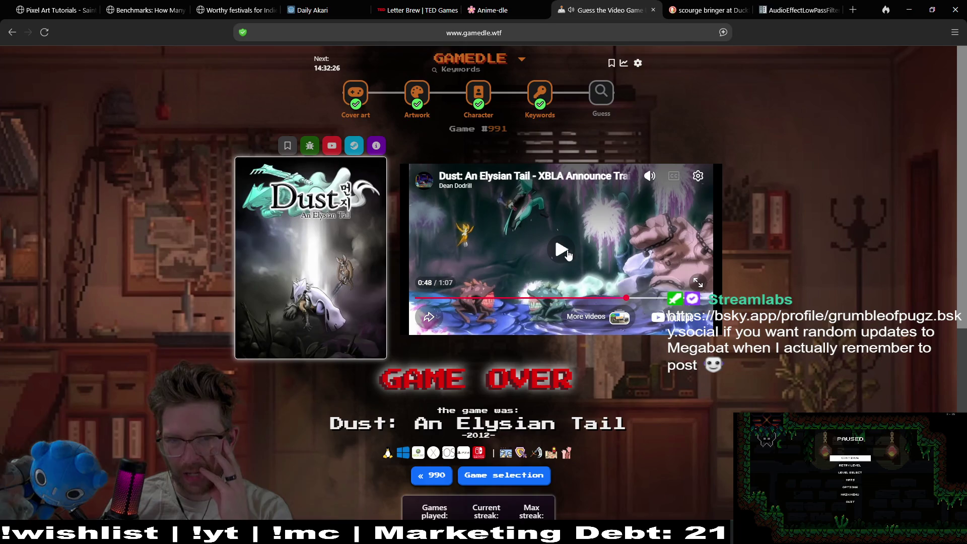
Start the next Gamedle puzzle and guess Stellar Blade
click(600, 93)
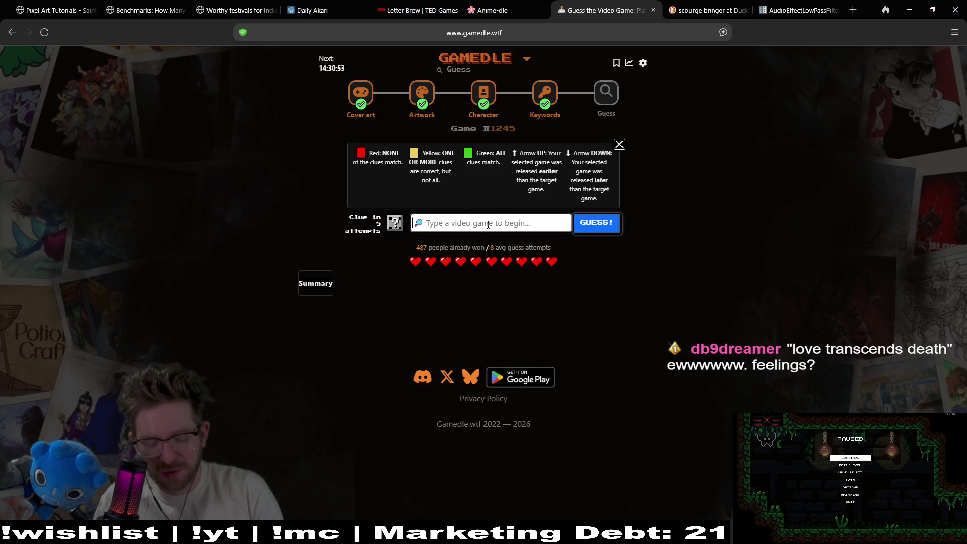
text(stellar )
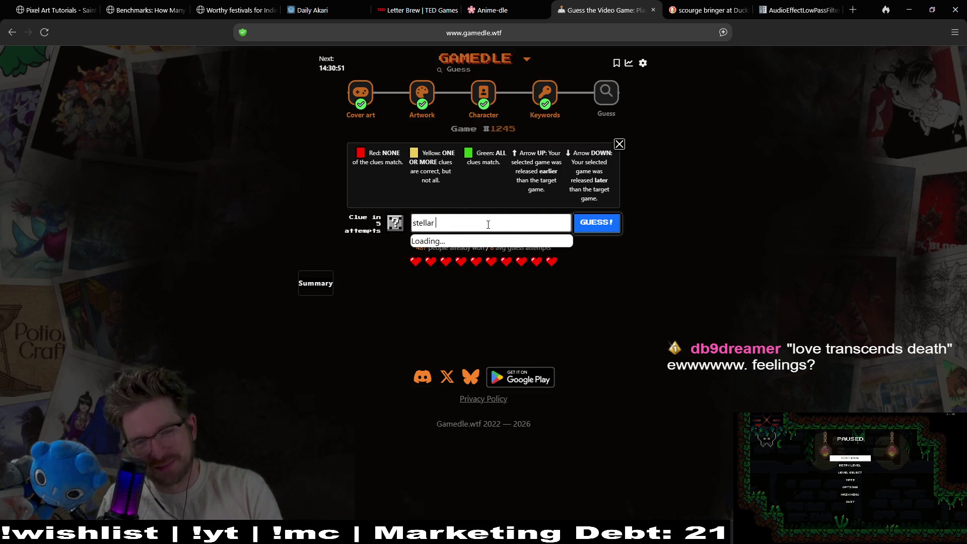
text(de)
click(455, 244)
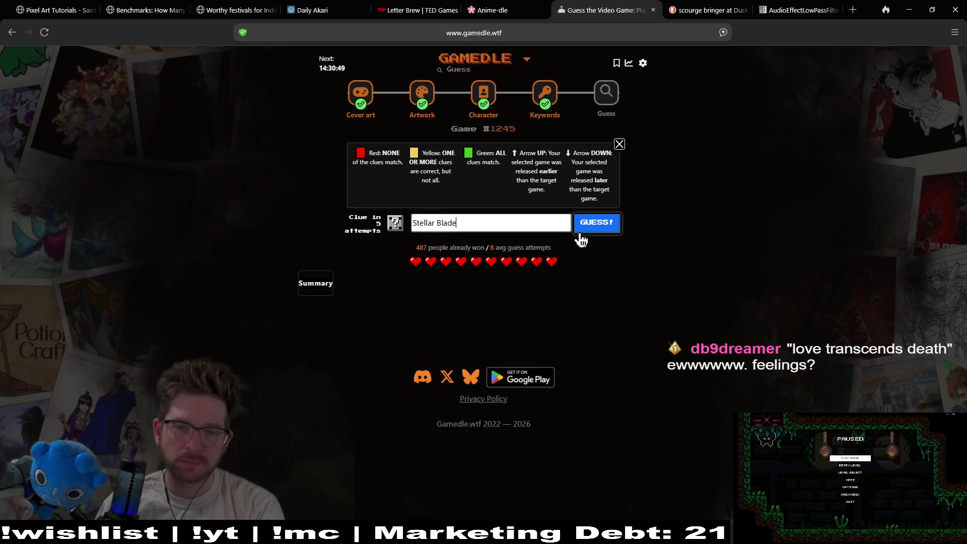
click(593, 233)
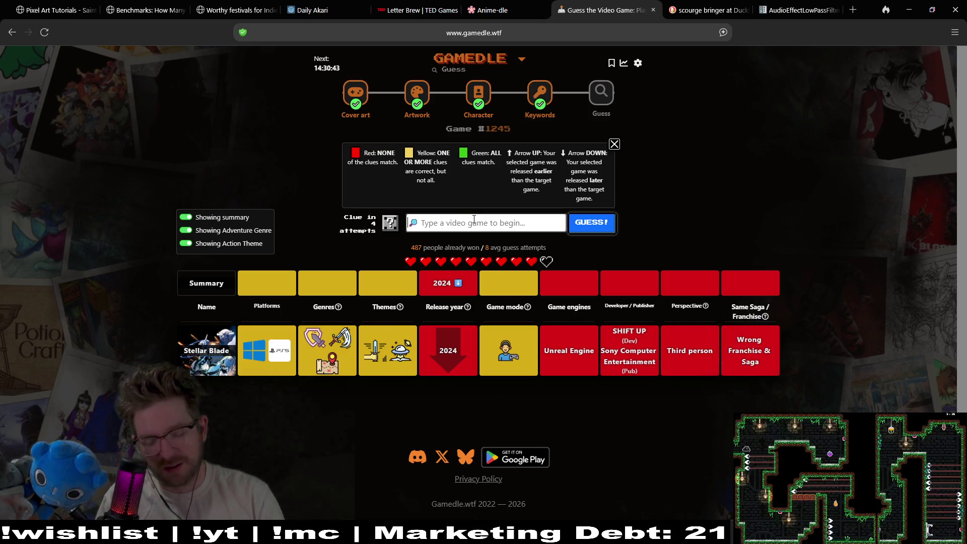
Guess Halo 2, then Dust: An Elysian Tail
text(ha)
key(BackSpace)
text(2)
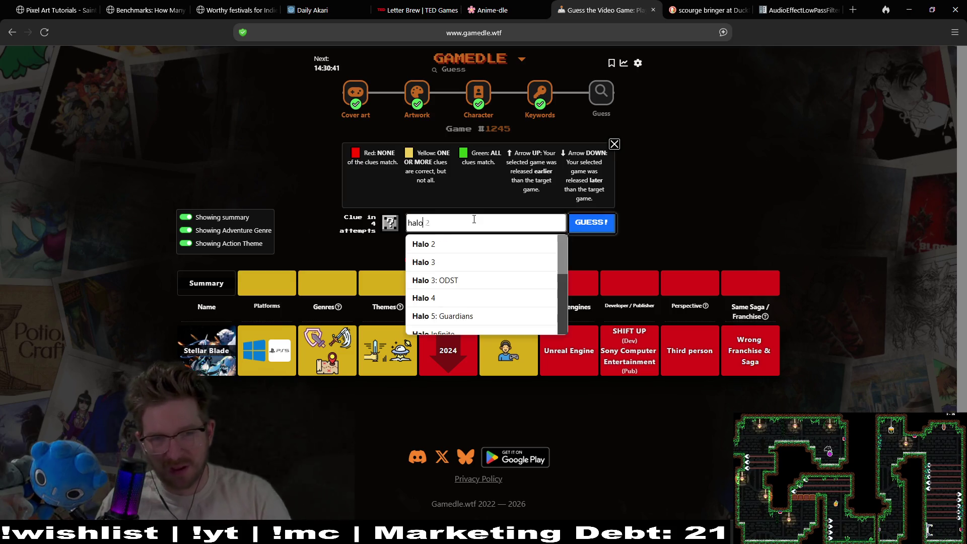
click(537, 244)
click(584, 228)
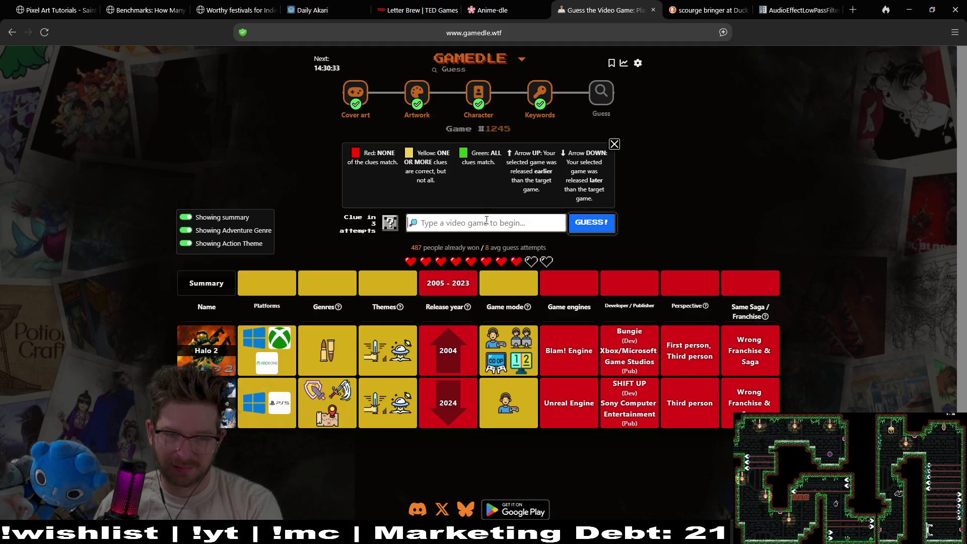
text(dust)
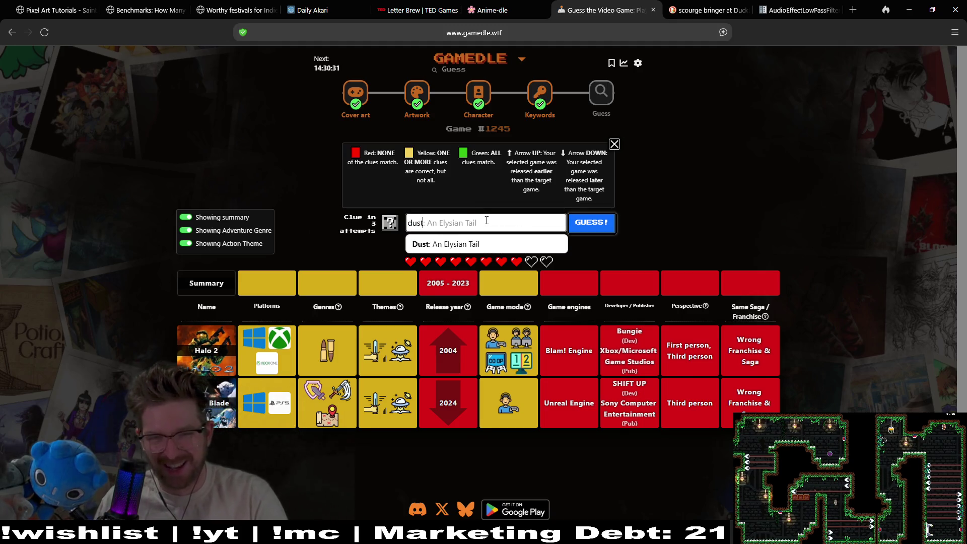
click(454, 244)
click(593, 225)
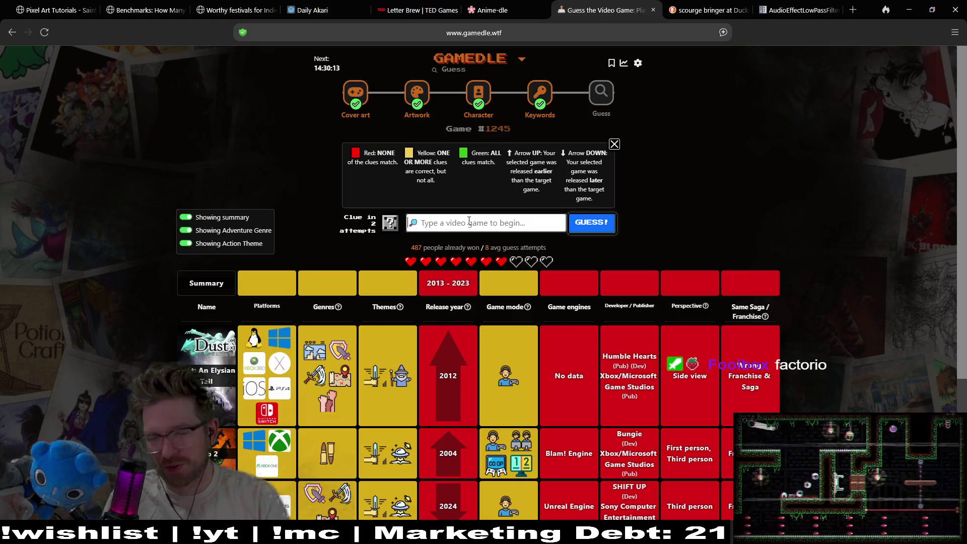
Submit Overwatch and Metroid Dread as guesses, narrowing the release window to 2017–2020
text(overwatch)
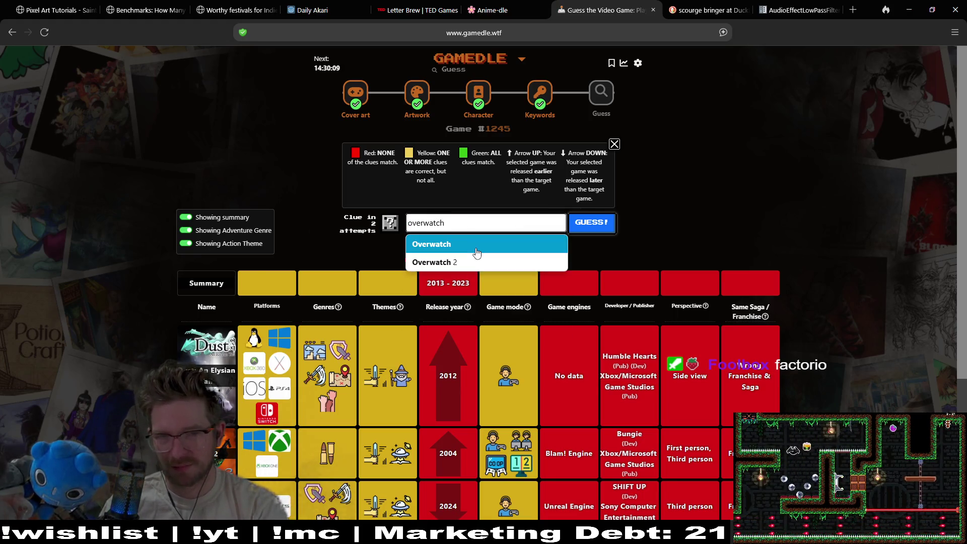
click(443, 245)
click(600, 227)
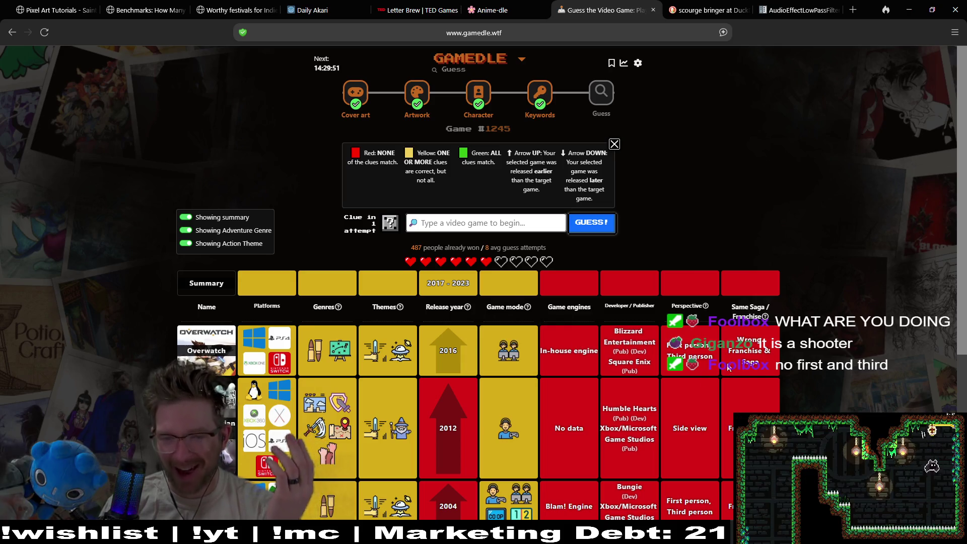
scroll(849, 262, down, 1)
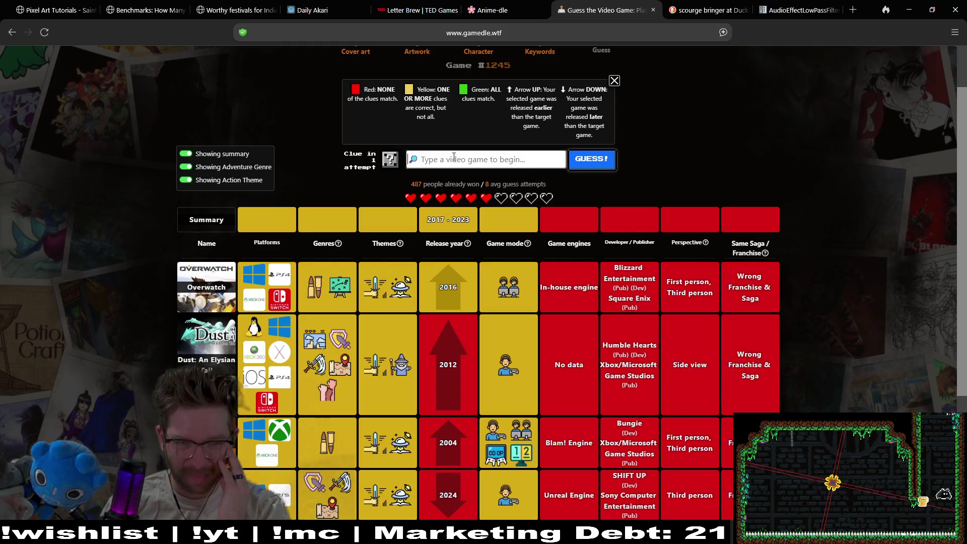
text(metroid dread)
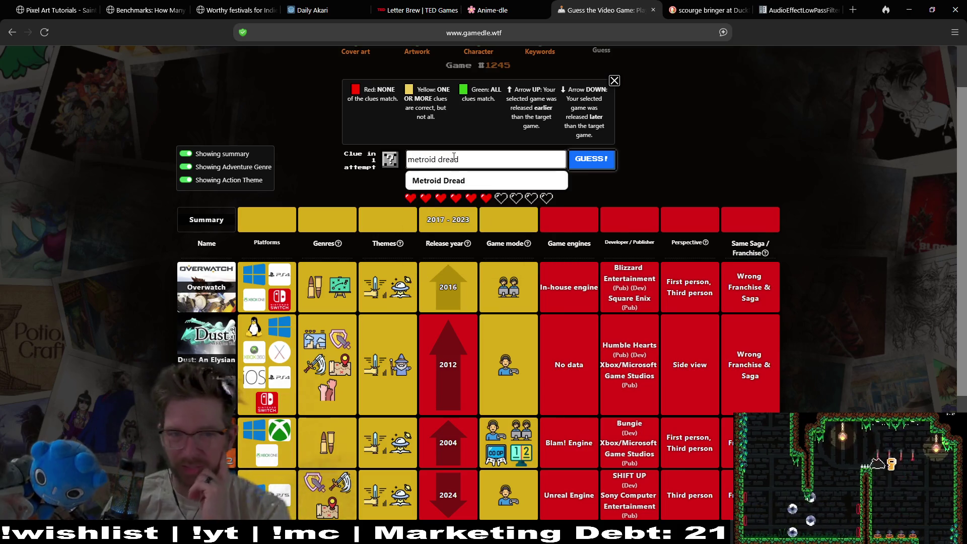
click(454, 178)
click(588, 168)
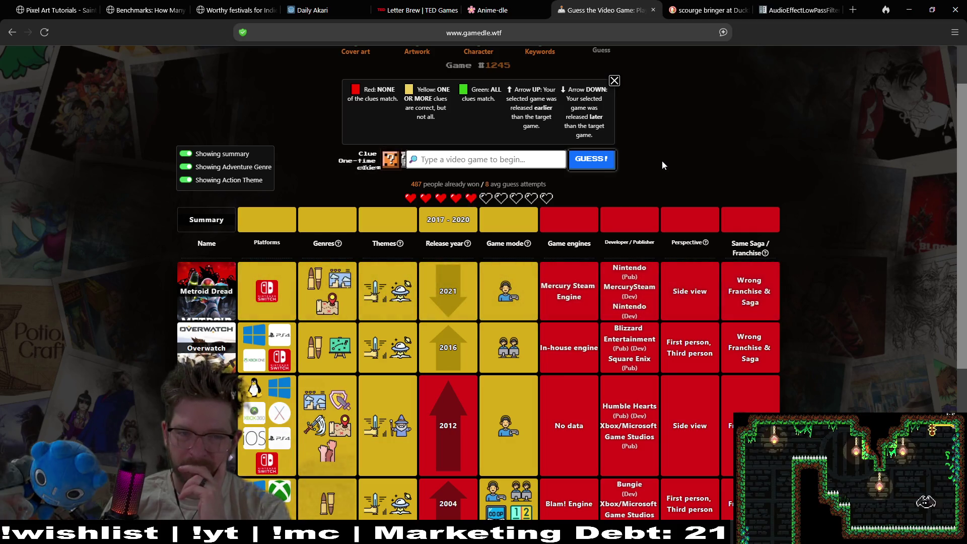
Reveal the one-time clue showing the matching game modes, then clear the half-typed guess
click(391, 159)
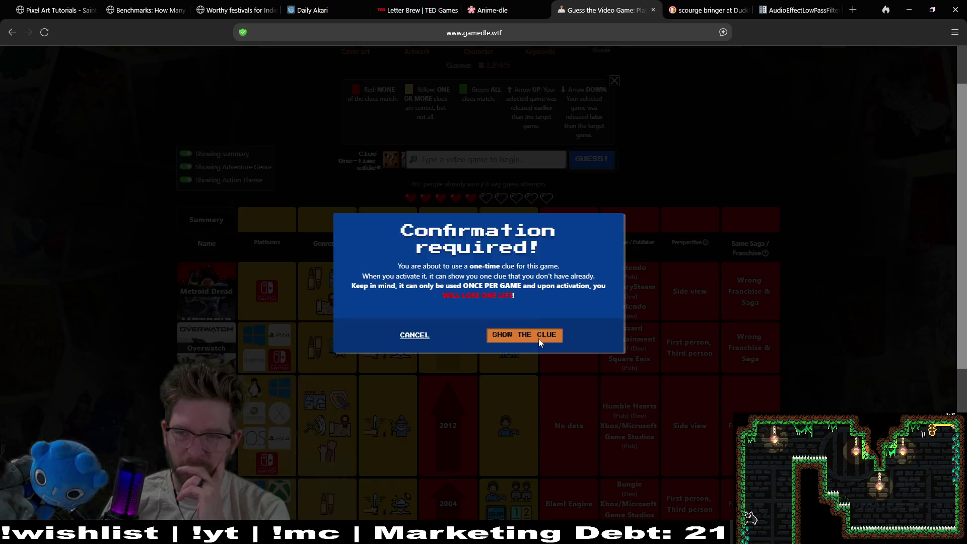
click(535, 337)
scroll(539, 200, down, 2)
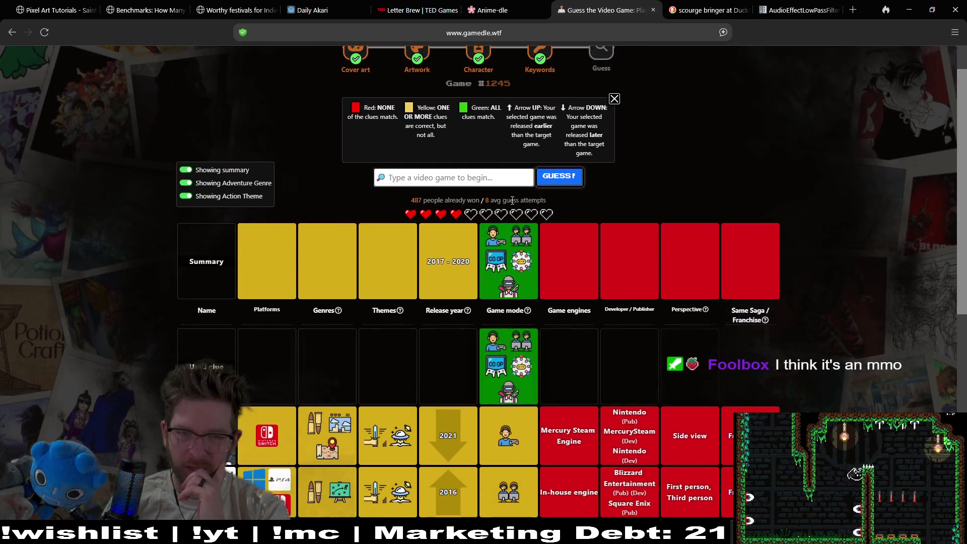
click(475, 177)
text(pug)
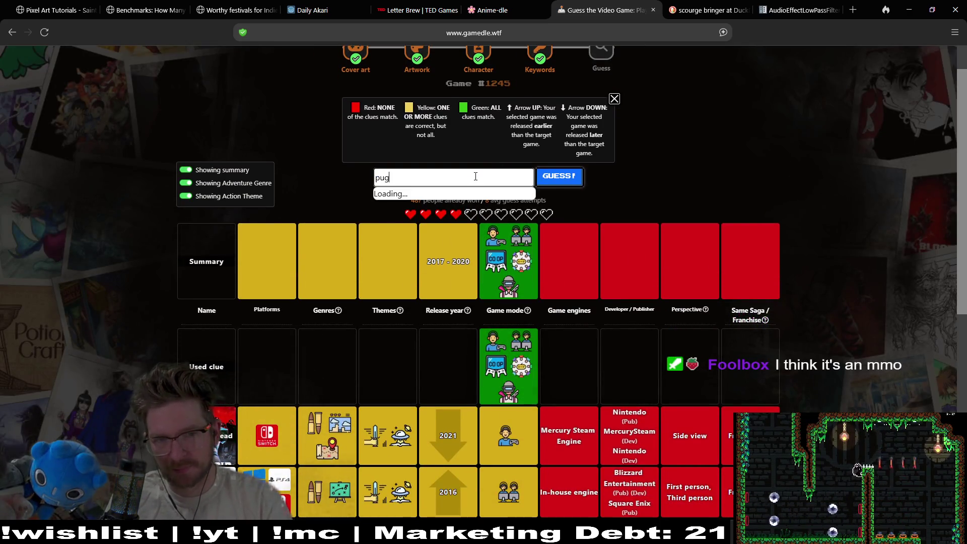
key(BackSpace)
key(BackSpace)
key(BackSpace)
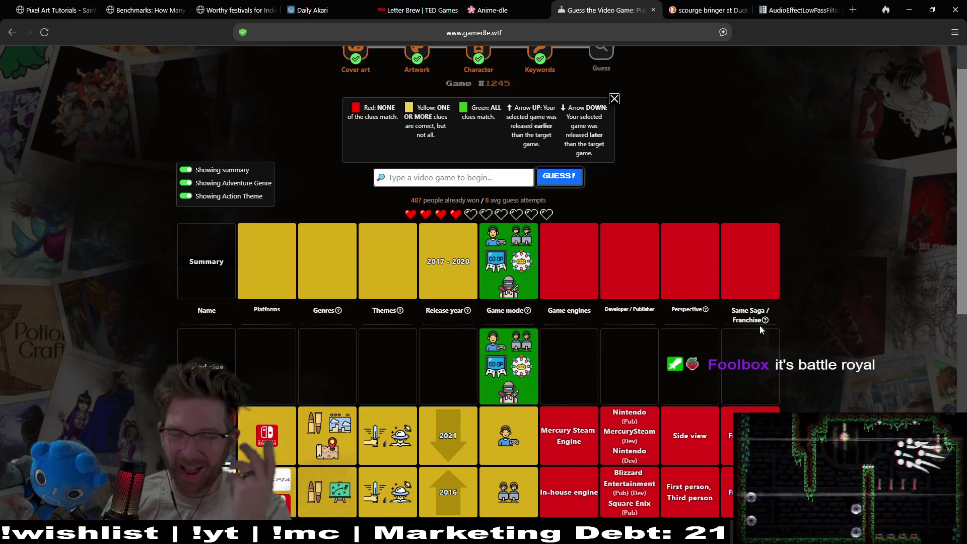
scroll(850, 242, down, 1)
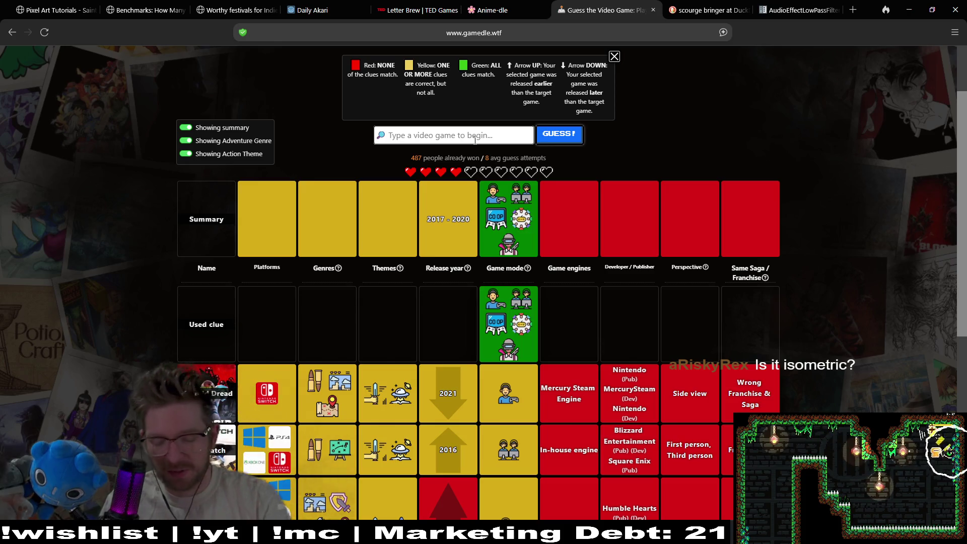
Guess Battlerite Royale, then type 'world of tanks' into the guess box
text(battlerite)
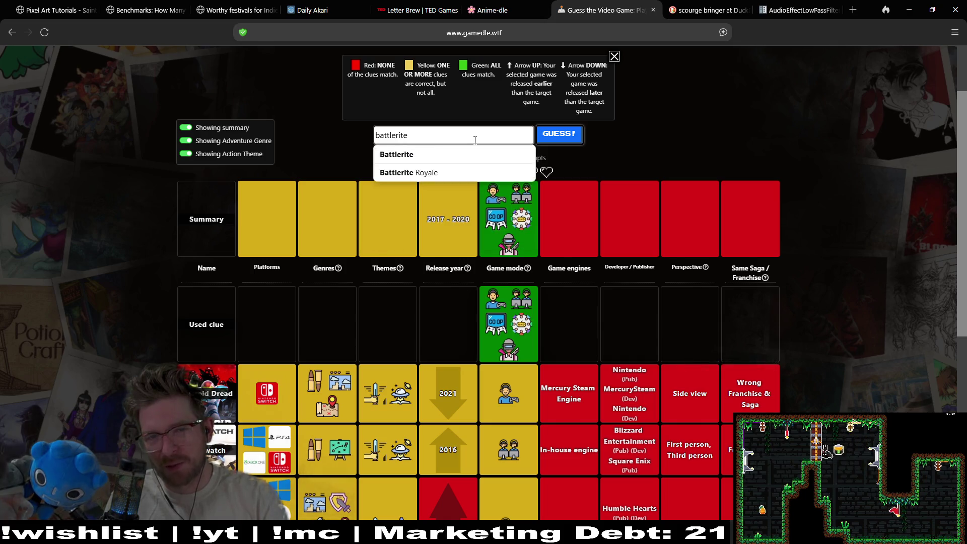
click(519, 171)
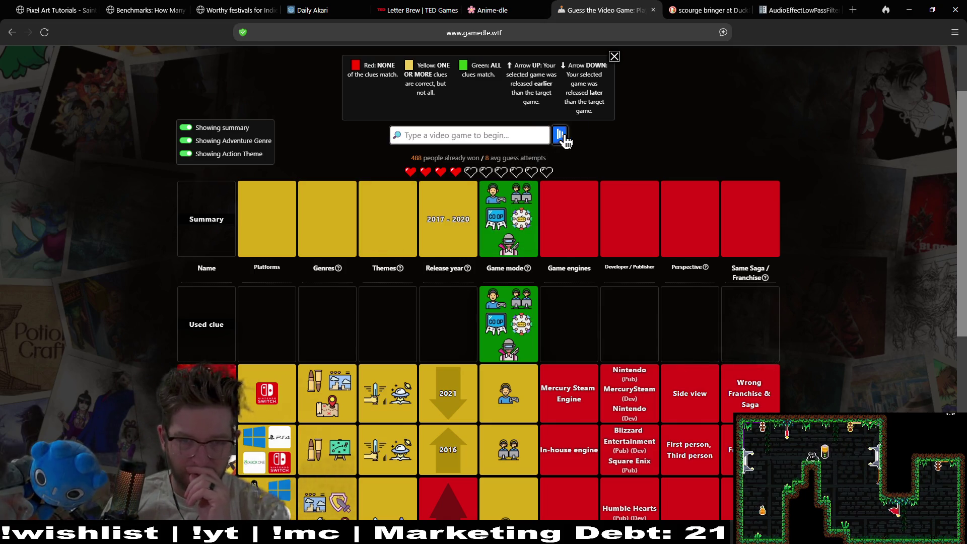
click(563, 135)
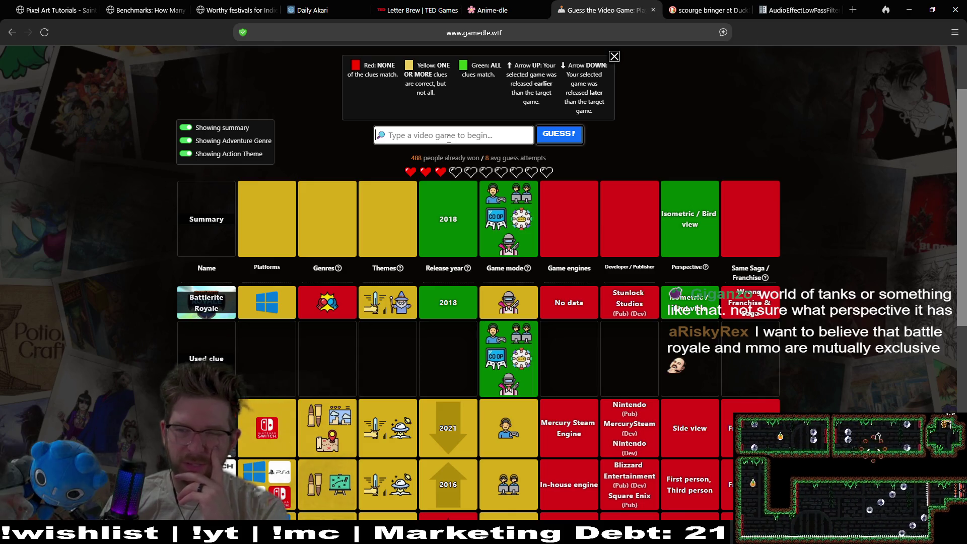
text(world)
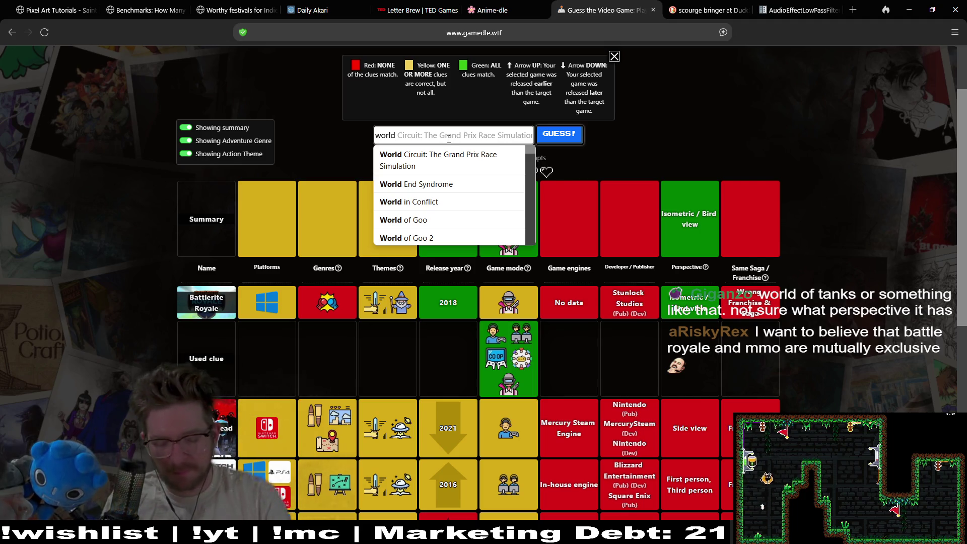
text( of tanks)
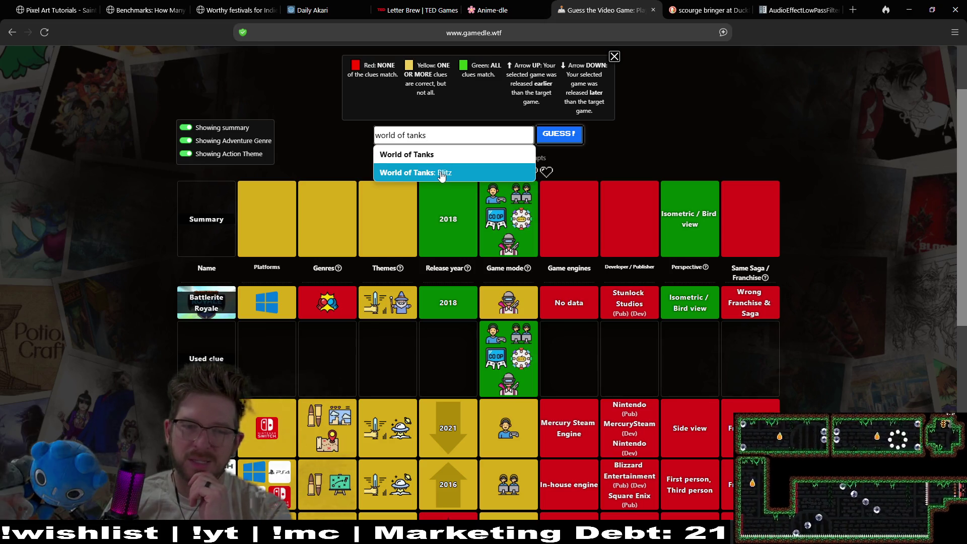
Guess World of Tanks: Blitz, then select Fortnite from the suggestions
click(442, 174)
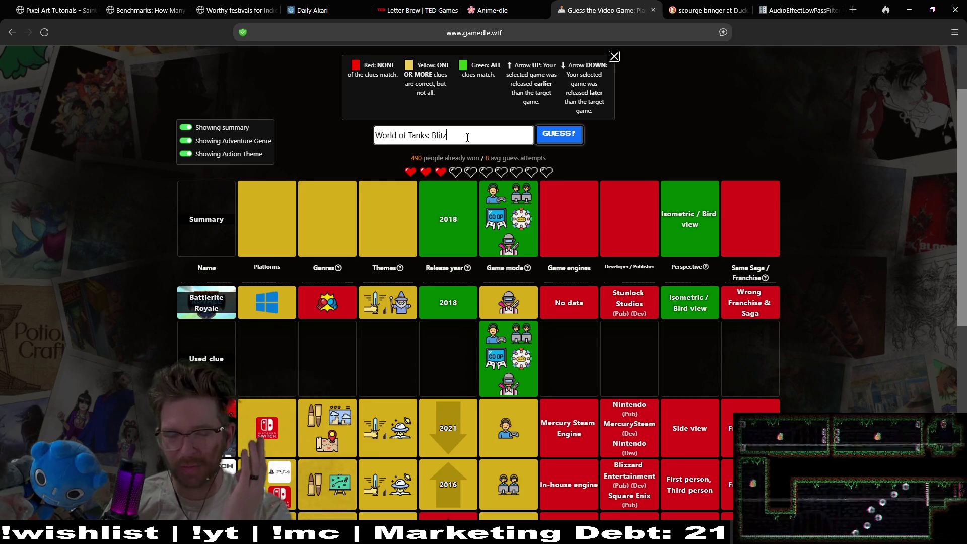
click(568, 137)
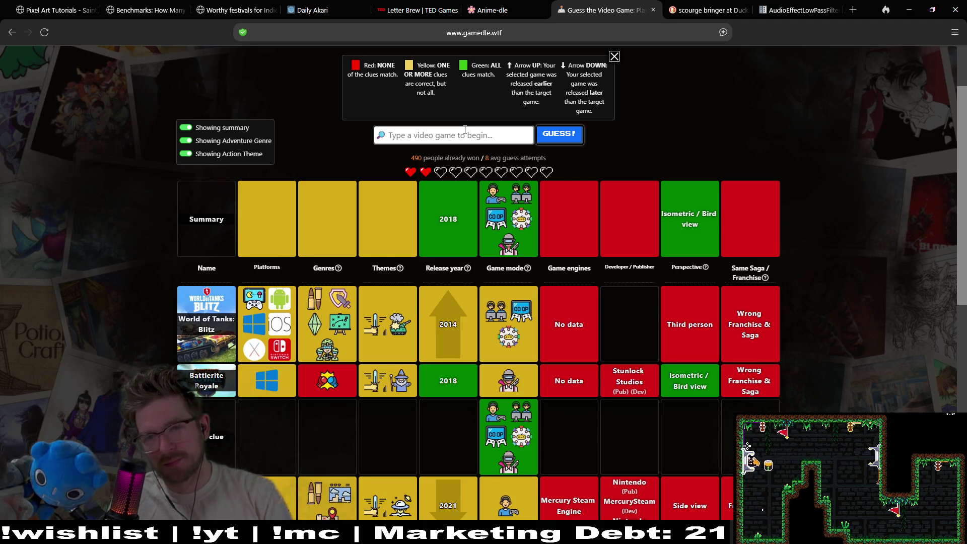
text(f)
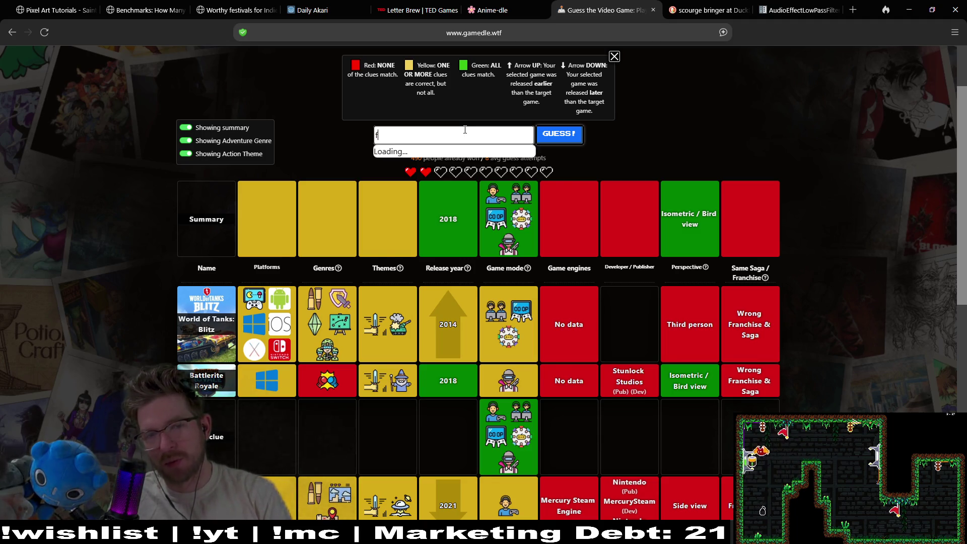
text(ortnite)
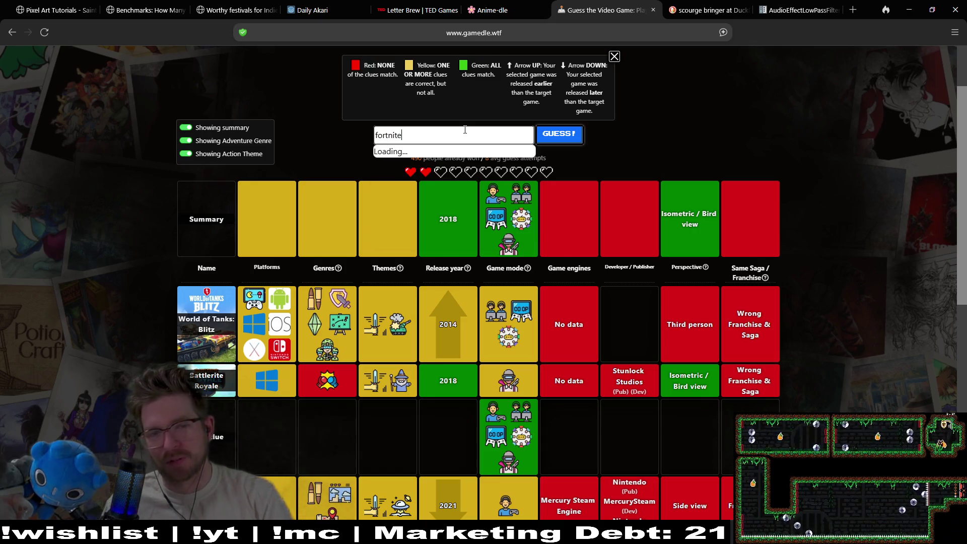
click(510, 150)
Submit Fortnite, then search 'city' and submit City of Heroes as the guess
click(559, 136)
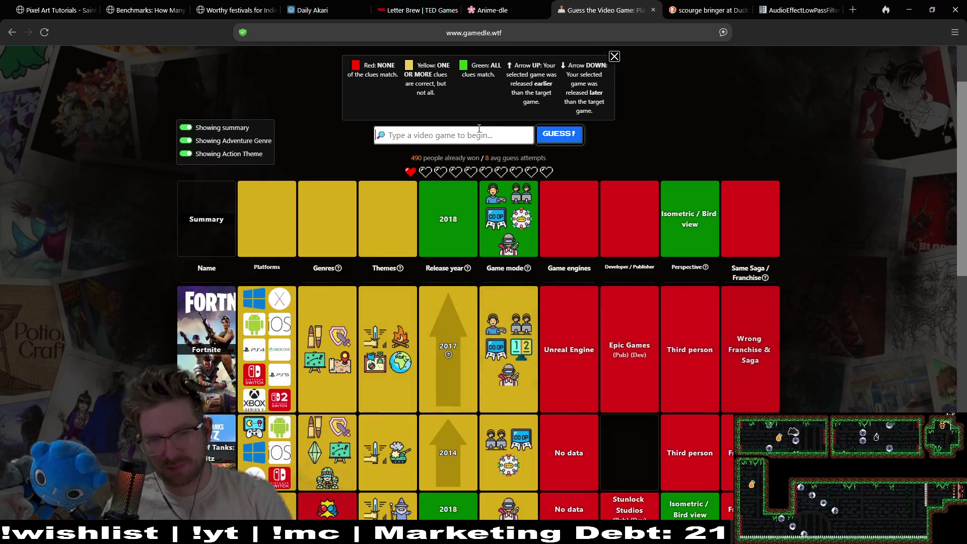
text(city sk)
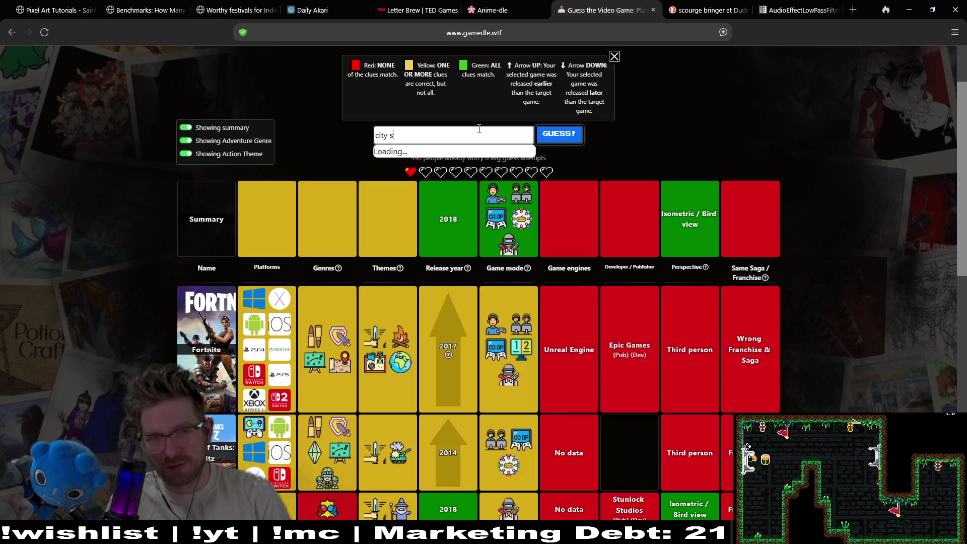
key(BackSpace)
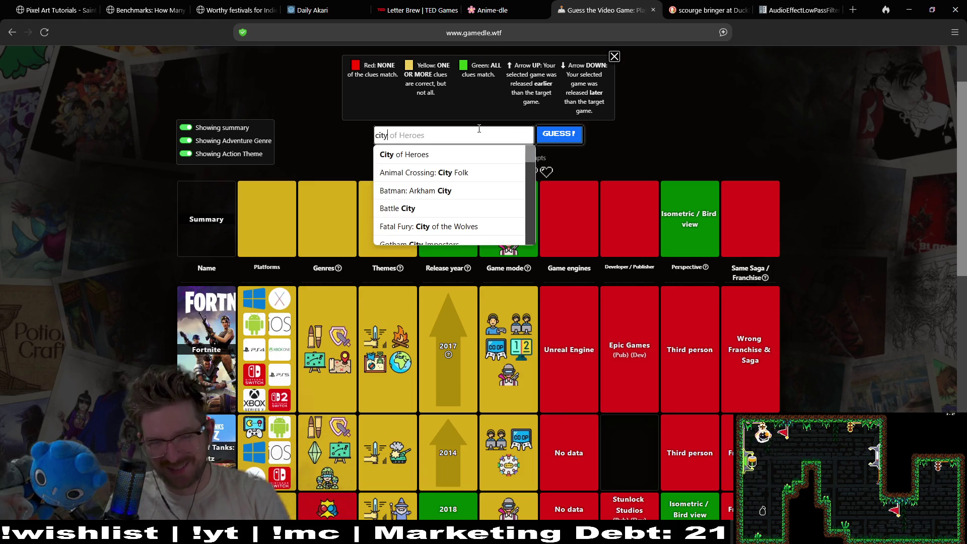
key(Down)
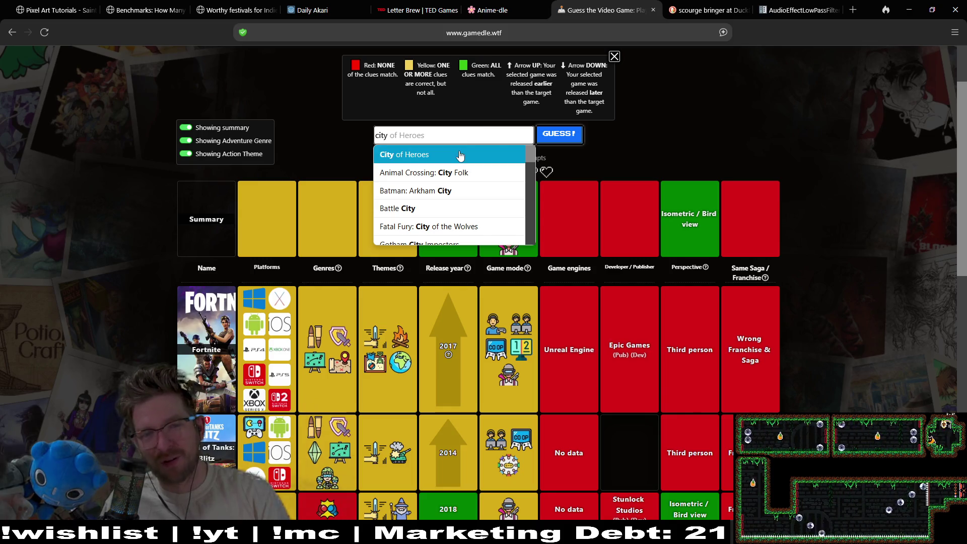
key(Return)
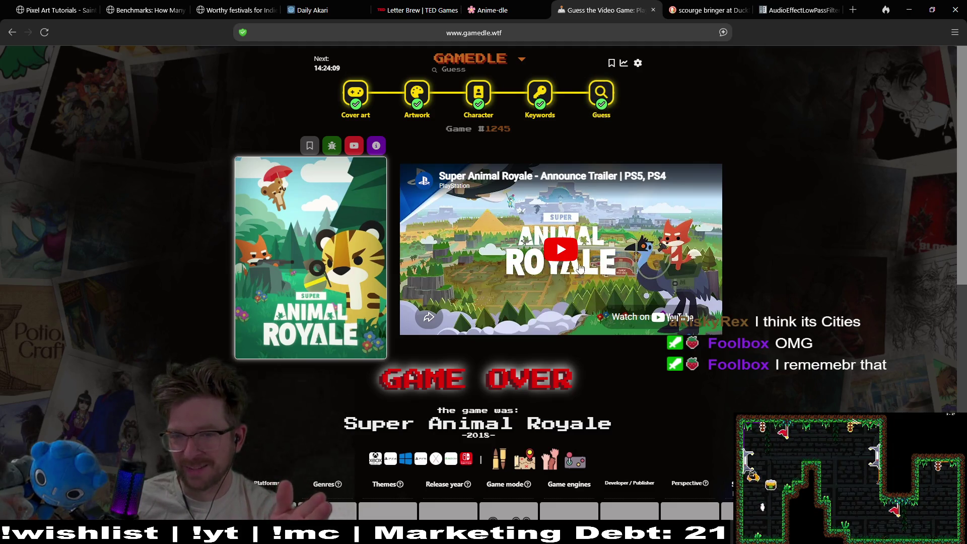
Play the Super Animal Royale announce trailer, muting and unmuting it, and later pause it
click(551, 249)
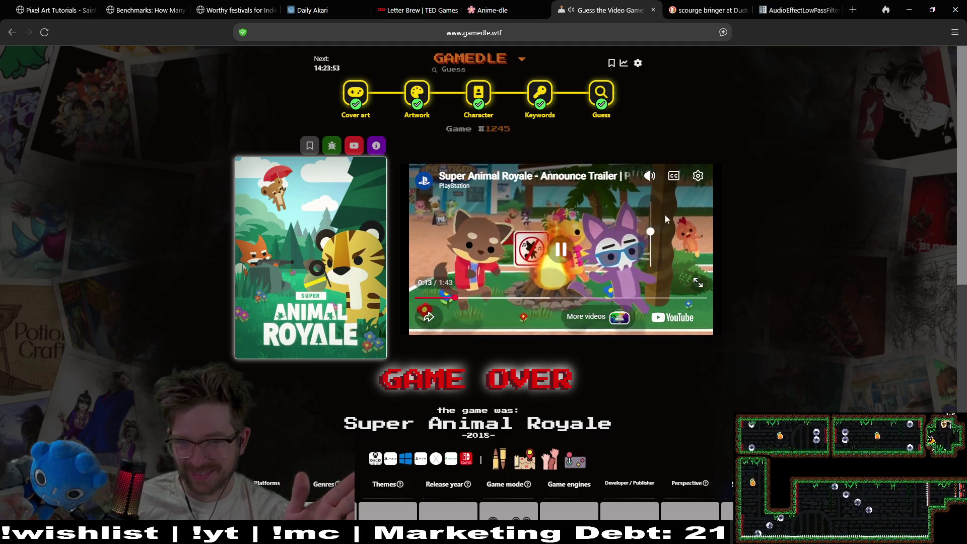
click(650, 176)
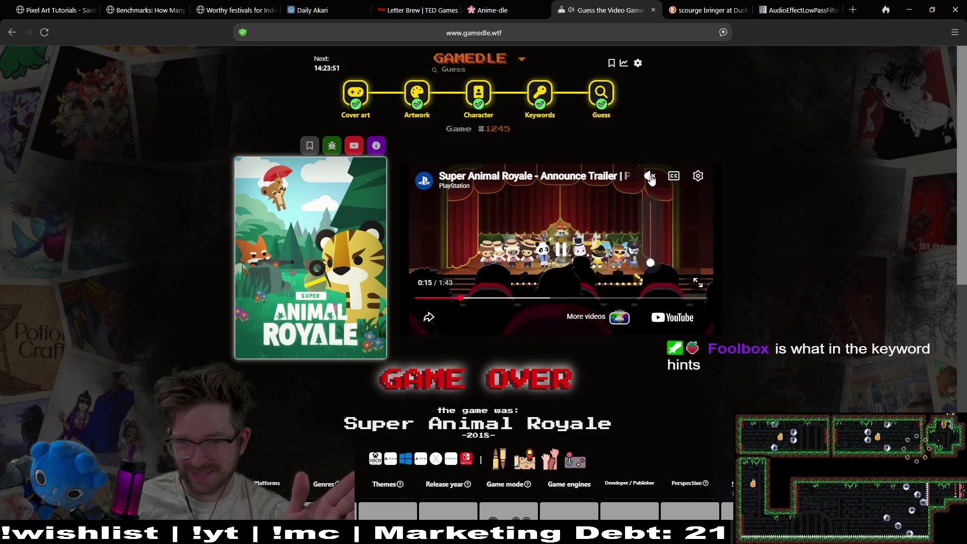
click(651, 177)
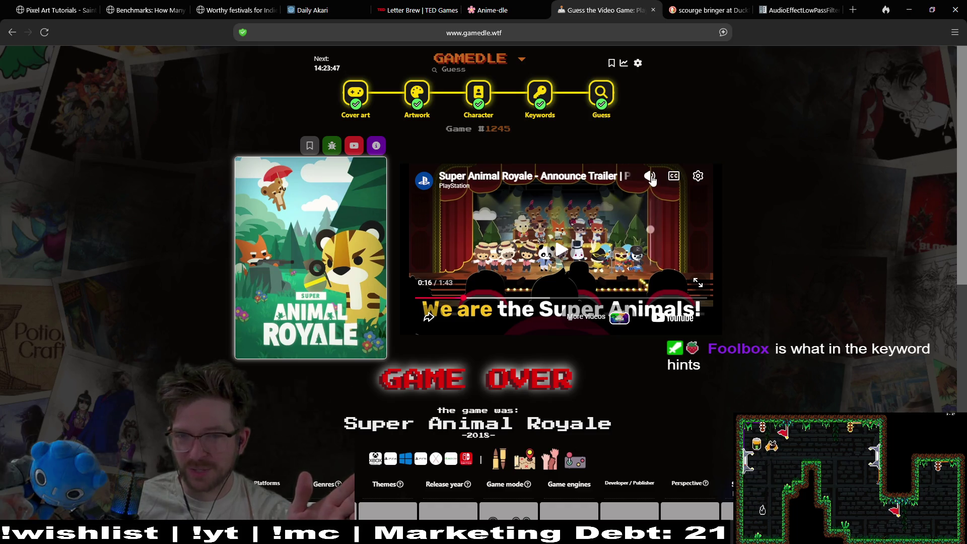
click(474, 238)
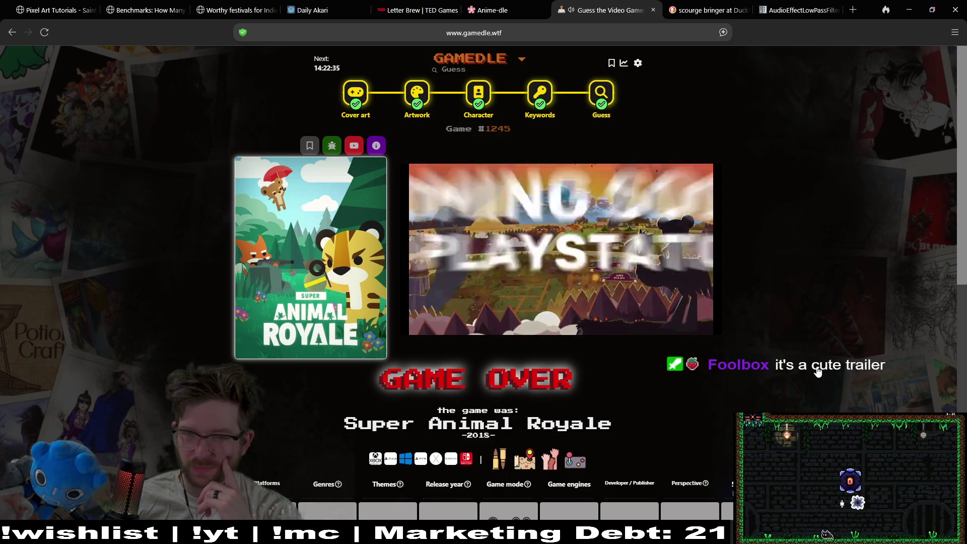
click(673, 246)
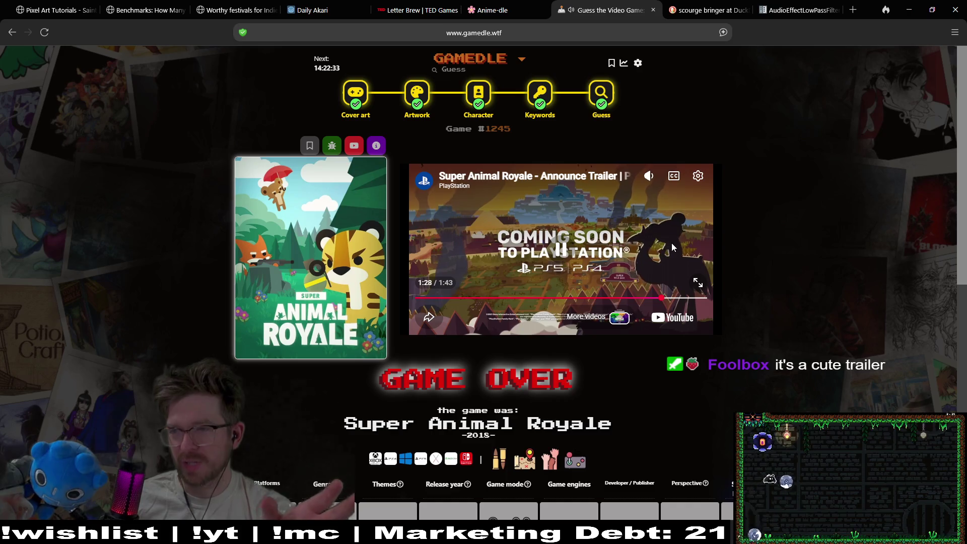
Play a little more of the Super Animal Royale trailer, then pause it near 1:36
click(672, 243)
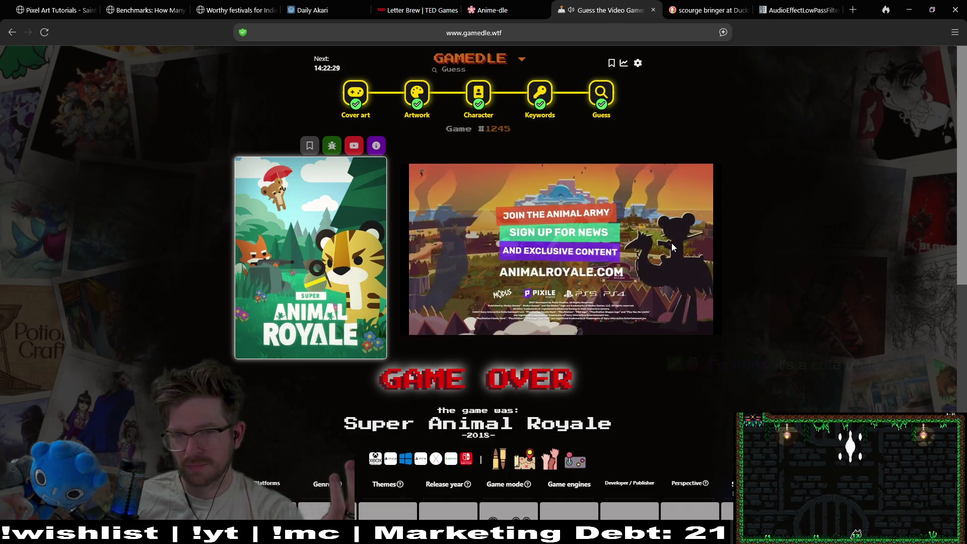
click(672, 243)
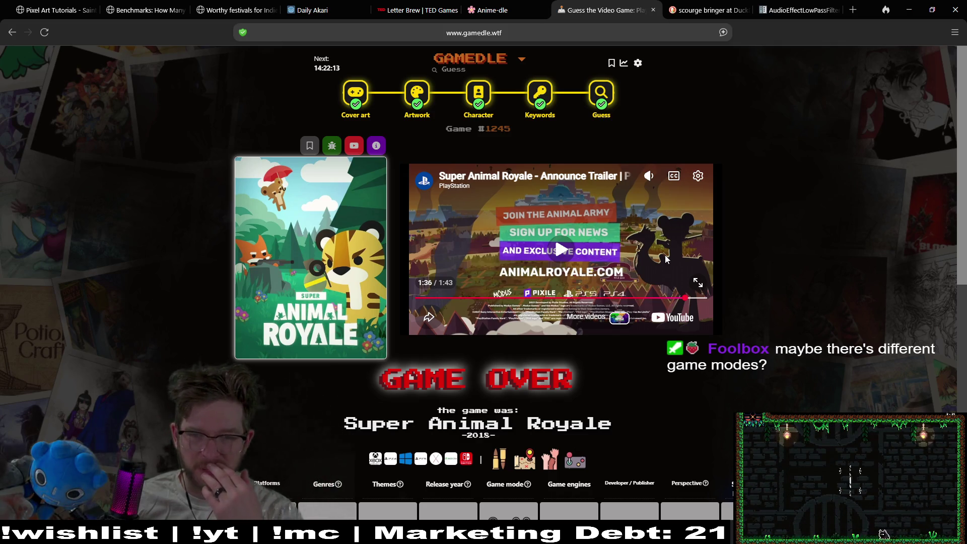
scroll(796, 267, down, 3)
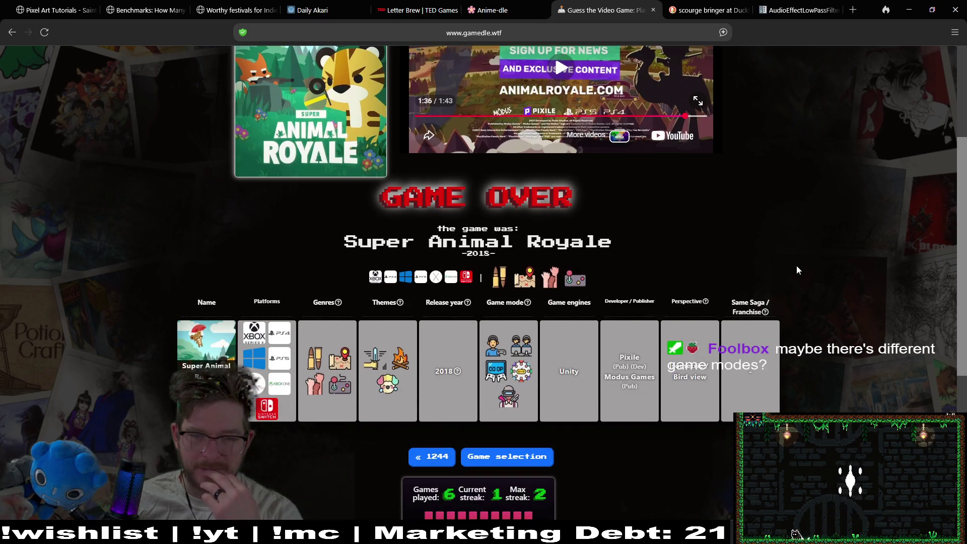
scroll(797, 265, up, 3)
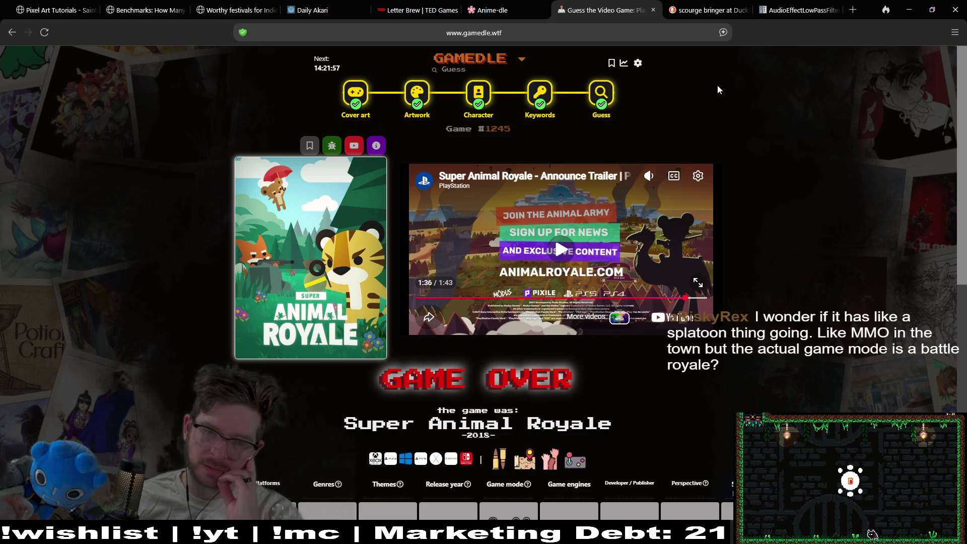
Set both stamina_controller_rumble vibration strengths to 0.2 and save StaminaUI.gd
key(alt+Tab)
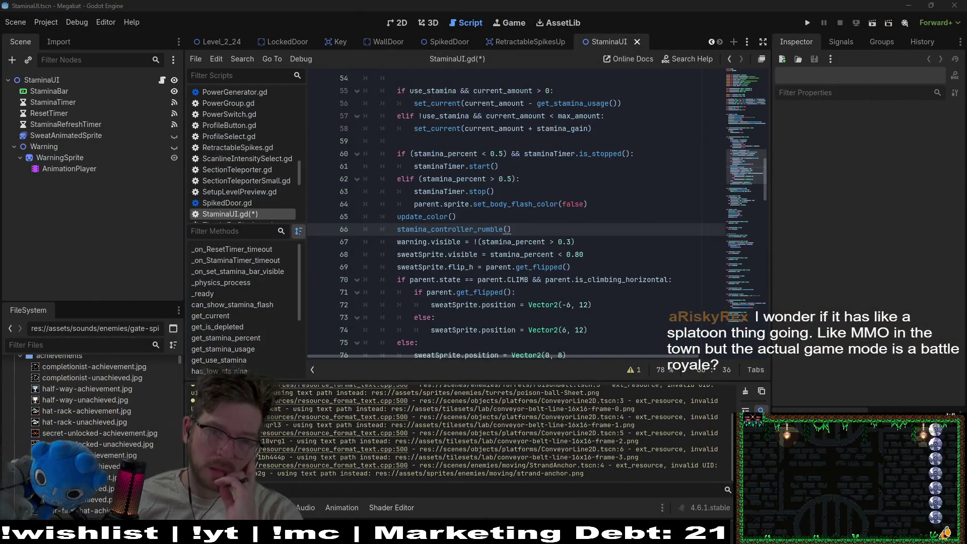
key(Up)
click(488, 230)
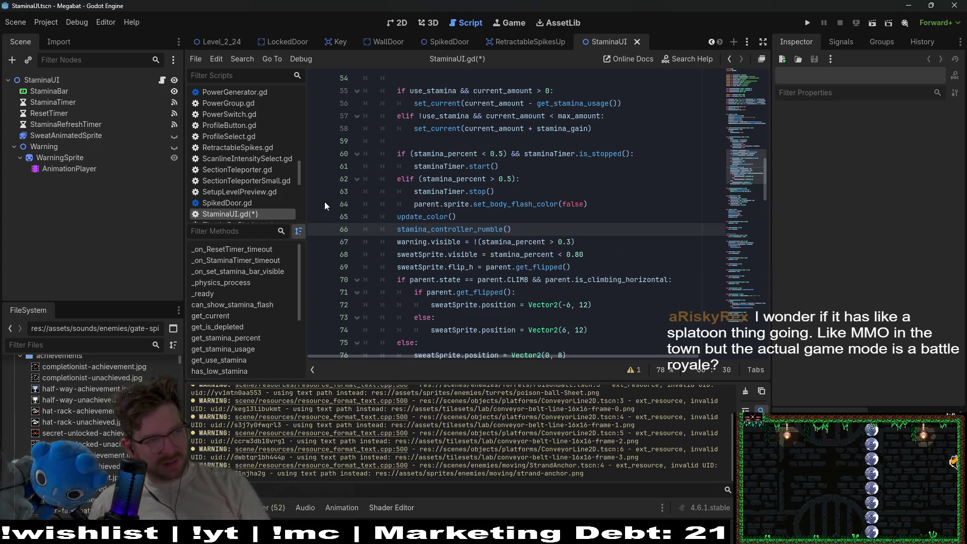
mouse_move(440, 244)
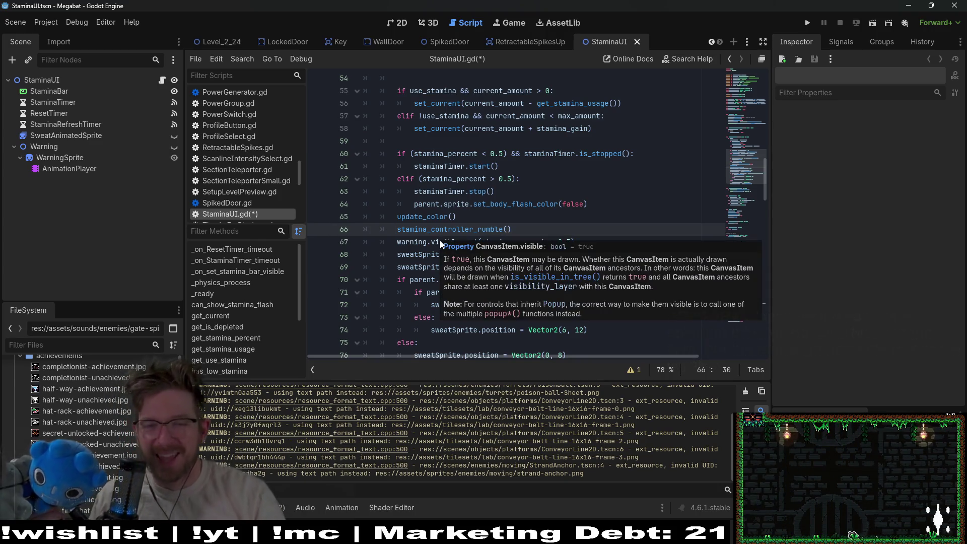
ctrl+click(443, 230)
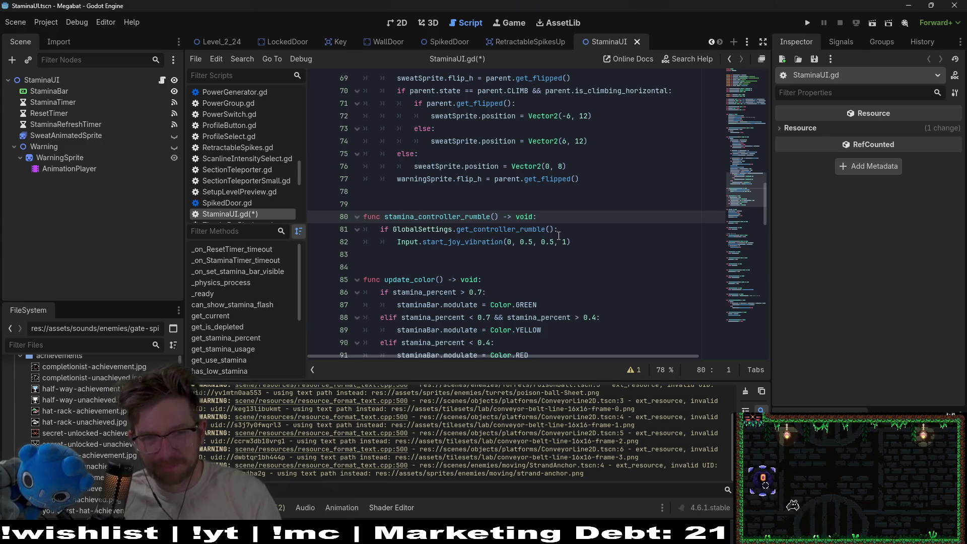
click(609, 242)
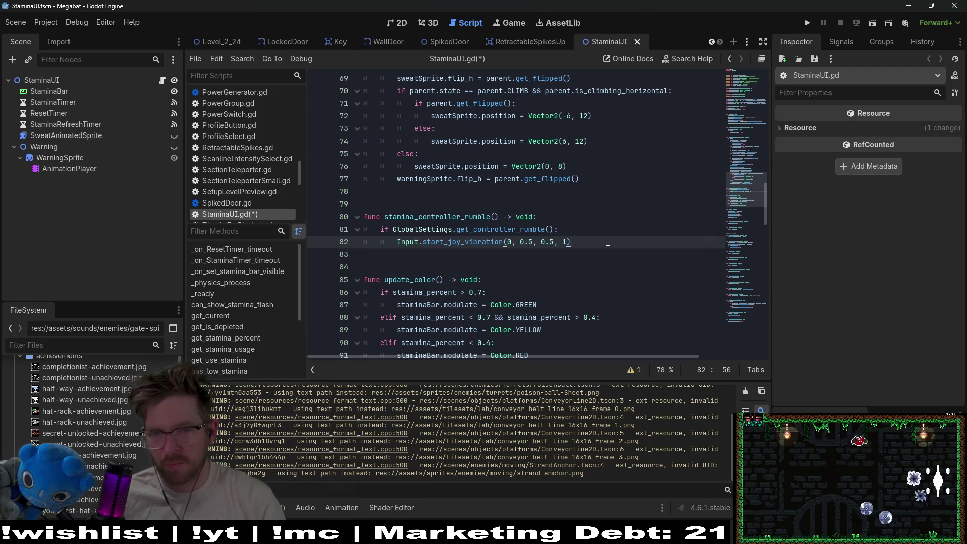
key(Left)
key(Left)
key(Left)
key(BackSpace)
text(2)
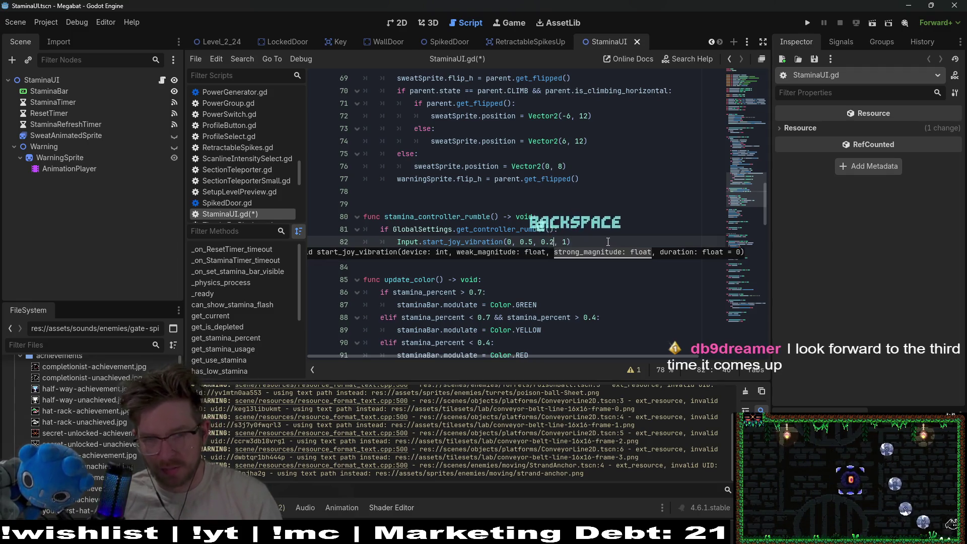
key(BackSpace)
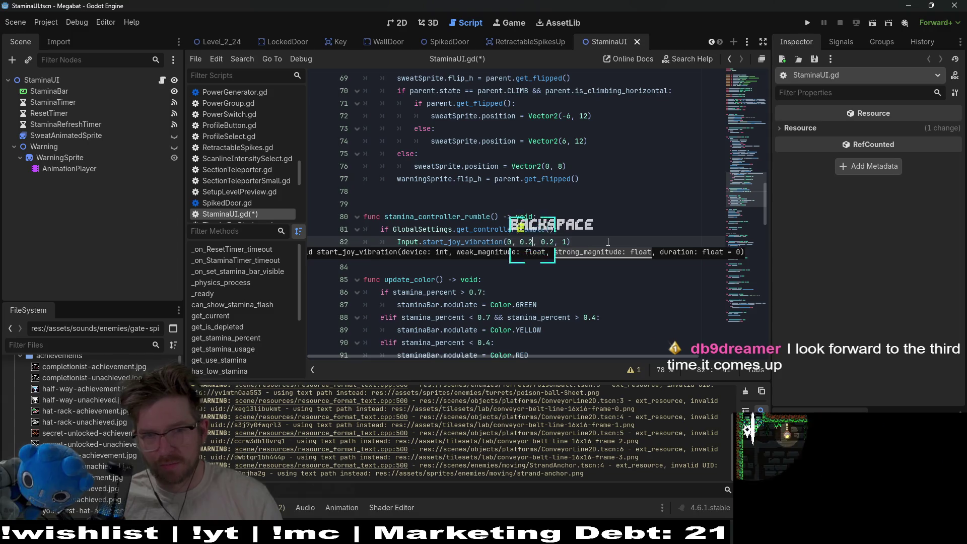
key(ctrl+s)
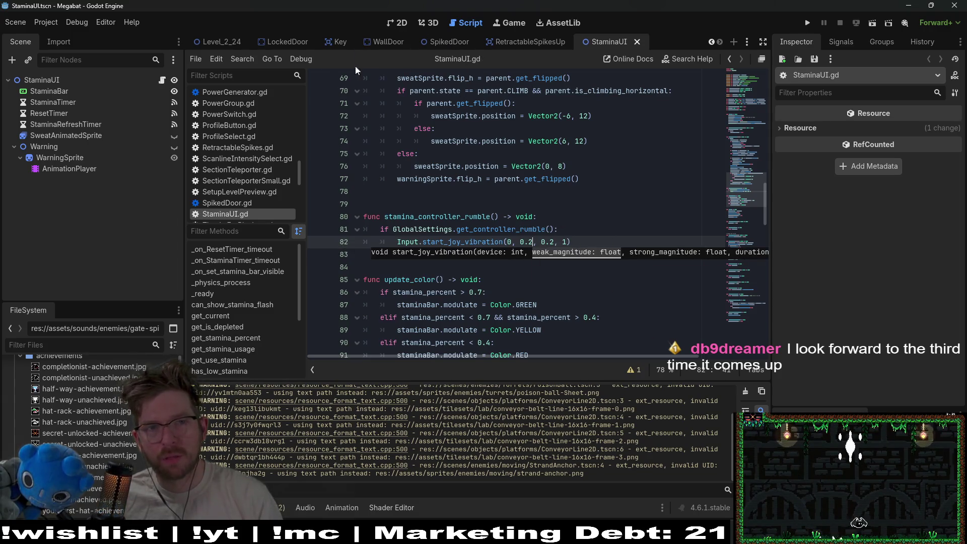
Close the Level_2_24, SpikedDoor, LockedDoor, Key, WallDoor, PowerSwitch and RetractableSpikesUp scene tabs
scroll(278, 40, up, 4)
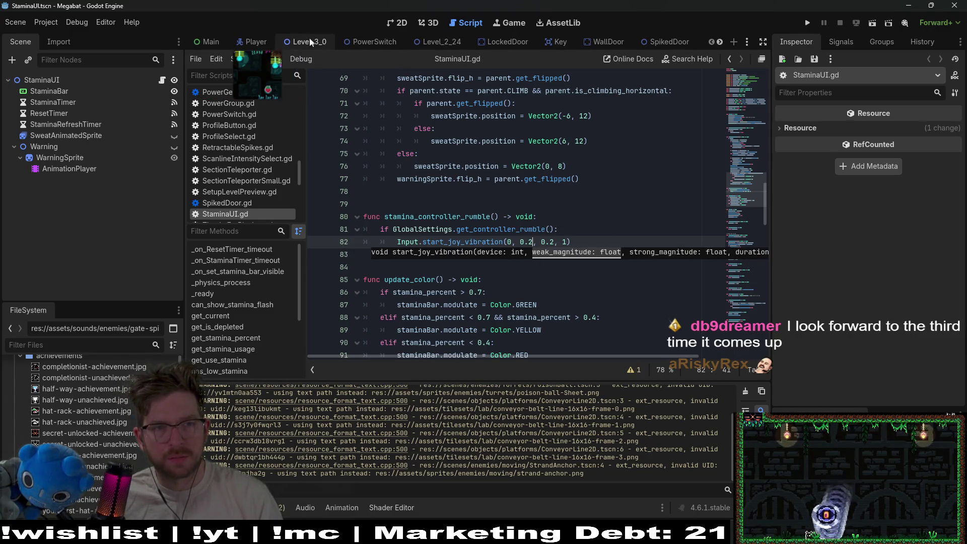
middle_click(439, 42)
middle_click(604, 41)
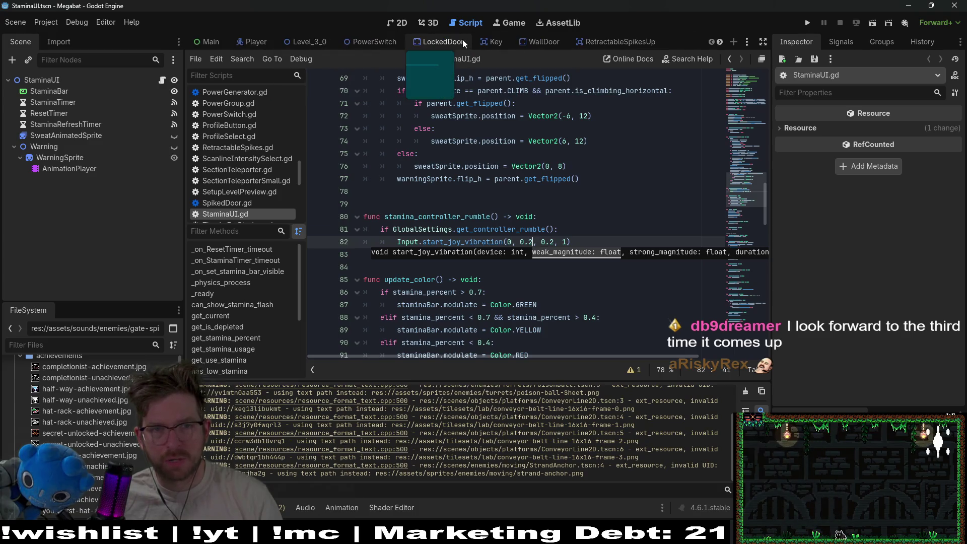
middle_click(499, 41)
middle_click(440, 42)
middle_click(438, 42)
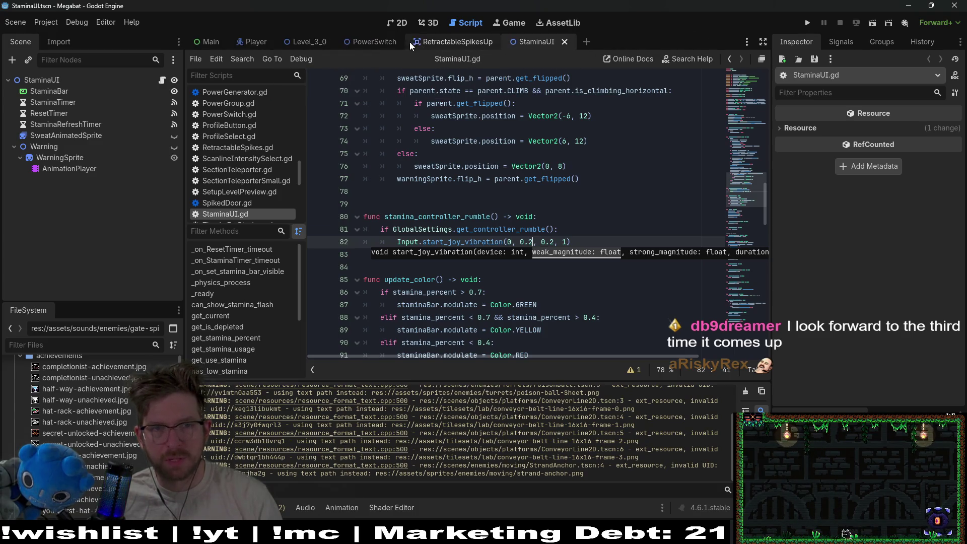
middle_click(373, 42)
middle_click(386, 44)
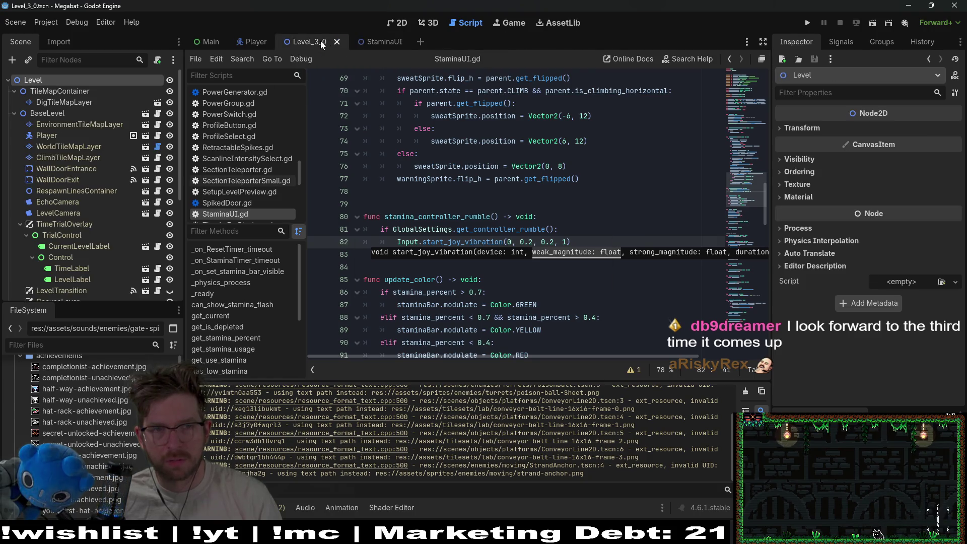
click(873, 24)
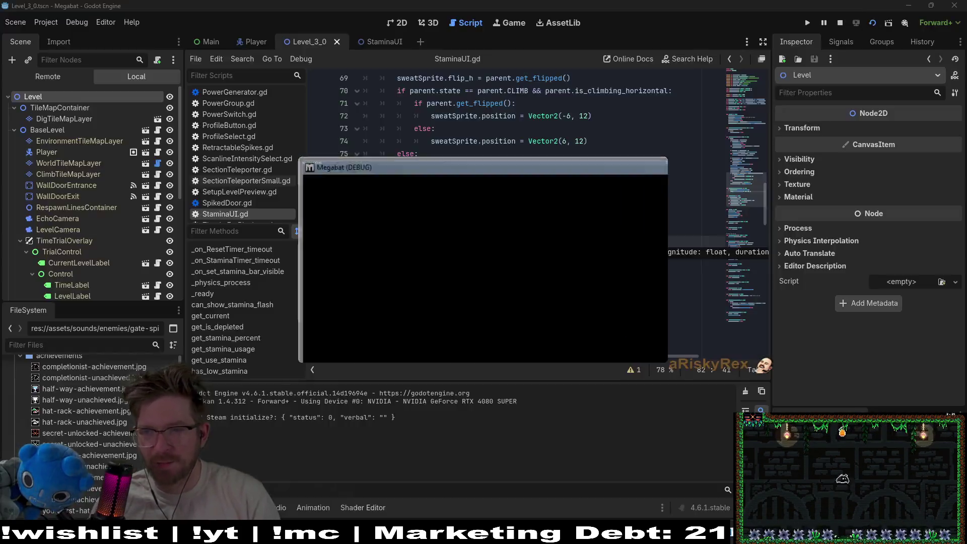
key(Down)
key(Left)
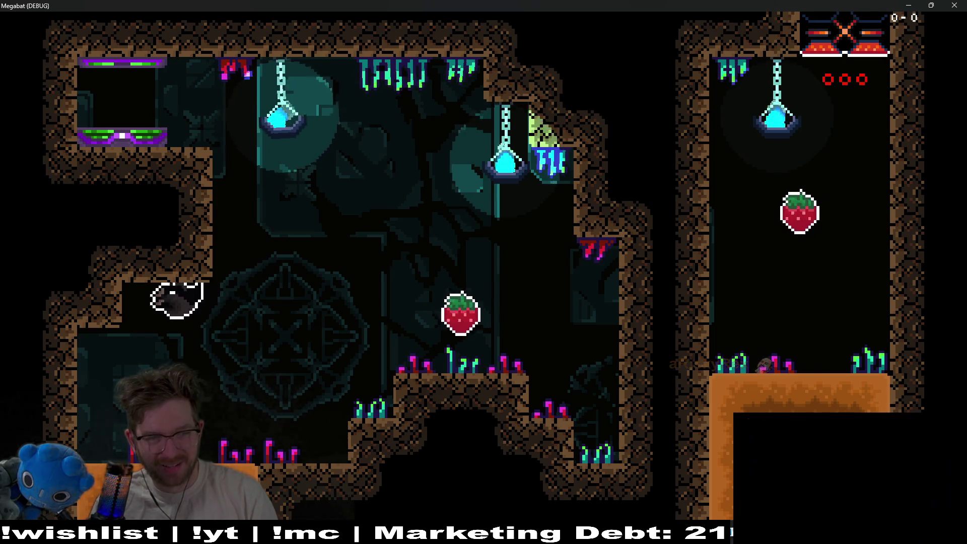
key(Right)
key(Up)
key(Left)
key(Down)
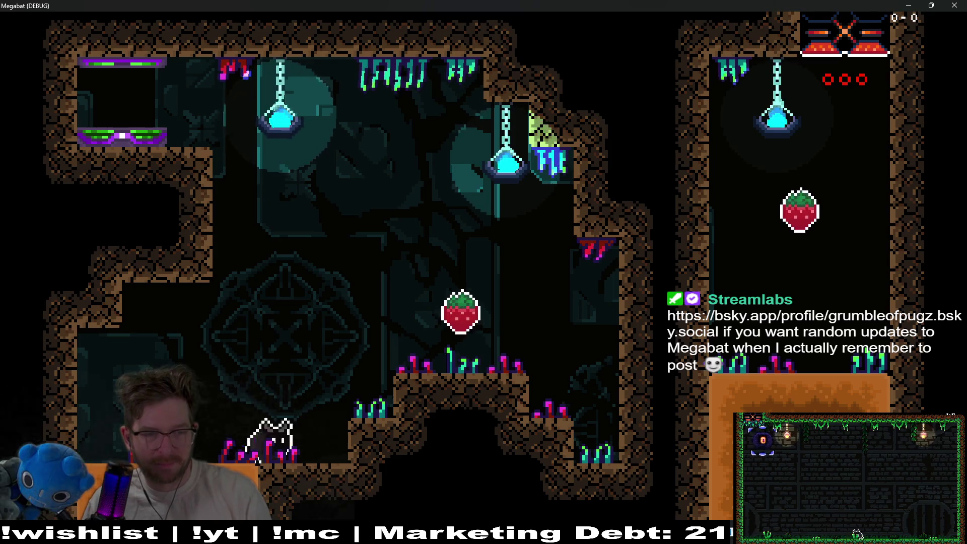
key(space)
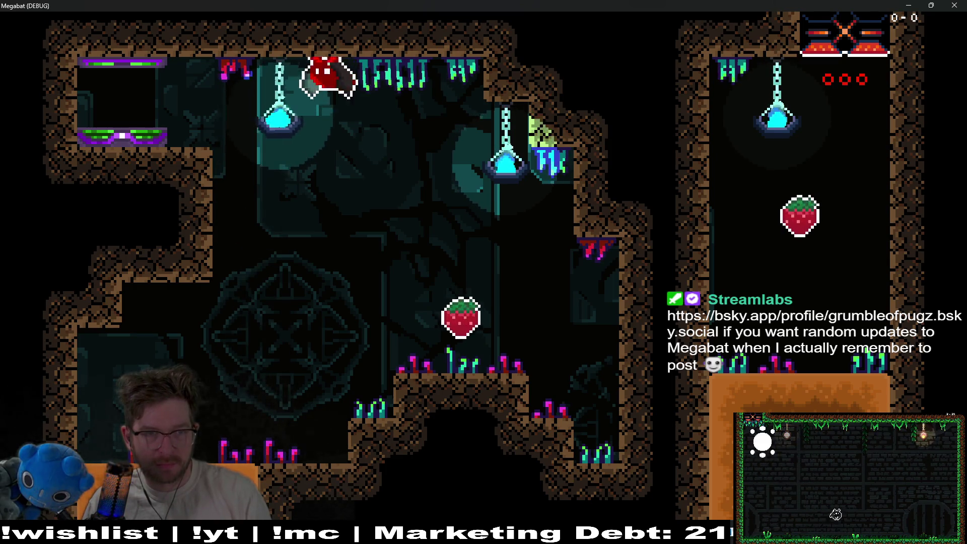
key(x)
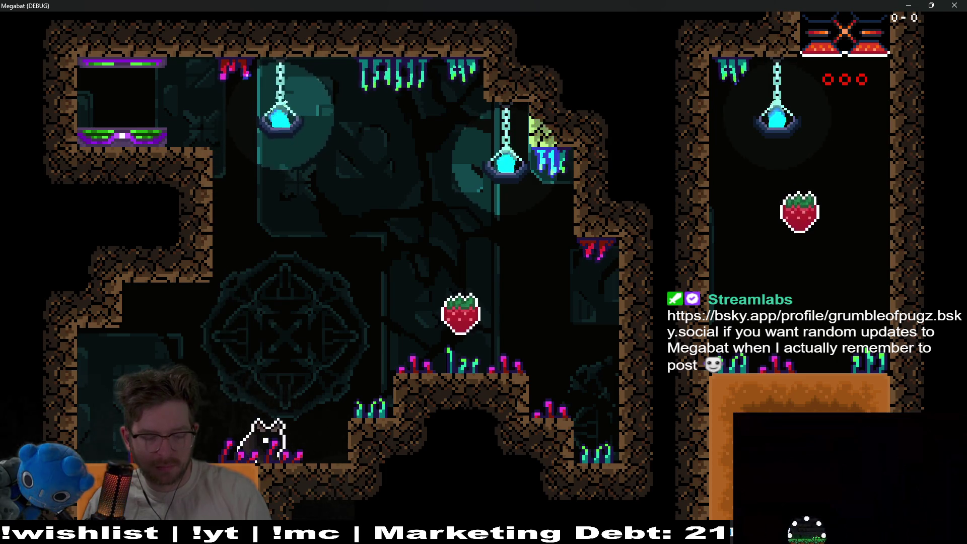
key(space)
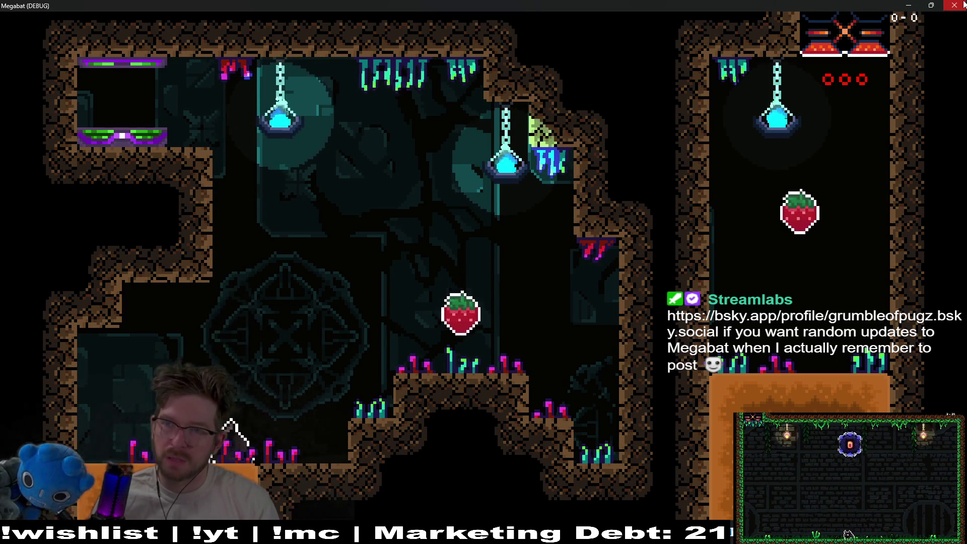
key(F8)
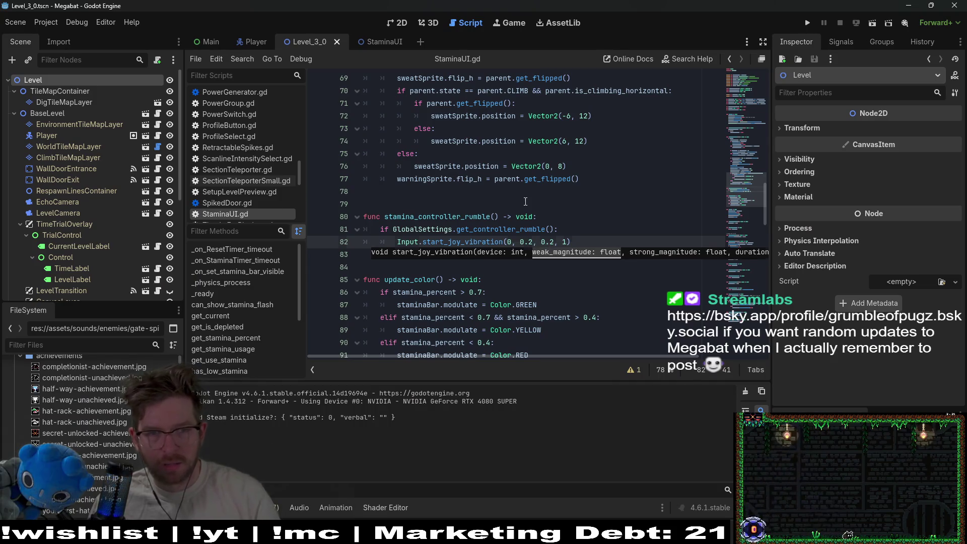
click(575, 204)
click(572, 242)
click(569, 215)
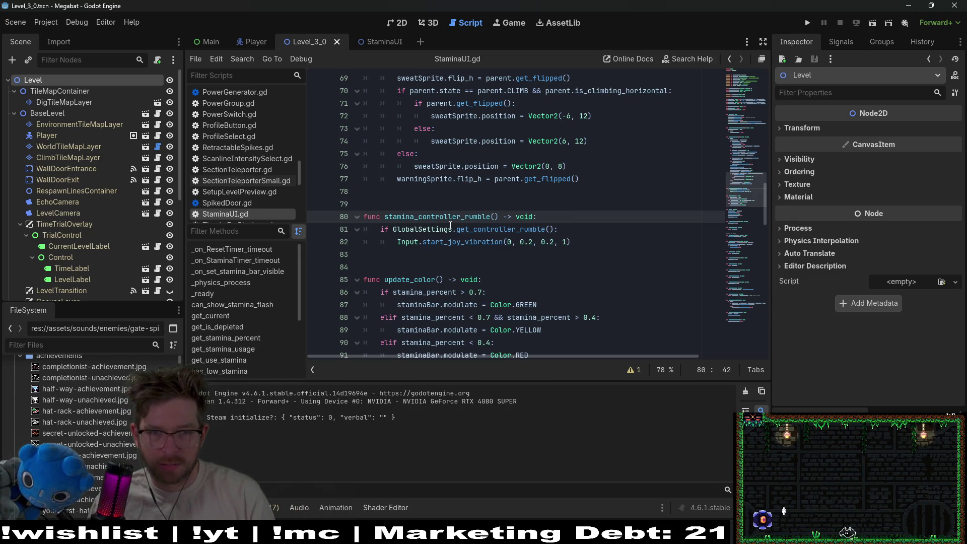
scroll(450, 224, up, 1)
click(588, 265)
scroll(589, 263, up, 1)
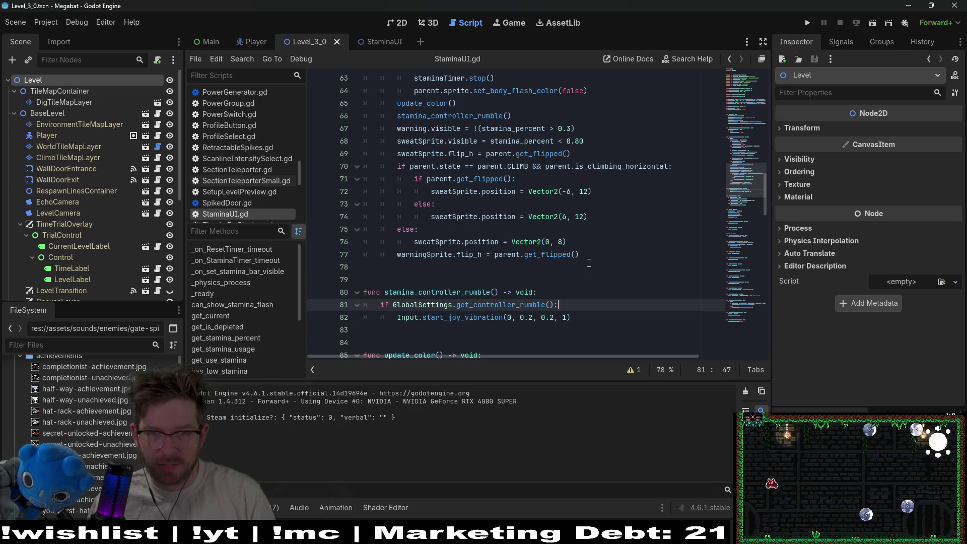
scroll(589, 263, up, 3)
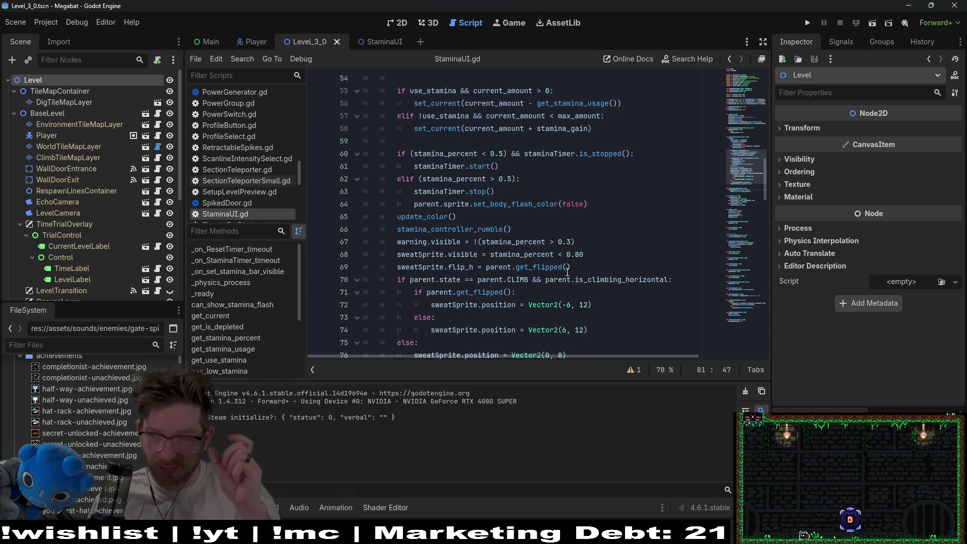
scroll(533, 340, down, 5)
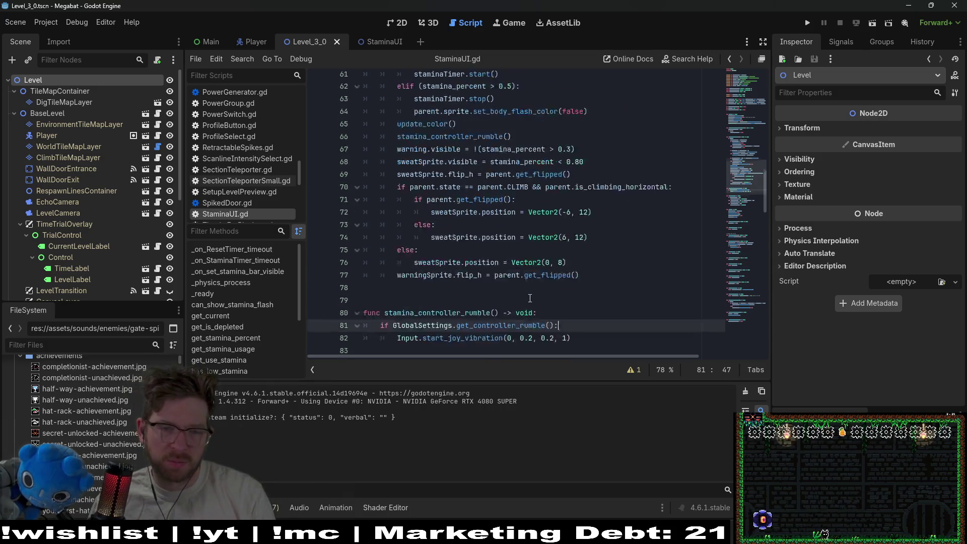
click(564, 219)
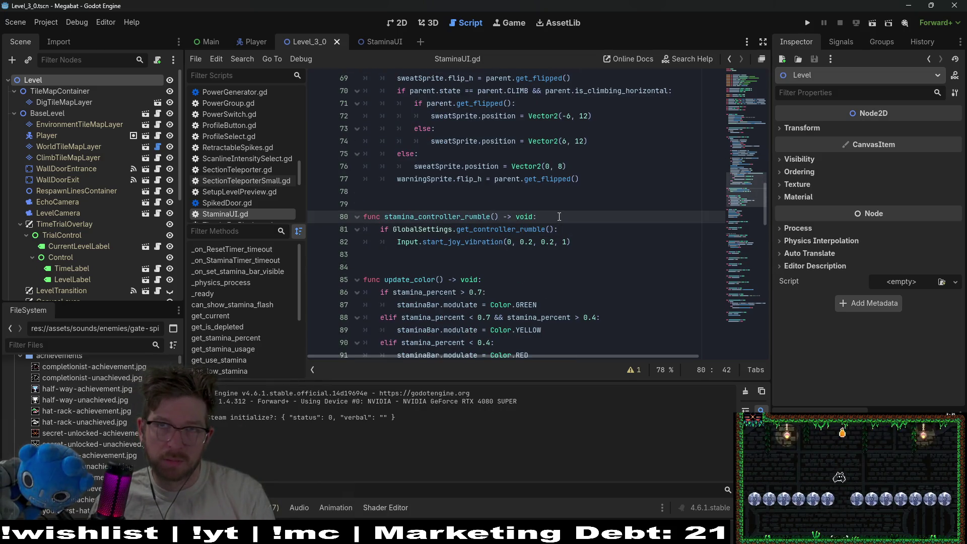
click(613, 244)
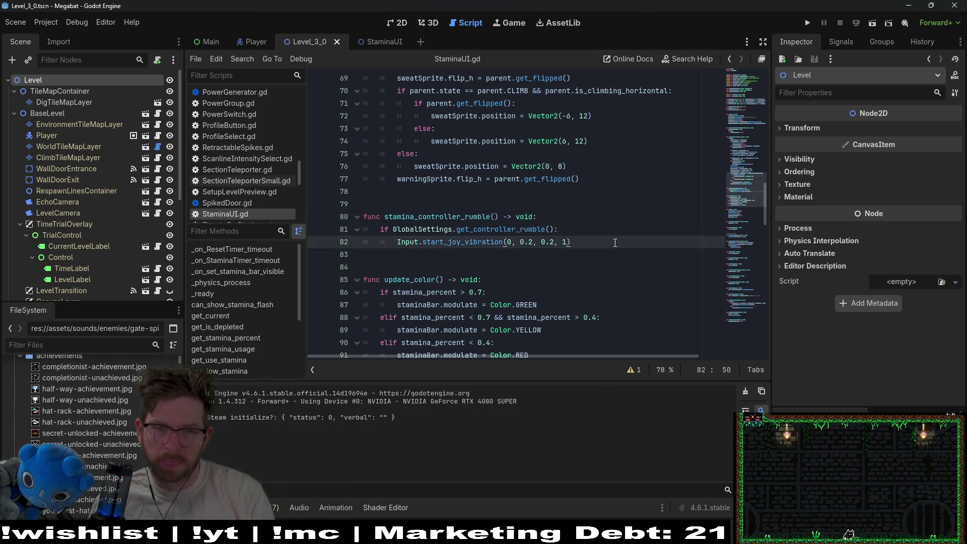
click(556, 229)
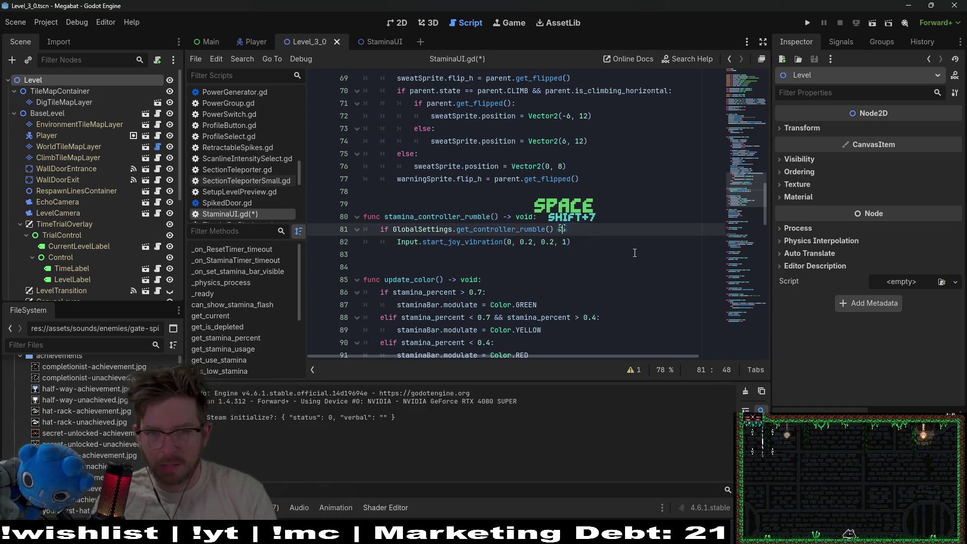
Type '&&' into the line 81 rumble condition and review the stamina_percent > 0.3 warning check
text(&&)
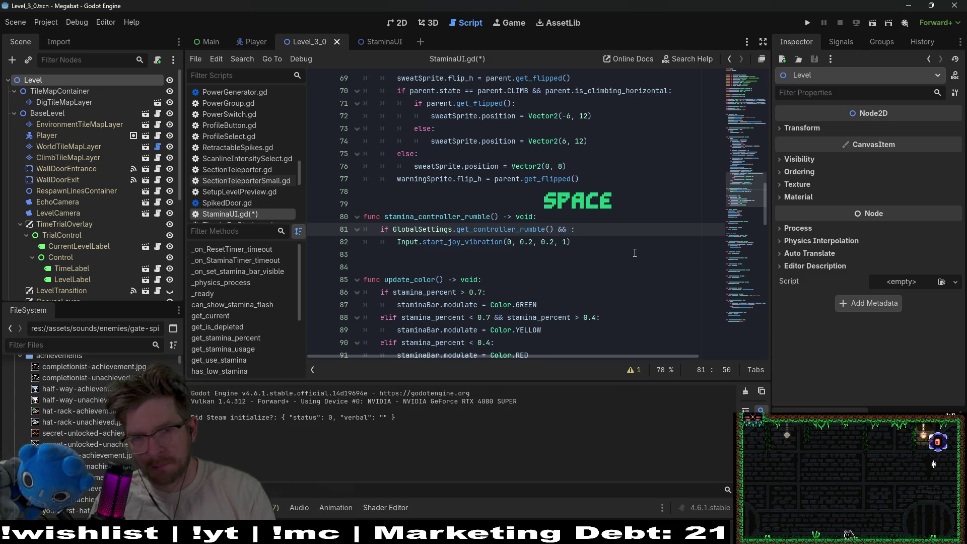
scroll(635, 252, up, 2)
scroll(516, 203, up, 2)
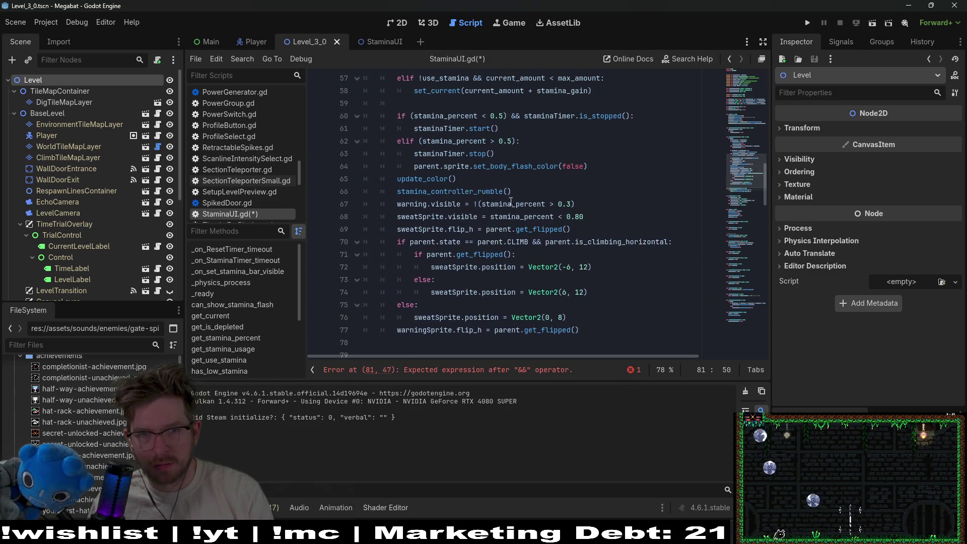
double_click(509, 204)
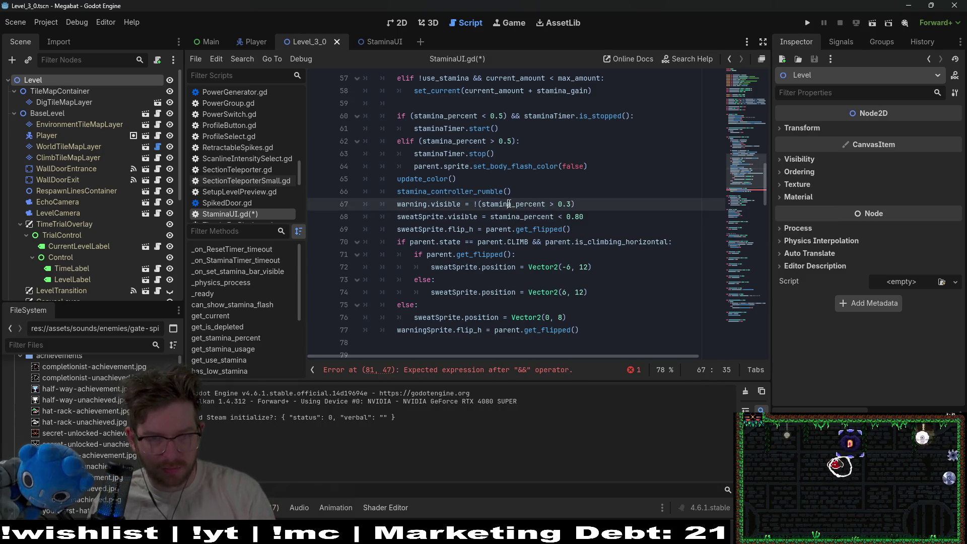
mouse_move(512, 205)
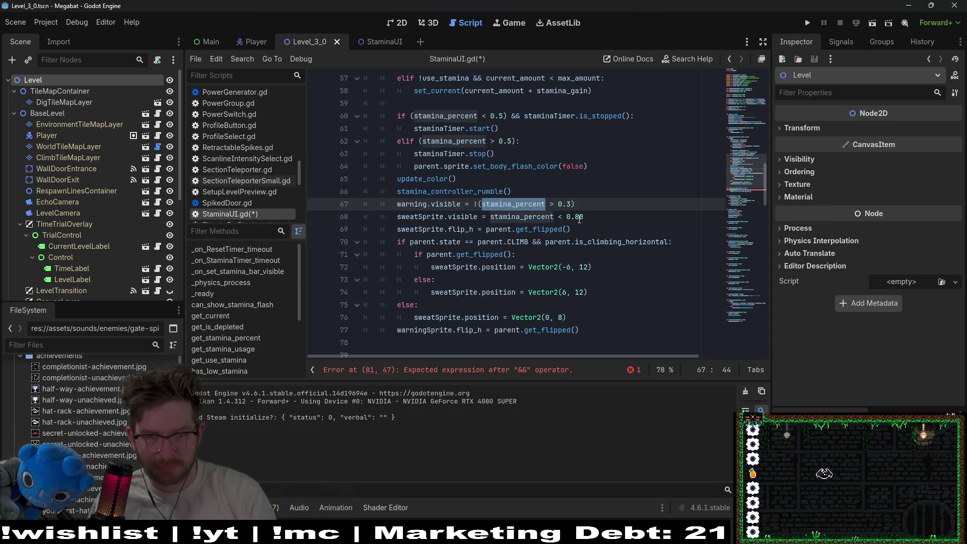
mouse_move(575, 204)
mouse_down()
mouse_move(483, 195)
mouse_move(478, 204)
mouse_up()
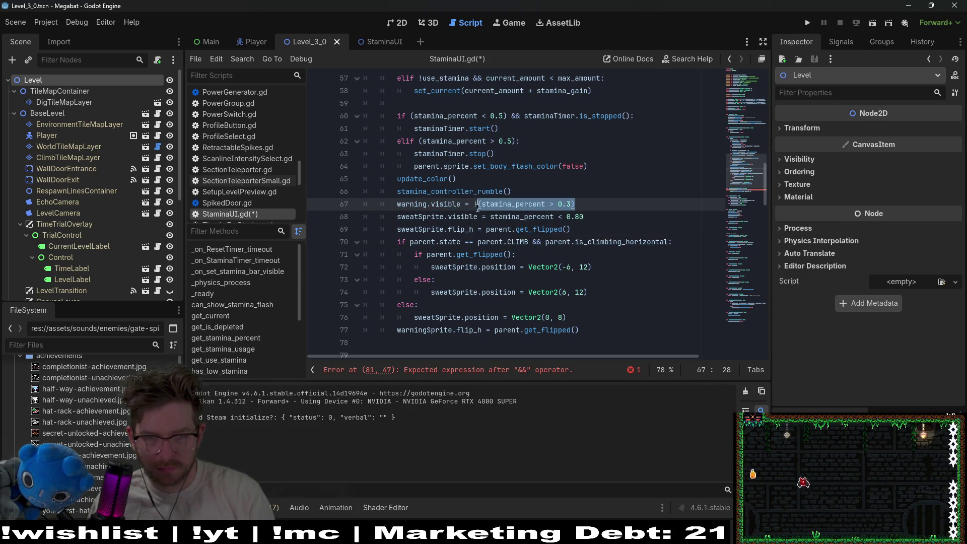
mouse_move(728, 167)
mouse_down()
mouse_move(744, 121)
mouse_move(744, 76)
mouse_up()
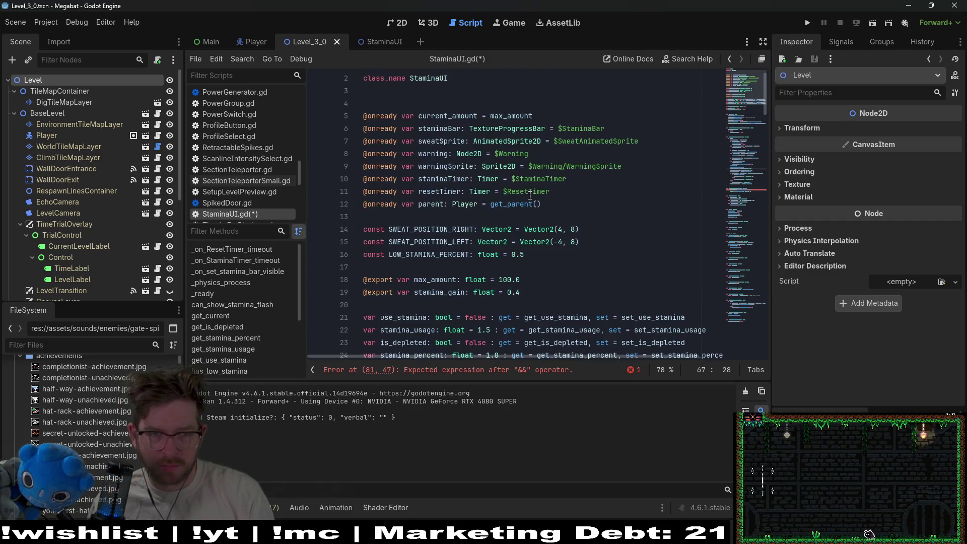
Search for LOW_STAMINA_PERCENT and cycle its matches back to the definition
click(570, 265)
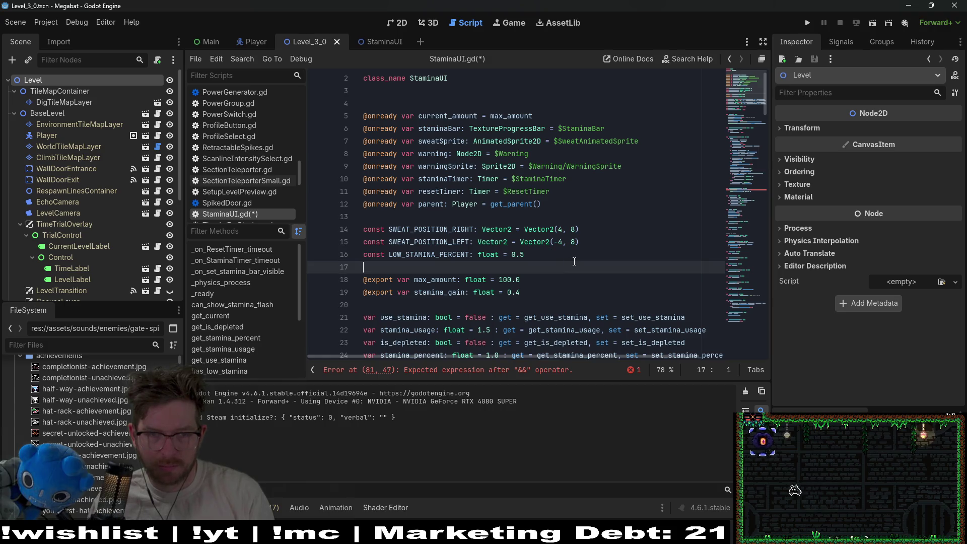
click(575, 261)
double_click(419, 253)
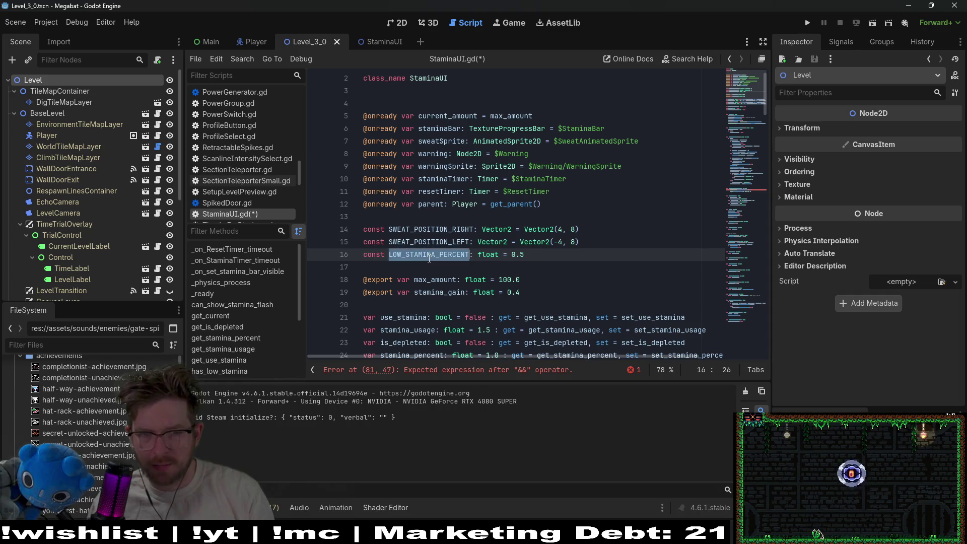
key(ctrl+f)
key(Return)
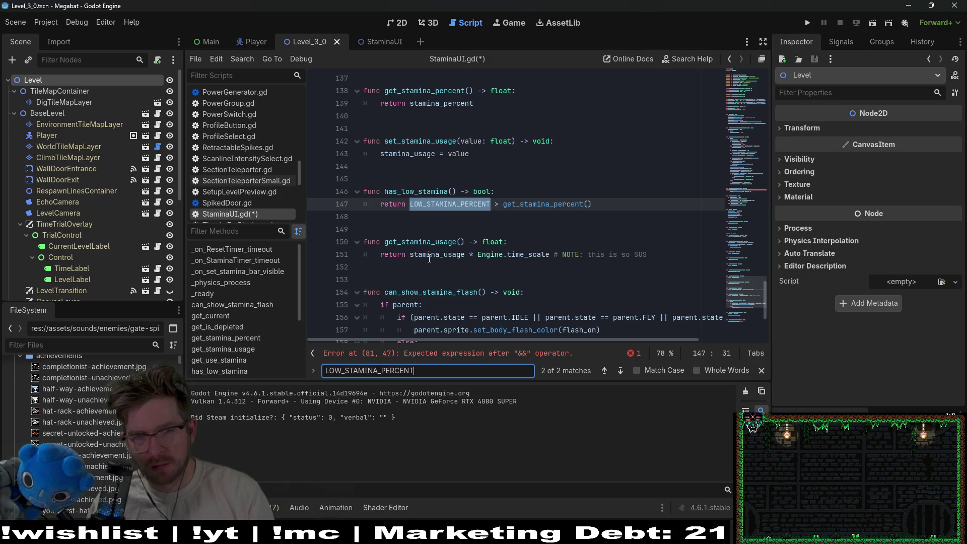
key(Return)
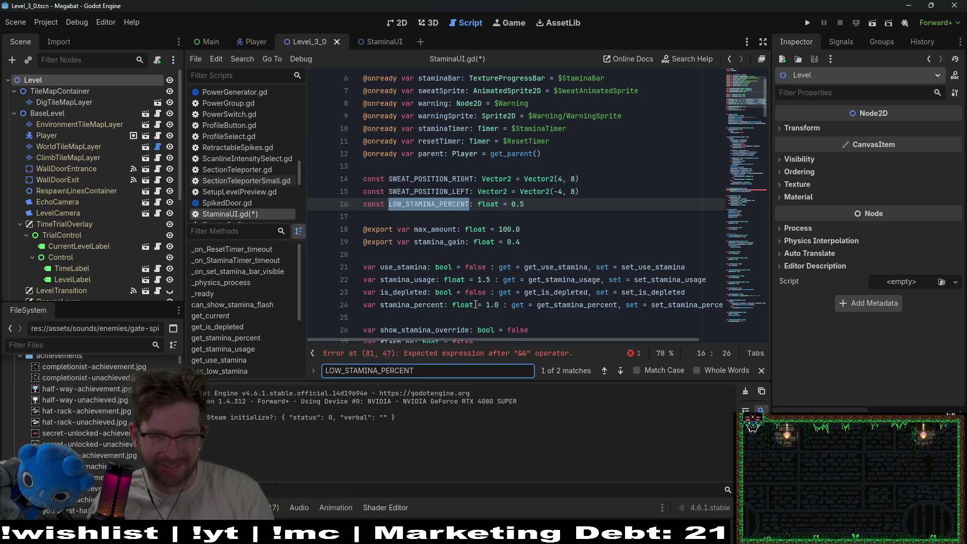
Review the warning, sweat and line 62 stamina_percent checks, then return to line 16's end
scroll(475, 304, down, 15)
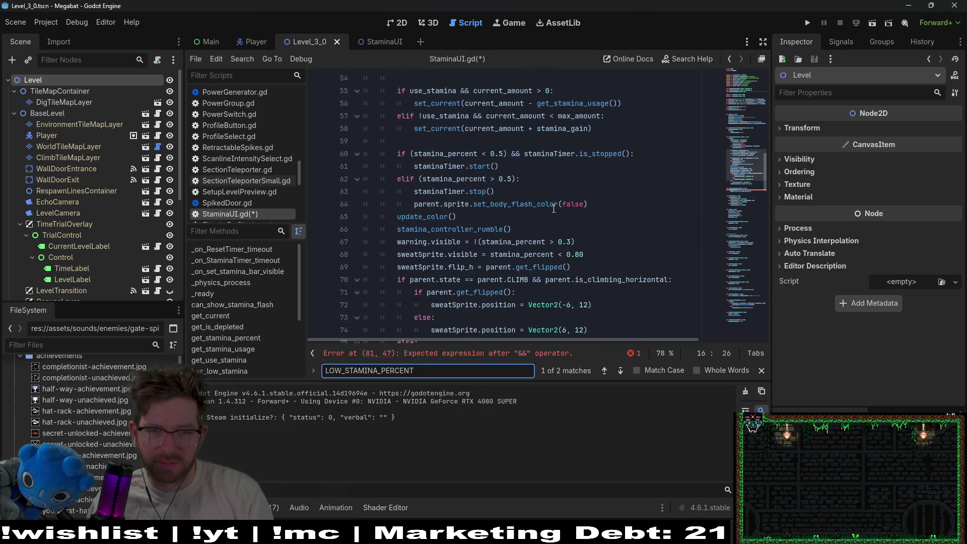
click(480, 254)
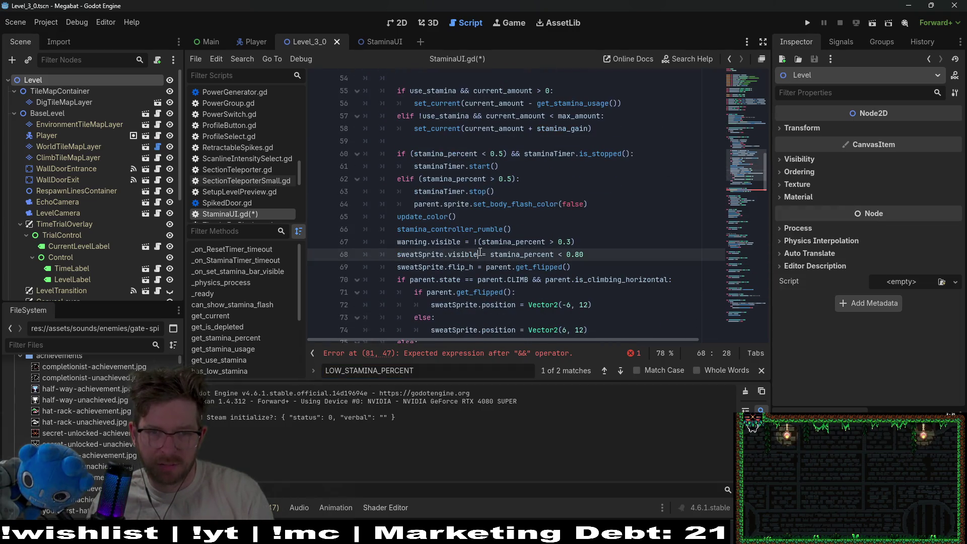
double_click(433, 241)
mouse_move(418, 246)
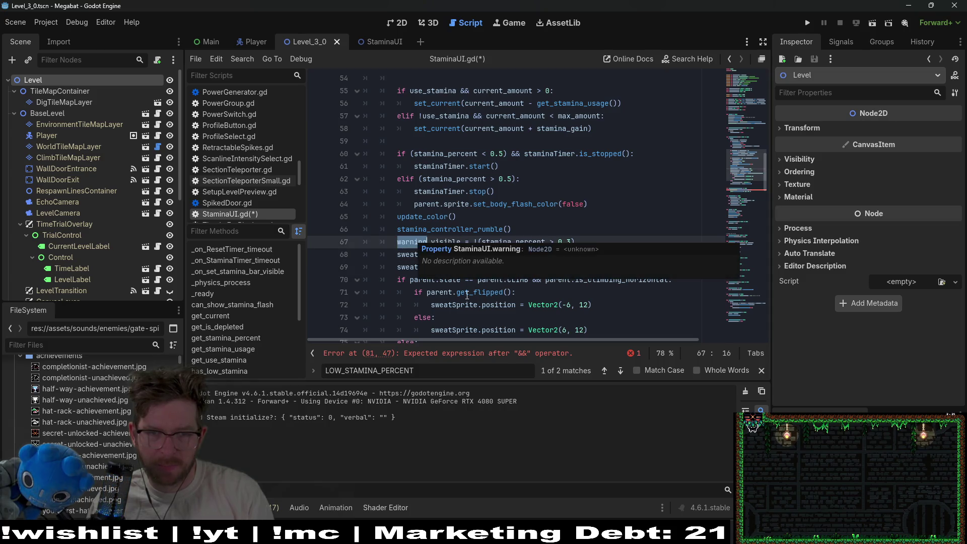
click(458, 232)
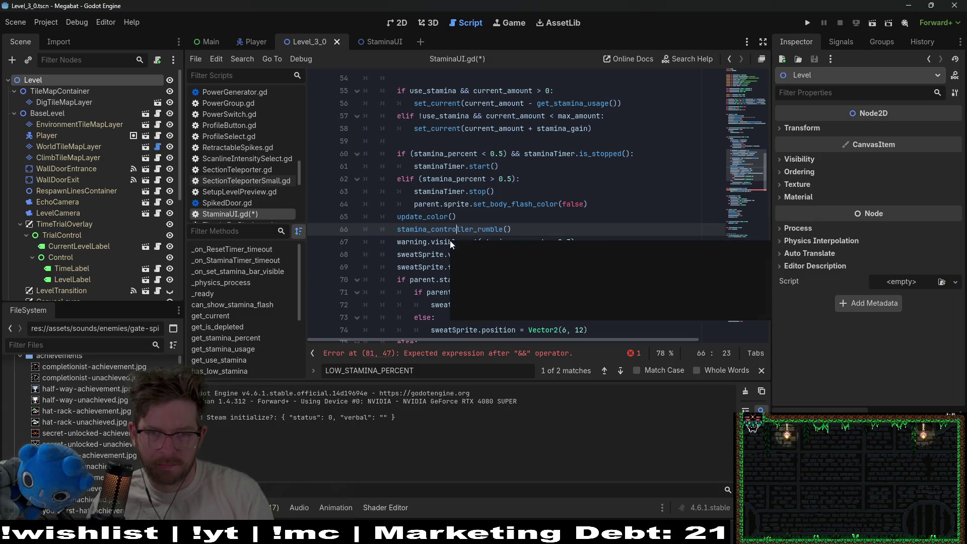
key(Up)
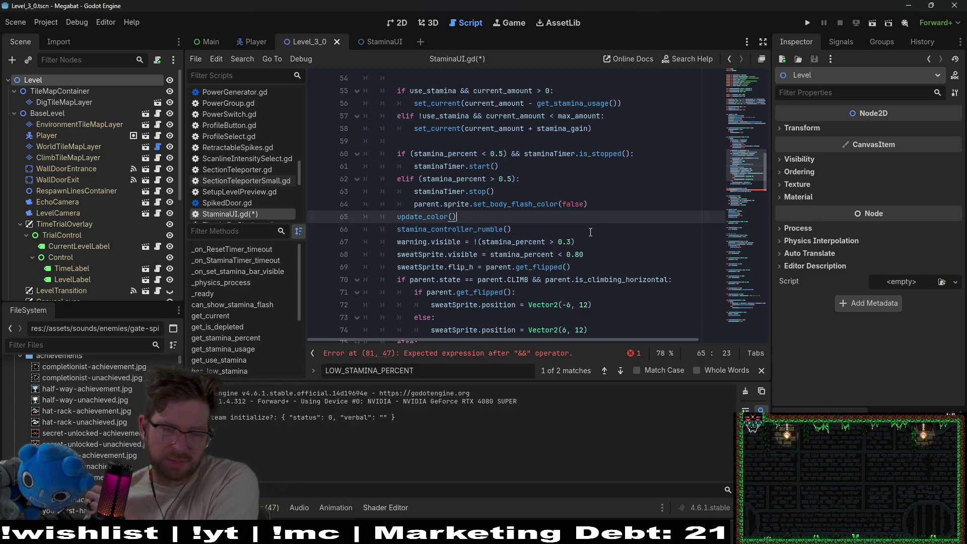
double_click(509, 256)
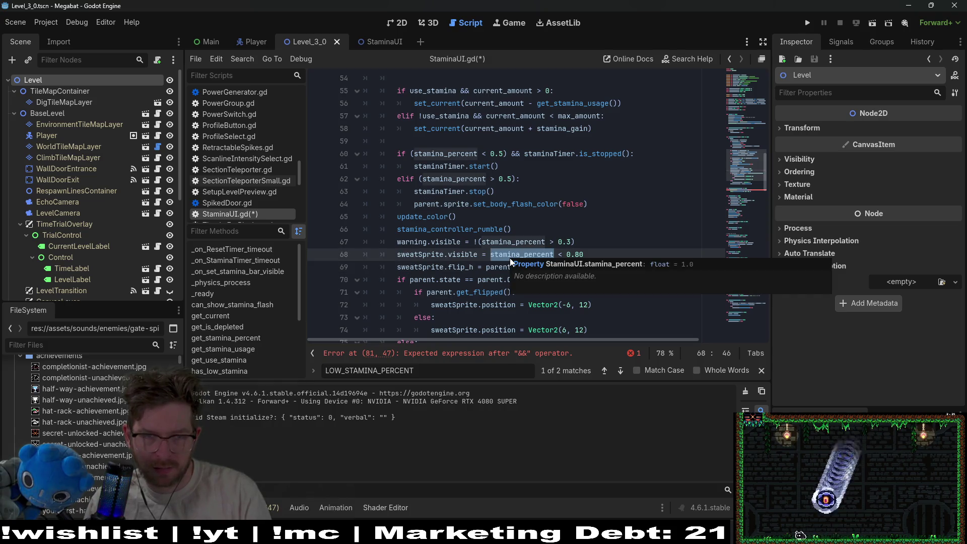
double_click(479, 181)
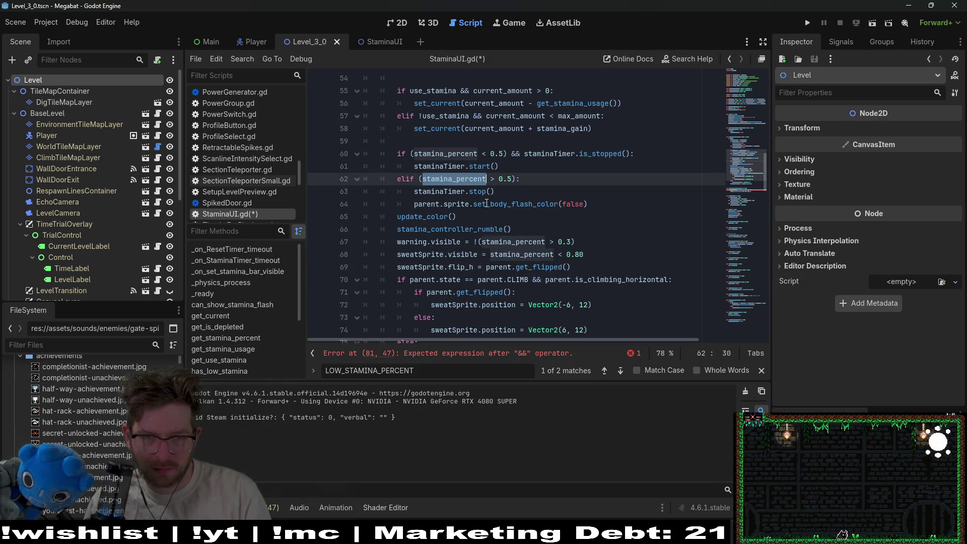
click(504, 280)
click(501, 203)
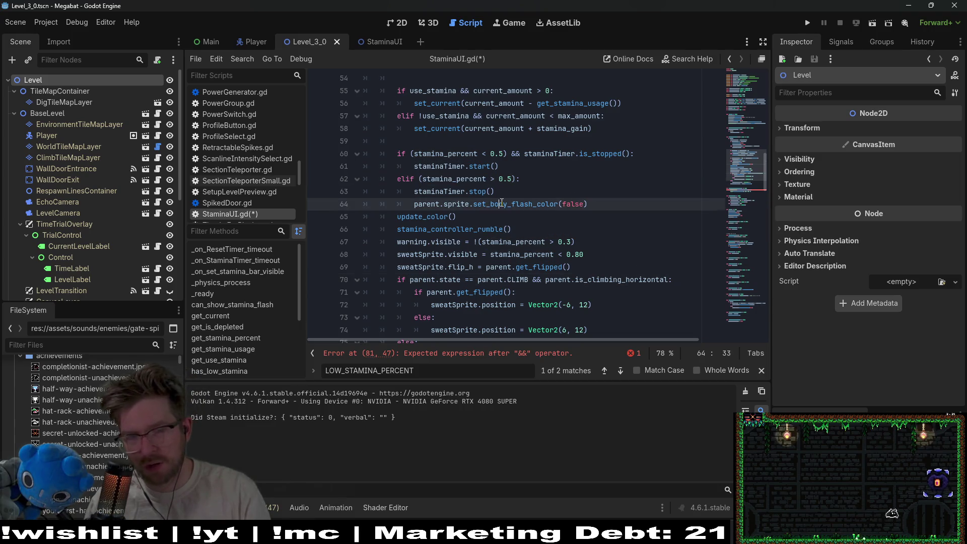
double_click(502, 204)
double_click(423, 243)
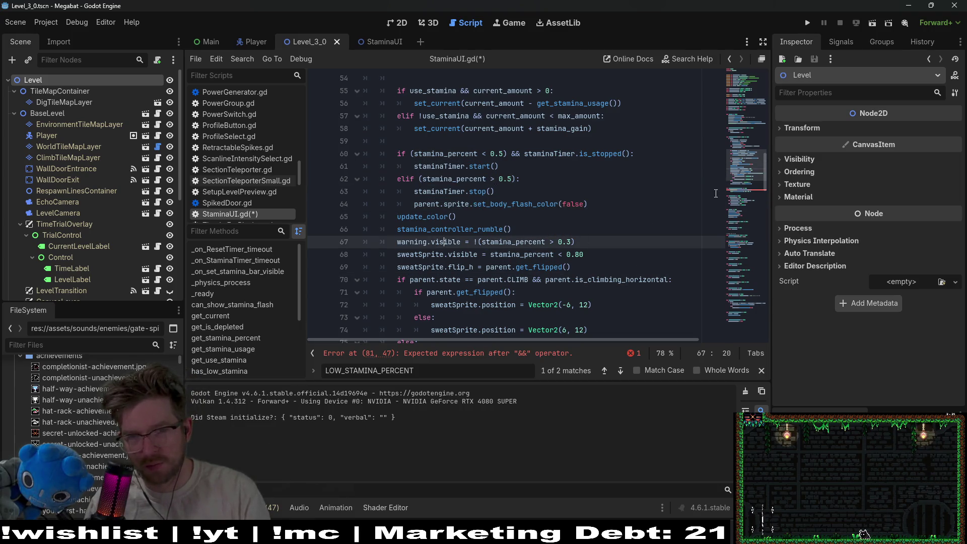
drag(750, 129, 751, 107)
click(569, 136)
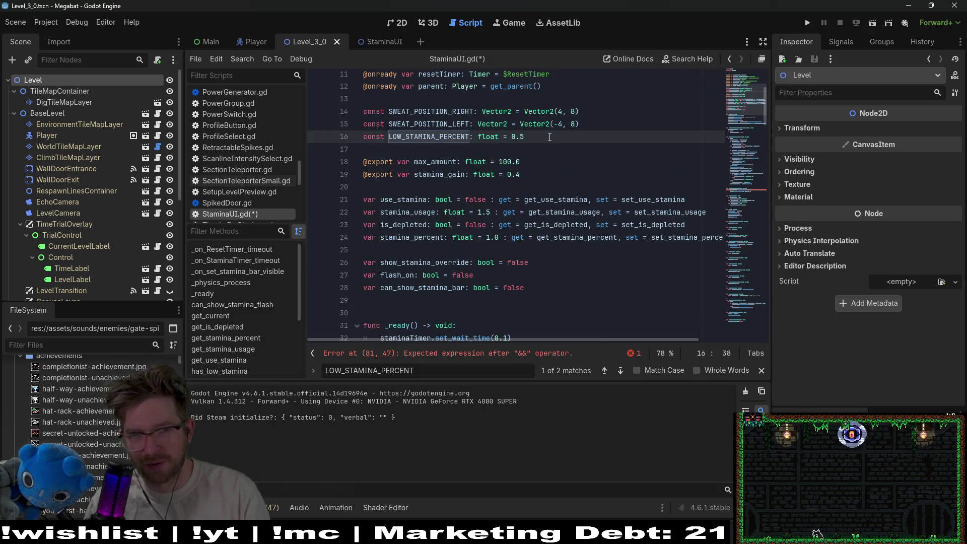
Insert 'const VERY_LOW_STAMINA_PERCENT: float = 0.3' on line 17 and select the new name
key(Return)
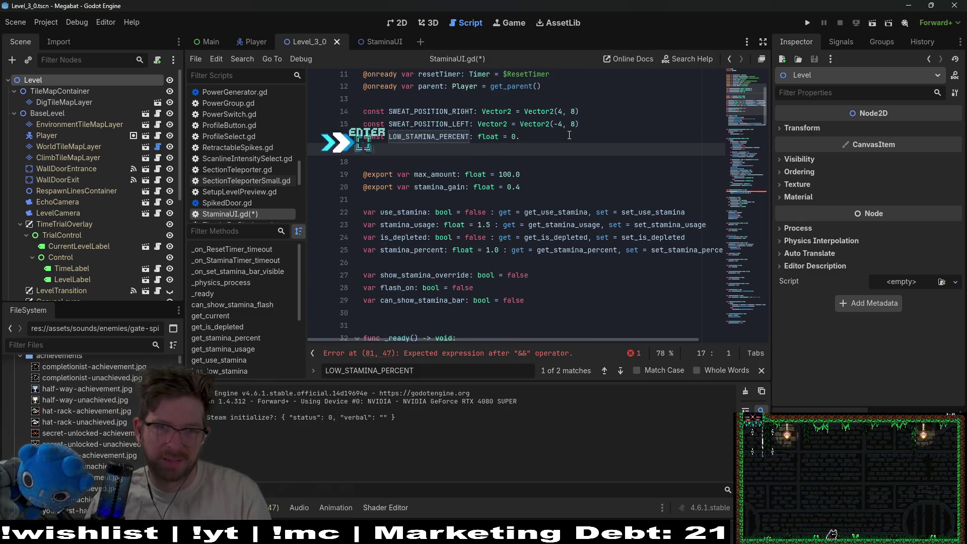
key(ctrl+z)
key(Return)
text(const )
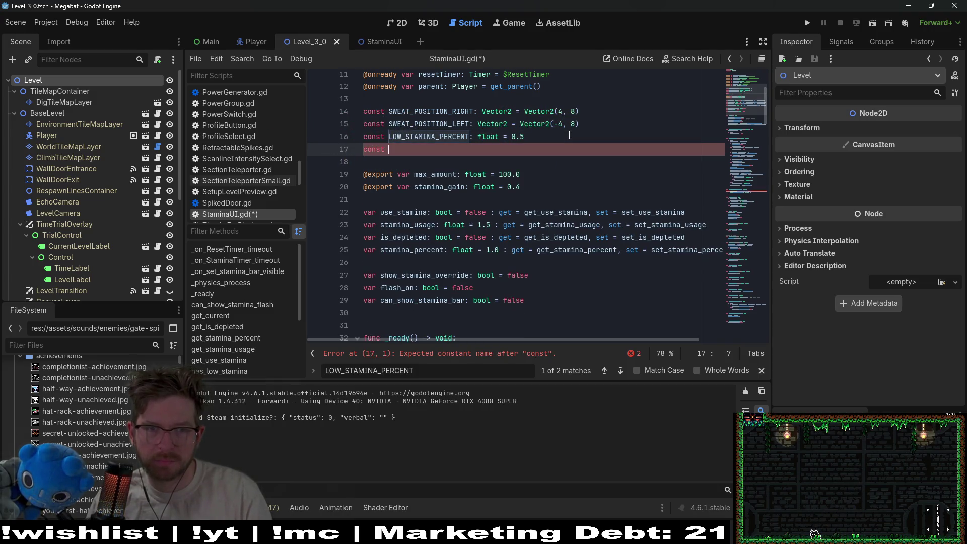
text(VERY_)
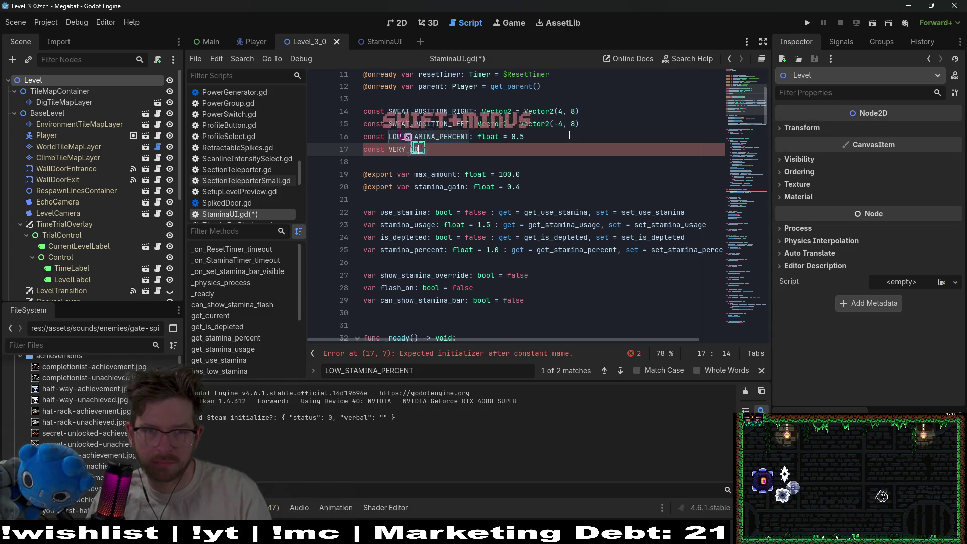
text(LOW_STAMINA_PER)
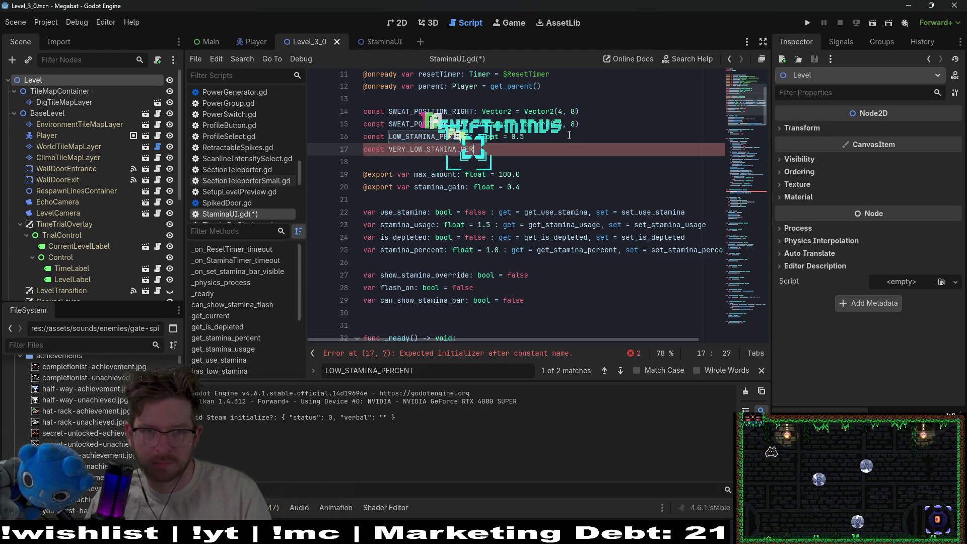
text(CENT: float =)
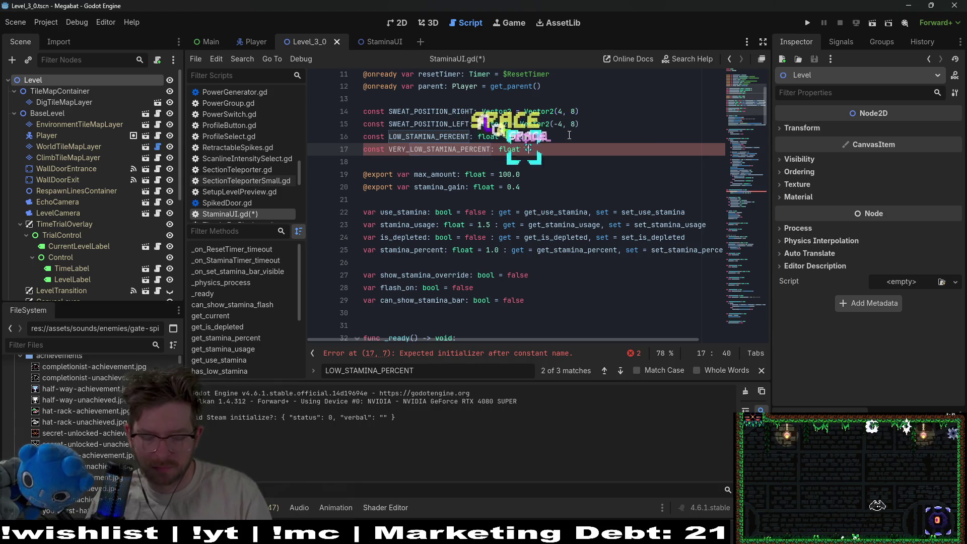
text( 0.3)
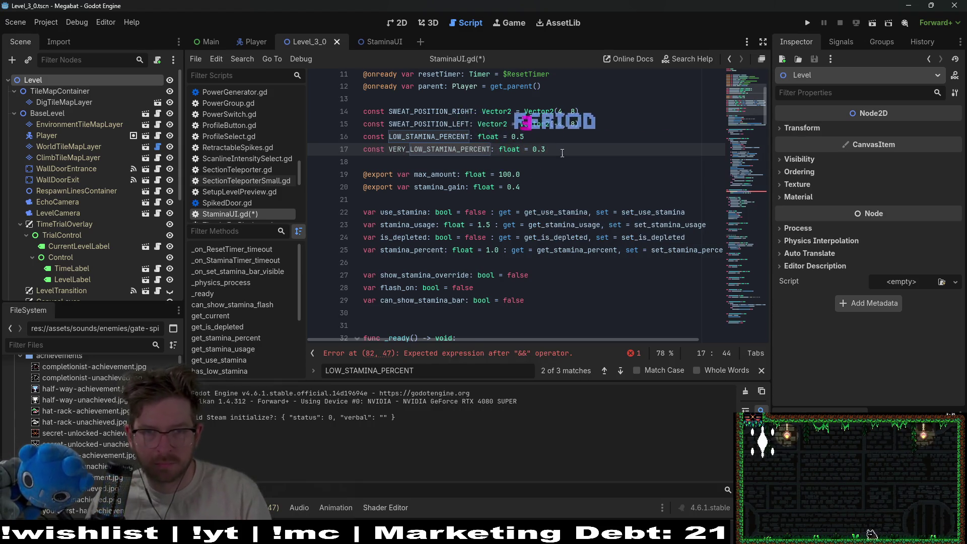
double_click(439, 149)
key(ctrl+c)
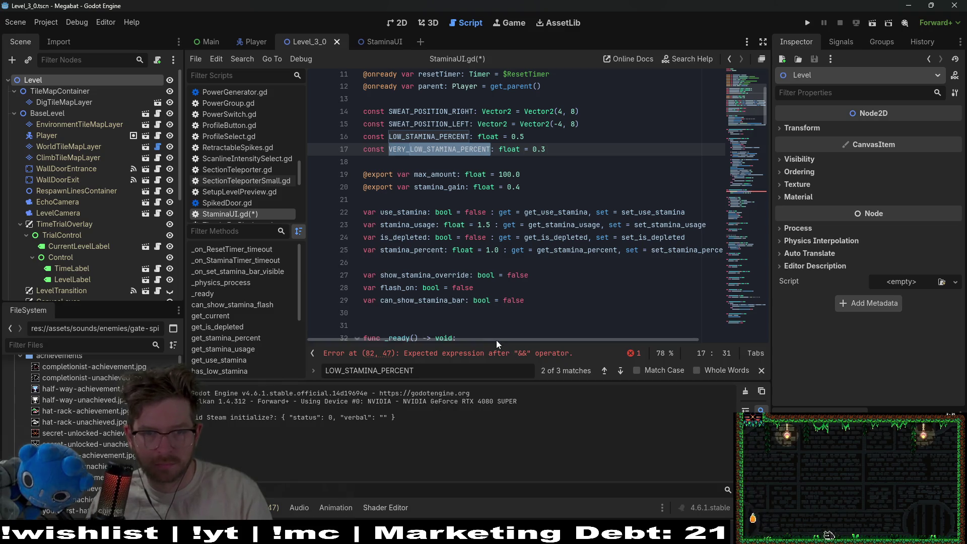
Replace the 0.3 warning-visibility threshold on line 68 with VERY_LOW_STAMINA_PERCENT
click(503, 353)
scroll(534, 227, up, 4)
scroll(543, 240, down, 2)
scroll(543, 240, up, 2)
click(575, 178)
key(BackSpace)
key(BackSpace)
key(BackSpace)
key(ctrl+v)
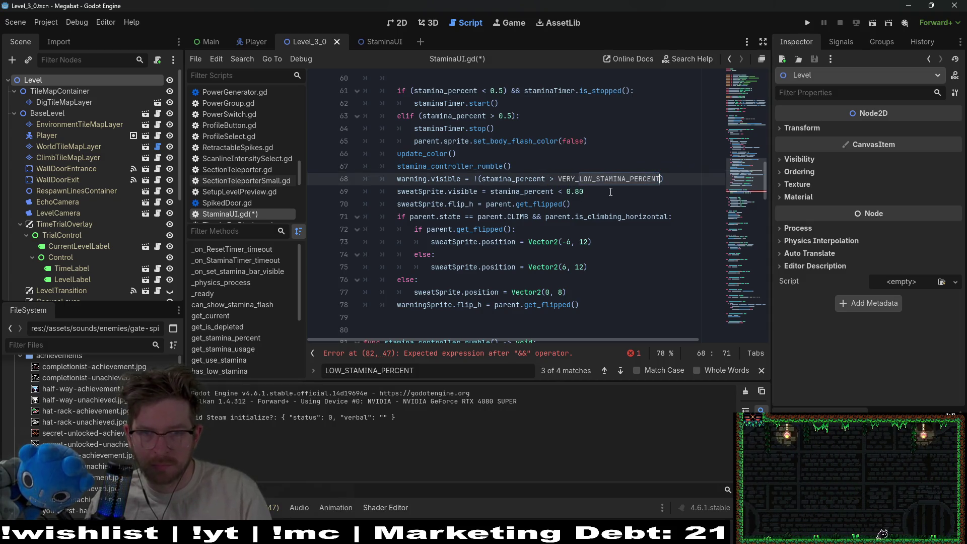
double_click(610, 178)
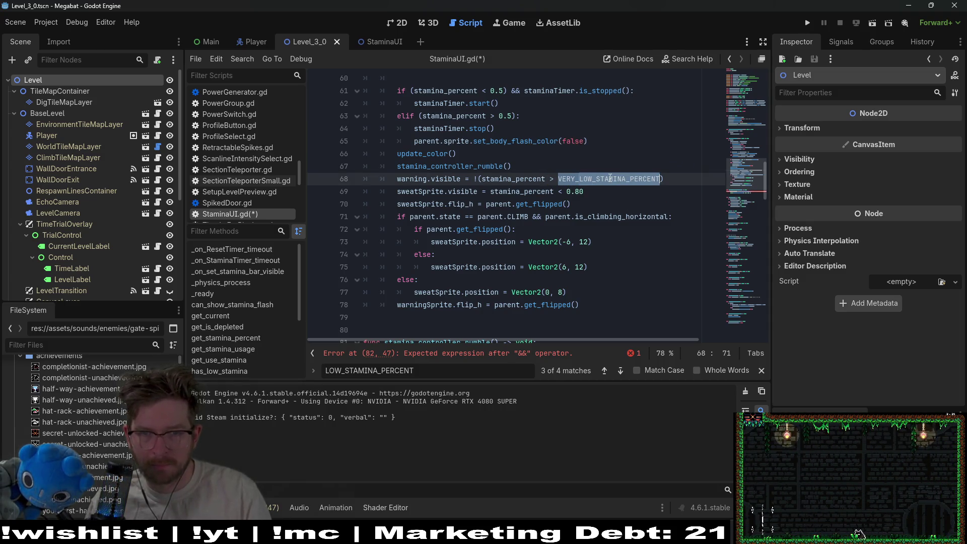
Replace the 0.5 literals on lines 63 and 61 with LOW_STAMINA_PERCENT
scroll(519, 157, up, 1)
click(522, 154)
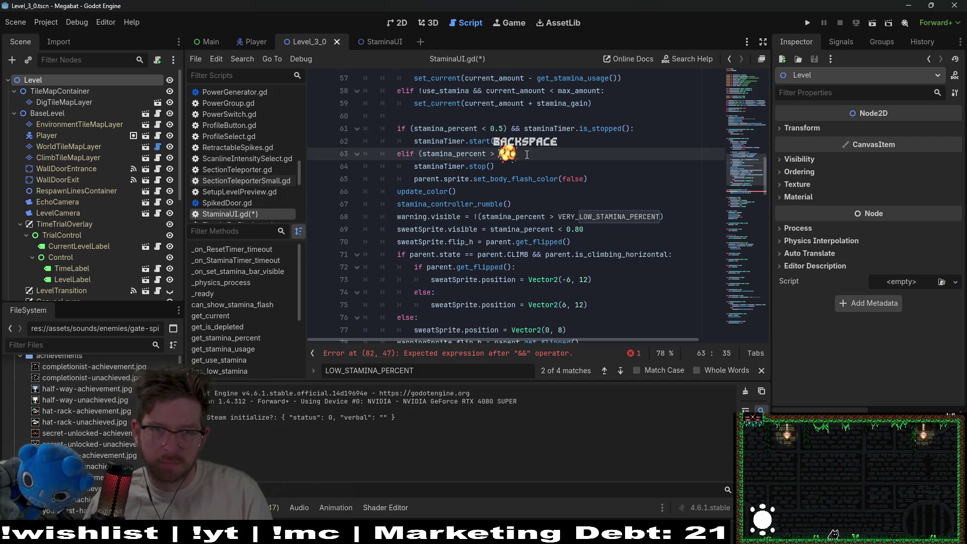
key(ctrl+v)
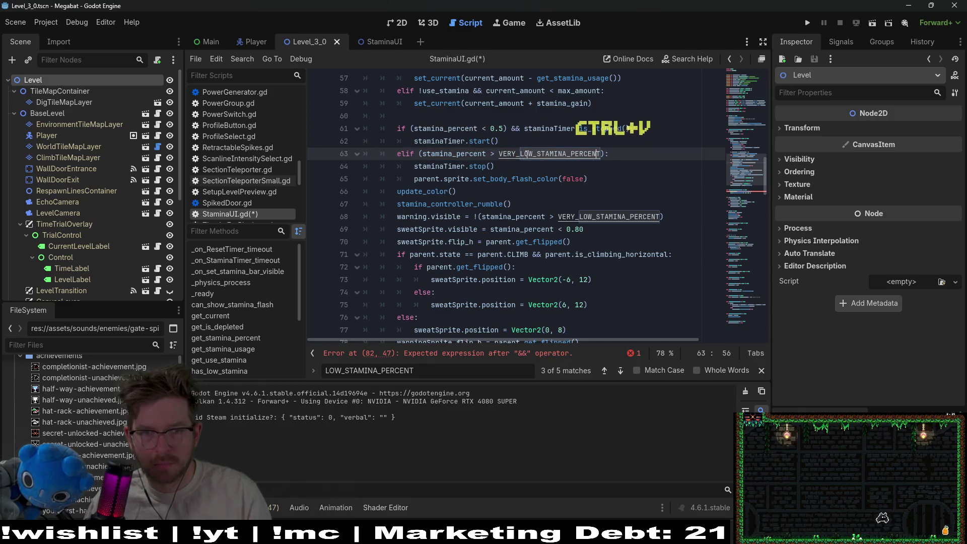
drag(499, 154, 521, 154)
key(BackSpace)
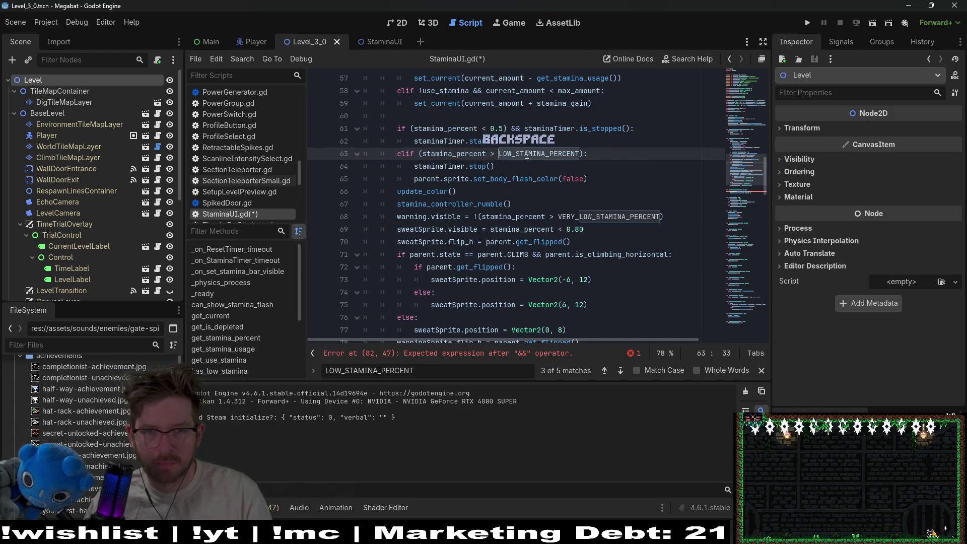
double_click(527, 154)
key(ctrl+c)
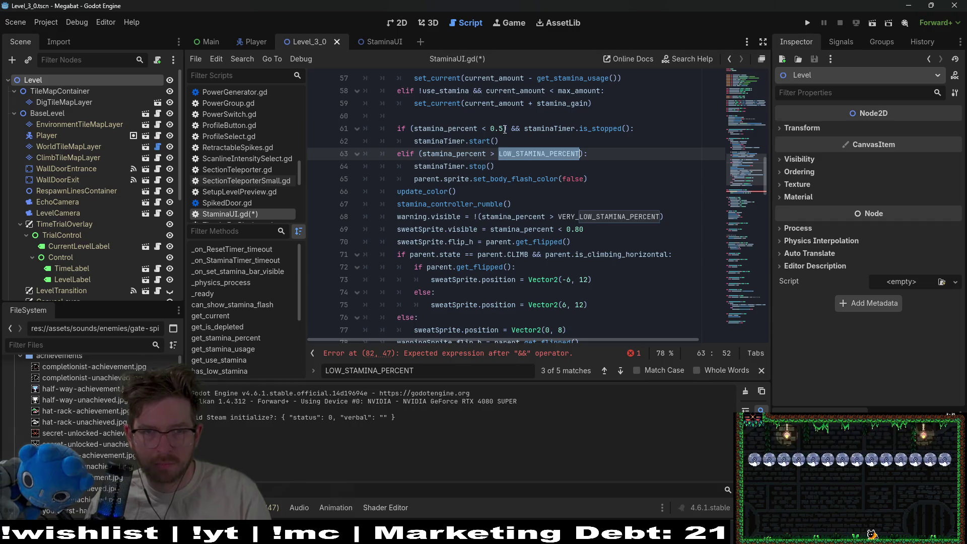
click(504, 129)
key(BackSpace)
key(BackSpace)
key(BackSpace)
key(ctrl+v)
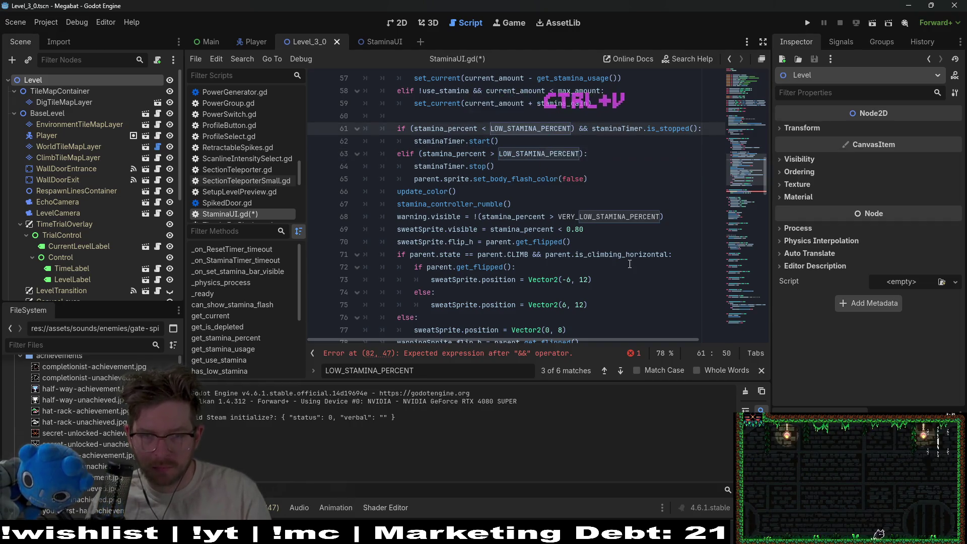
scroll(629, 263, up, 1)
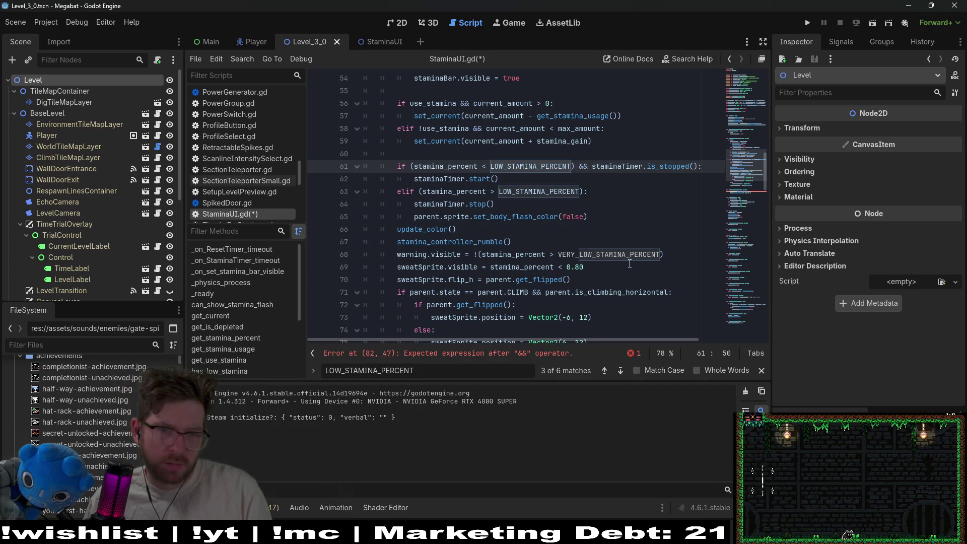
click(594, 267)
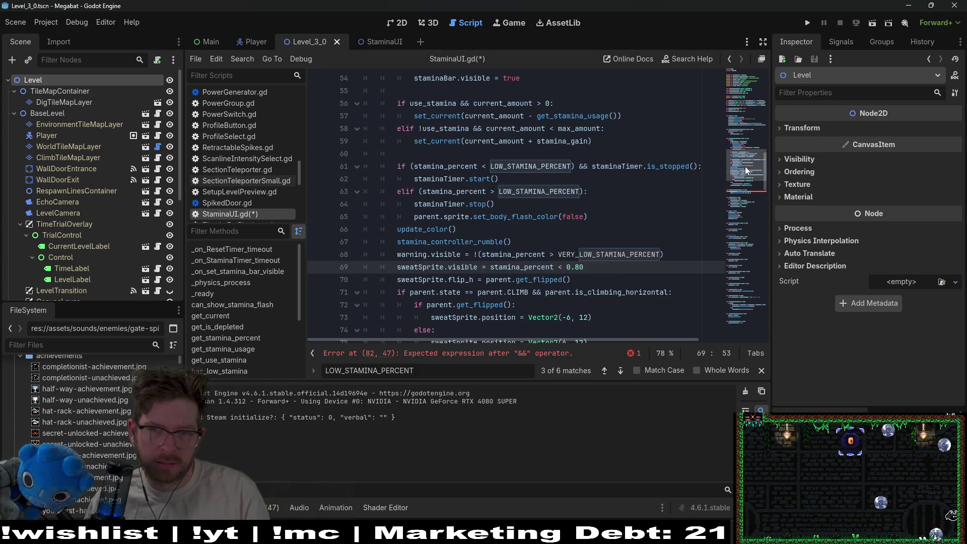
scroll(745, 166, up, 15)
click(534, 236)
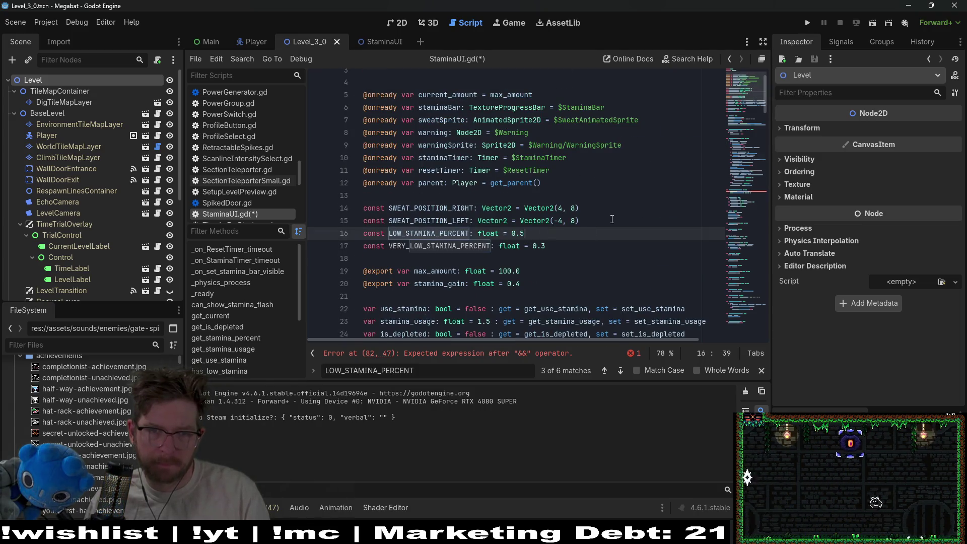
Add a blank line after the position constants and search the script for 0.8
click(614, 219)
key(Return)
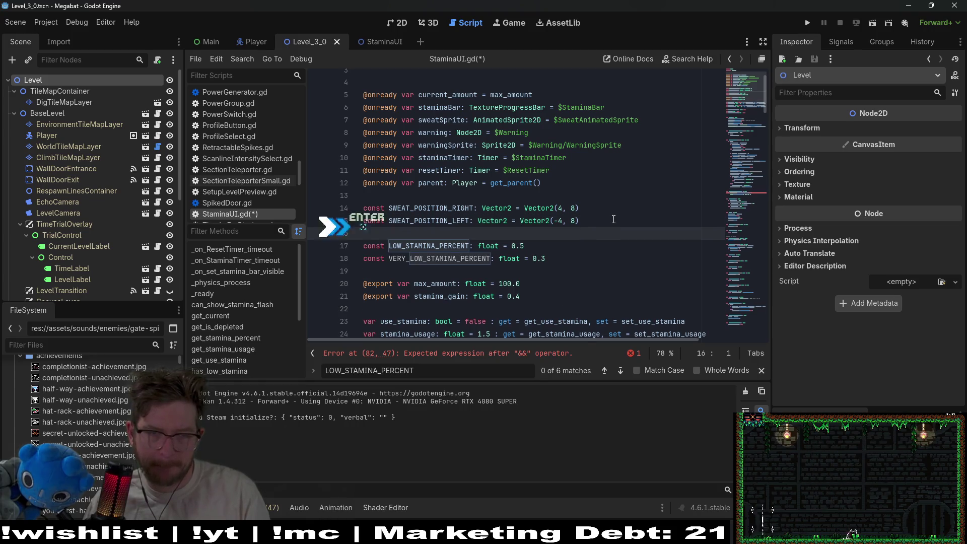
key(ctrl+f)
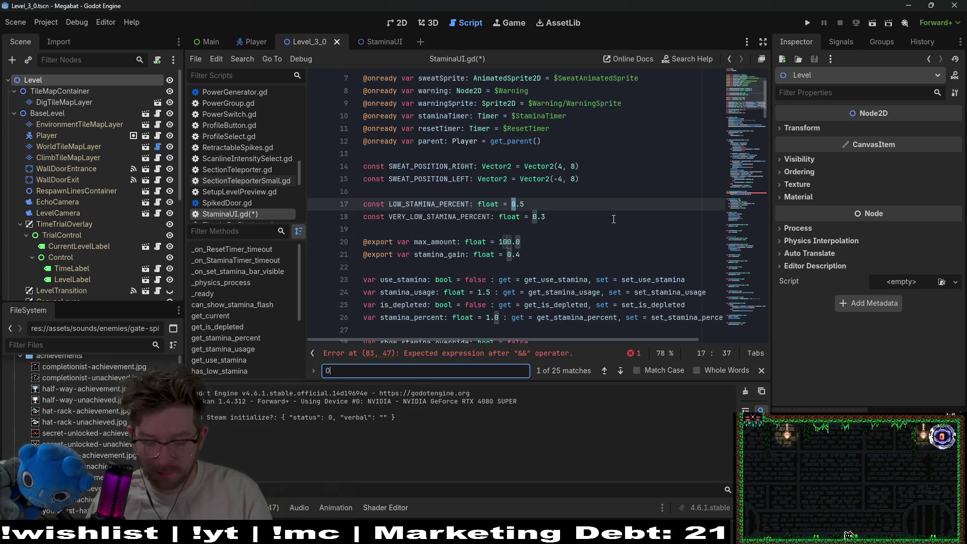
text(0.8)
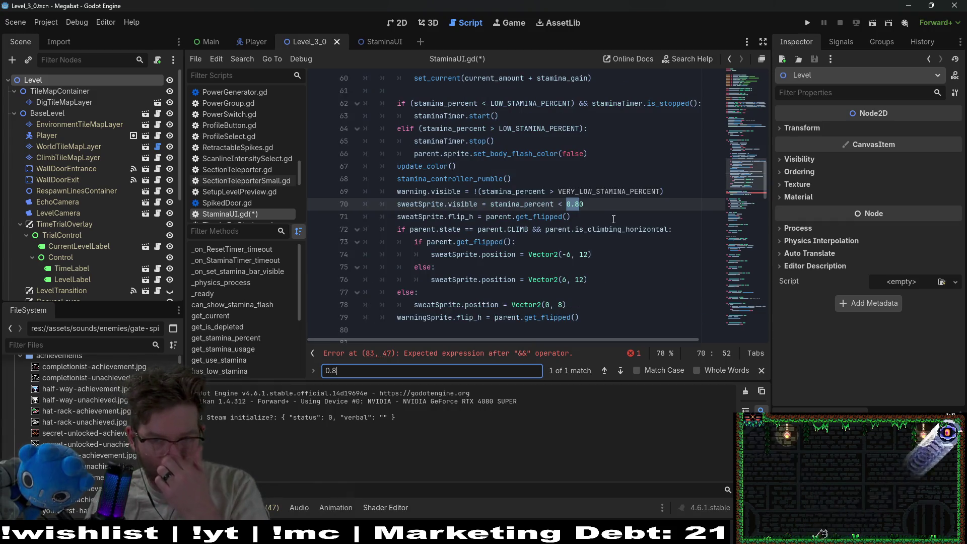
click(628, 216)
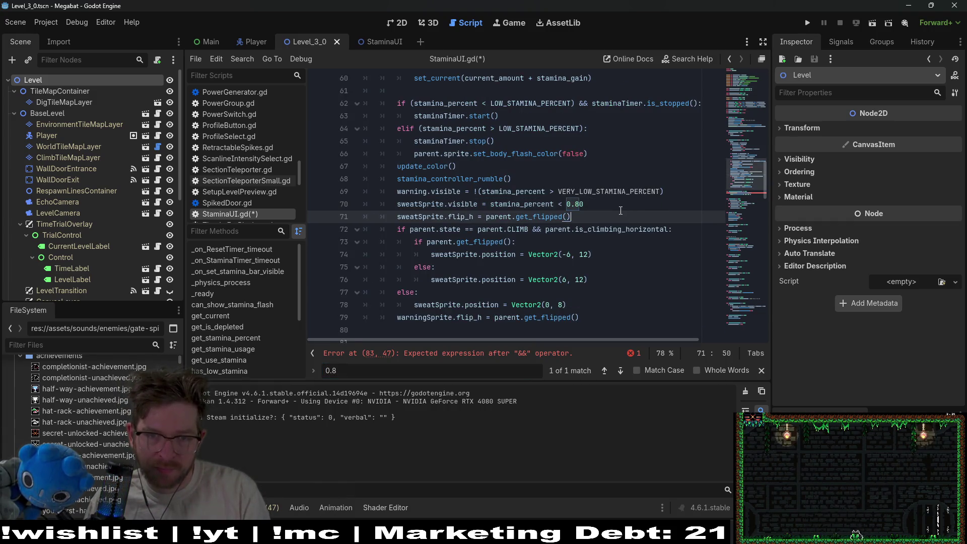
ctrl+click(627, 194)
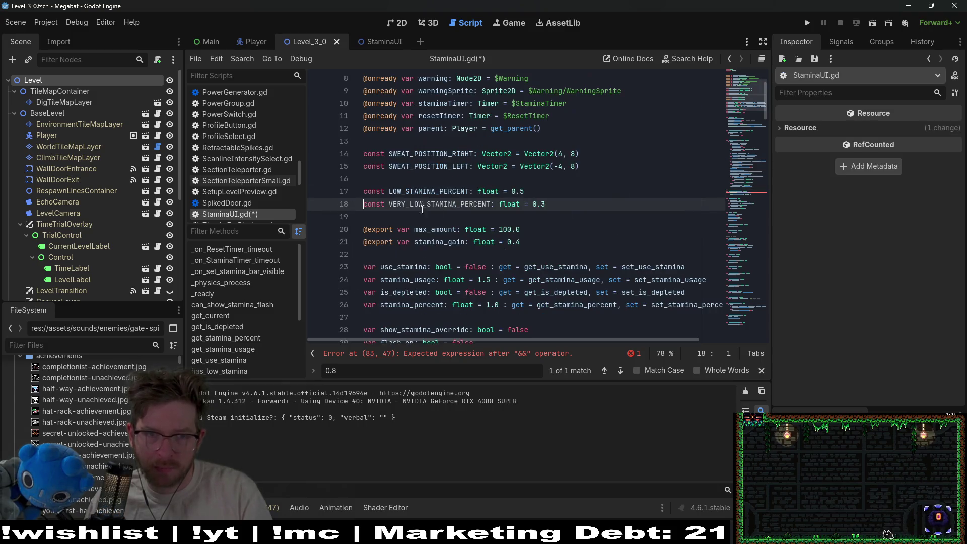
Start a new const line, trying HIGH_STAMINA_PERCENT before erasing back to bare const
click(487, 182)
key(Return)
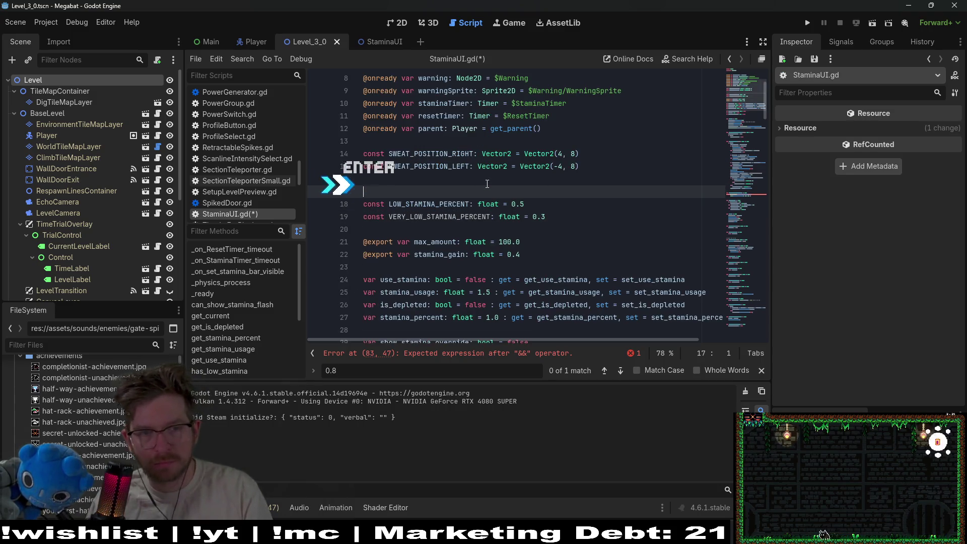
text(const )
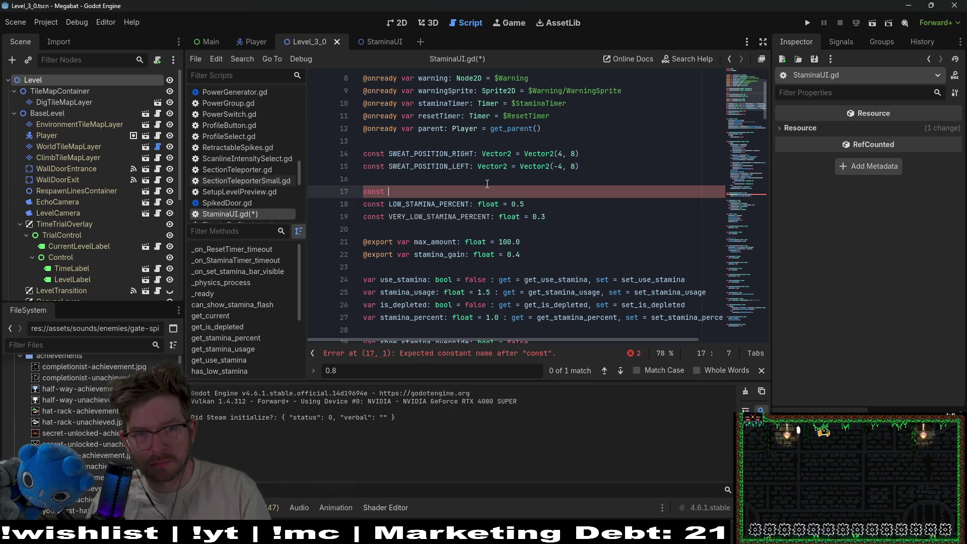
text(HIEHG)
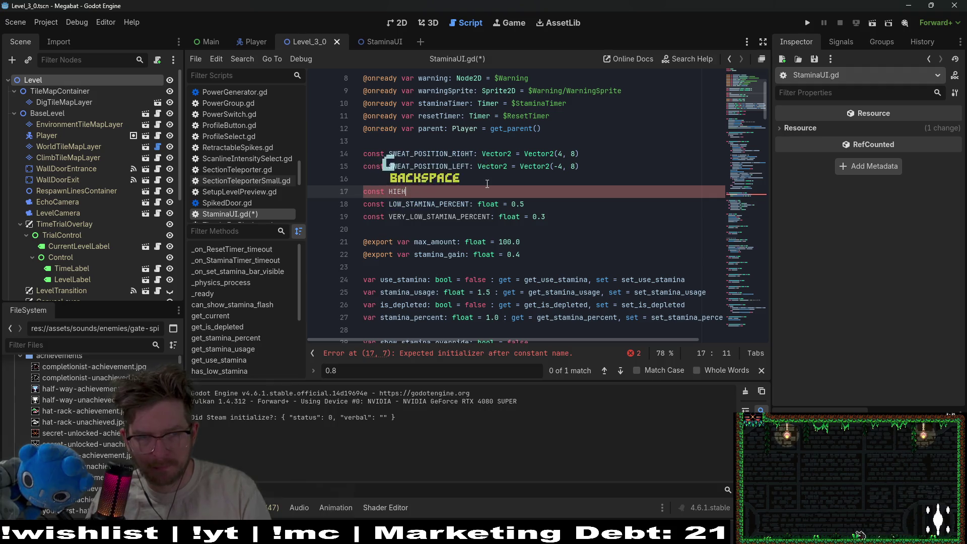
key(BackSpace)
text(GH_)
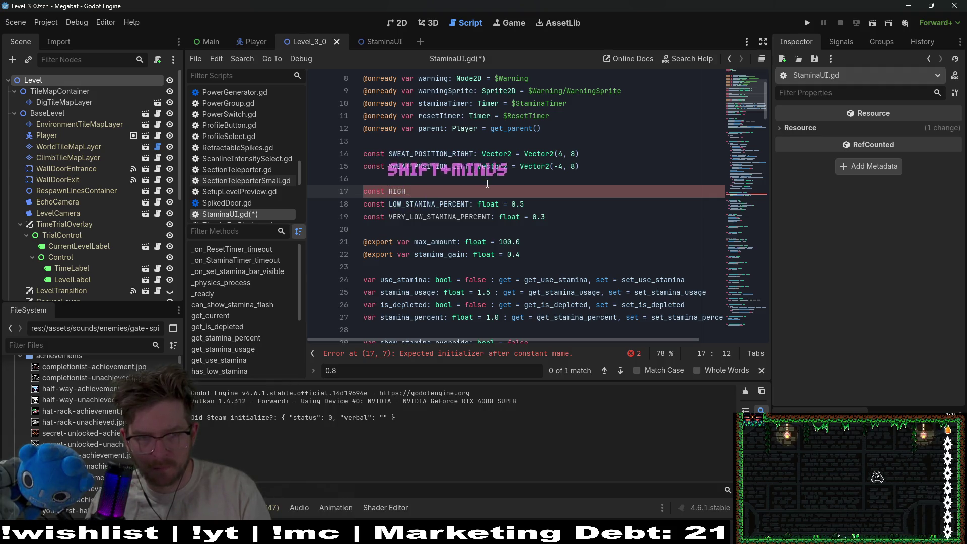
key(BackSpace)
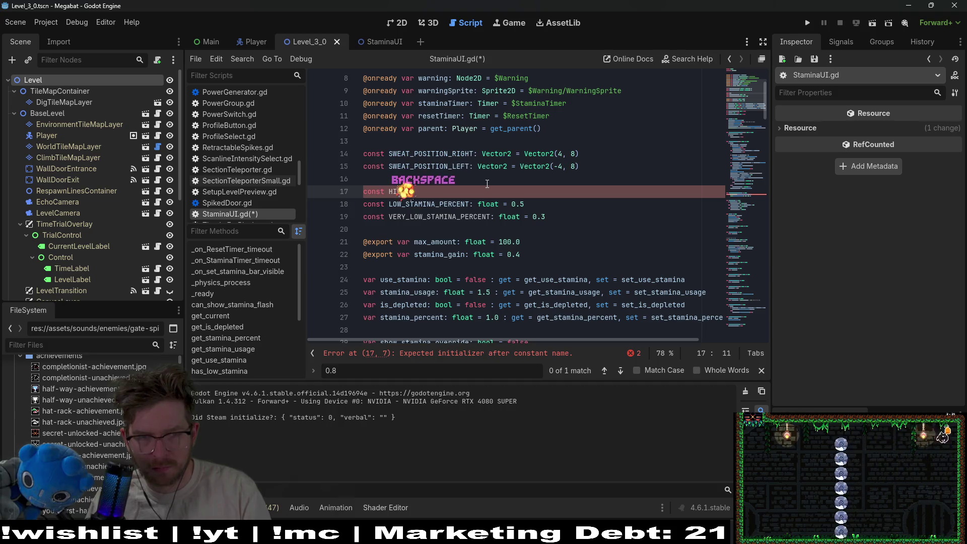
text(_STA)
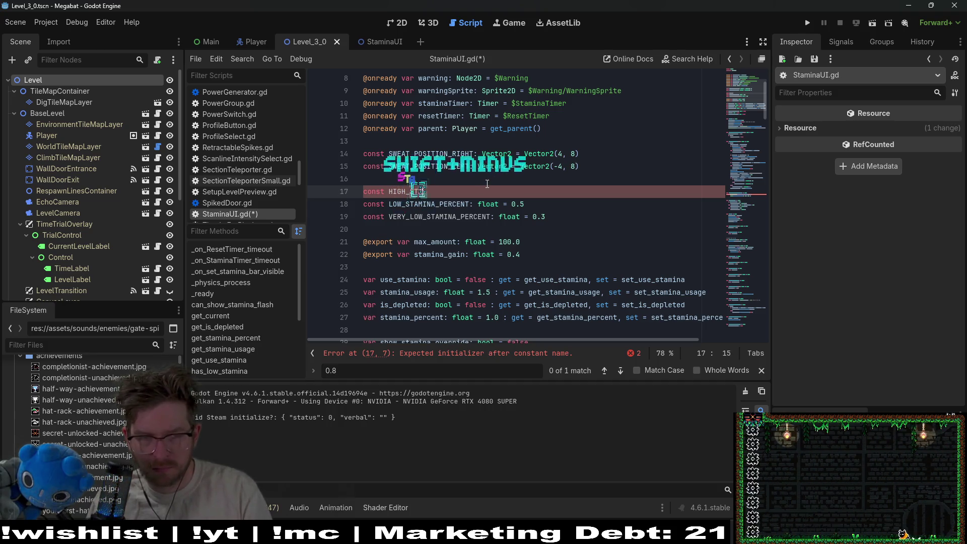
text(MINA_PERCENT)
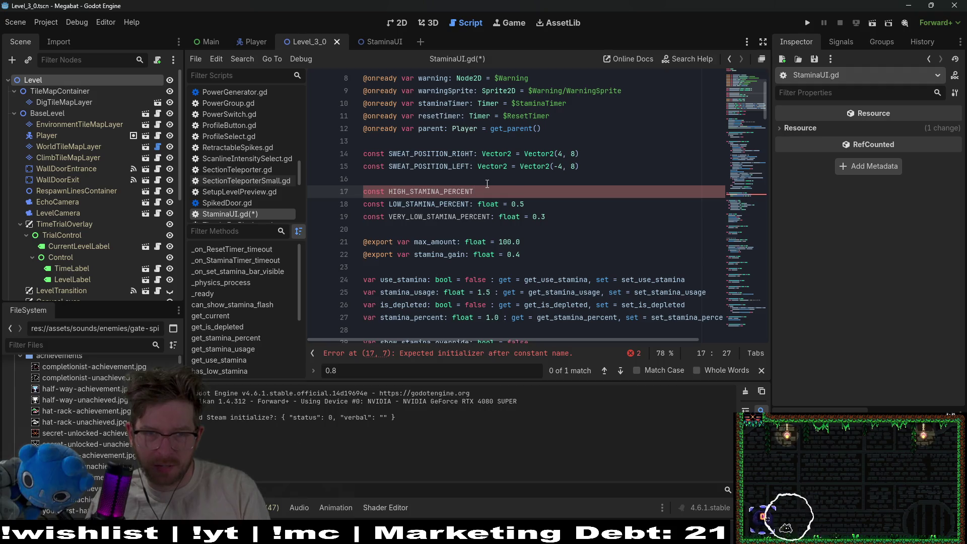
key(BackSpace)
key(BackSpace)
key(BackSpace)
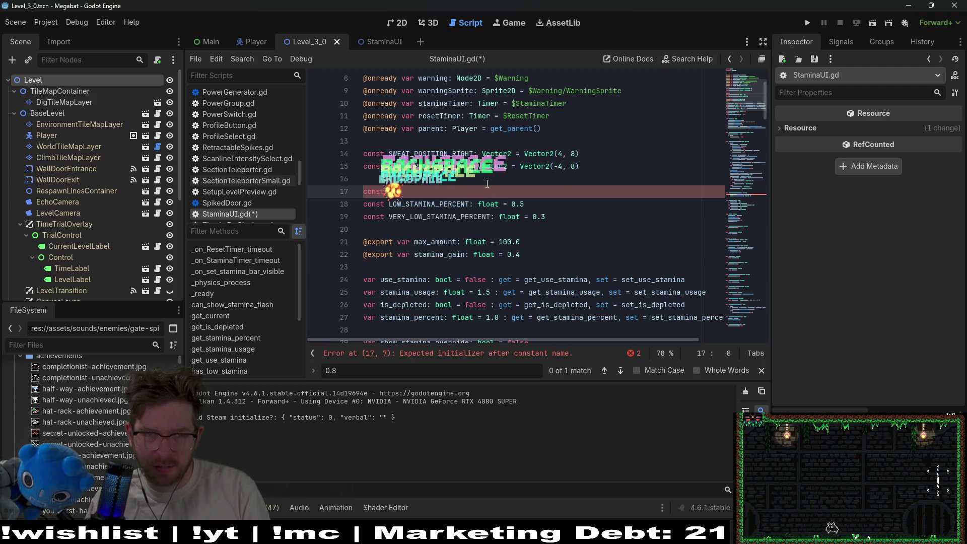
Rename VERY_LOW_STAMINA_PERCENT on line 19 to WARNING_STAMINA_PERCENT
double_click(429, 215)
click(428, 217)
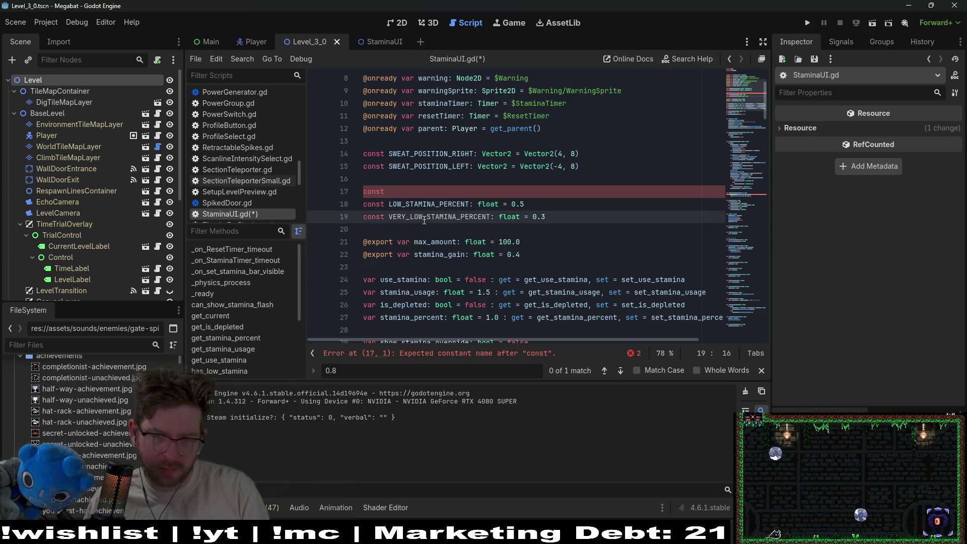
text(CARNING)
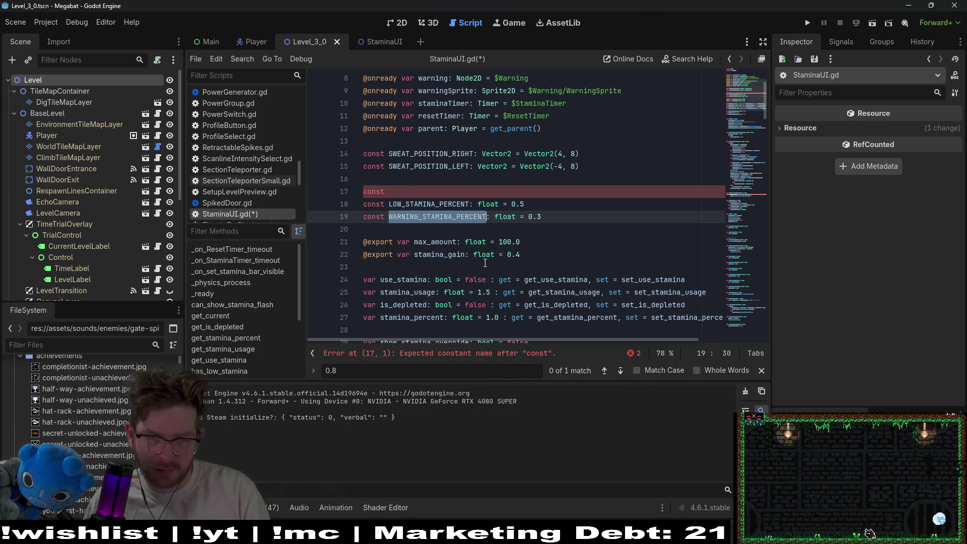
key(Up)
key(Up)
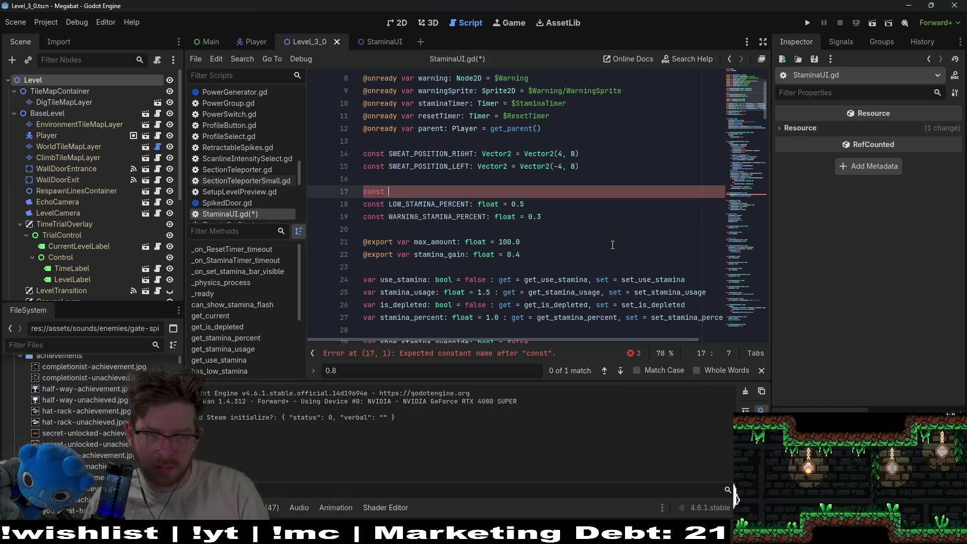
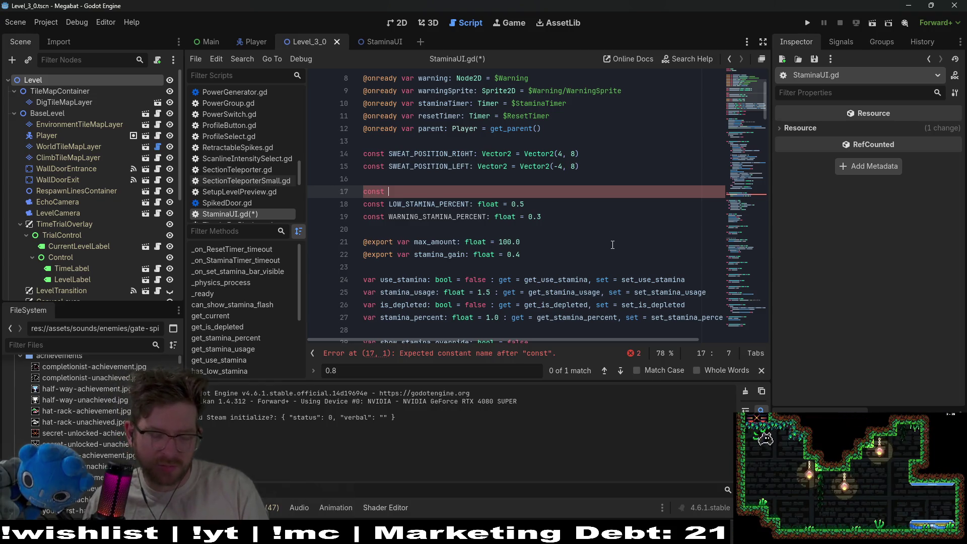
Replace VERY_LOW_STAMINA_PERCENT on line 70 with WARNING_STAMINA_PERCENT using autocomplete
scroll(613, 245, down, 20)
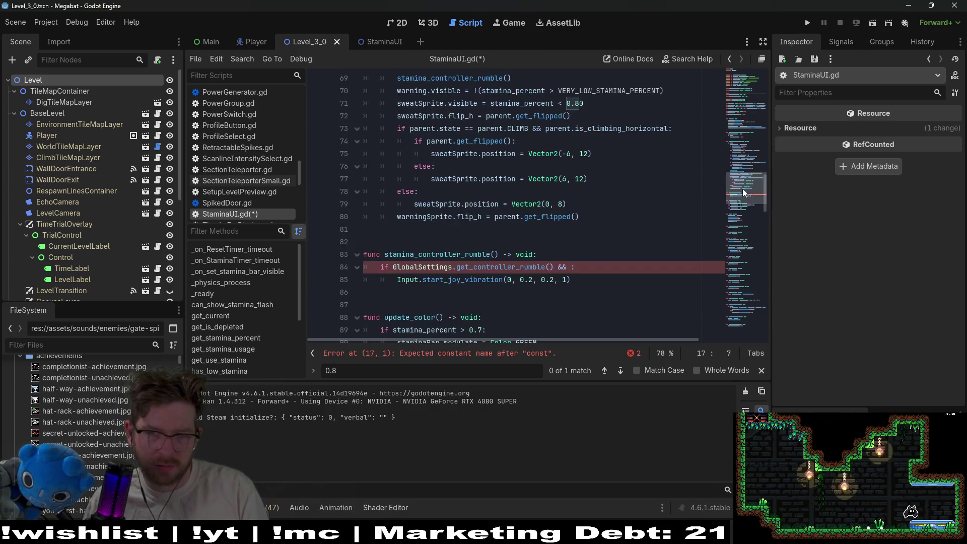
scroll(564, 253, up, 3)
double_click(598, 205)
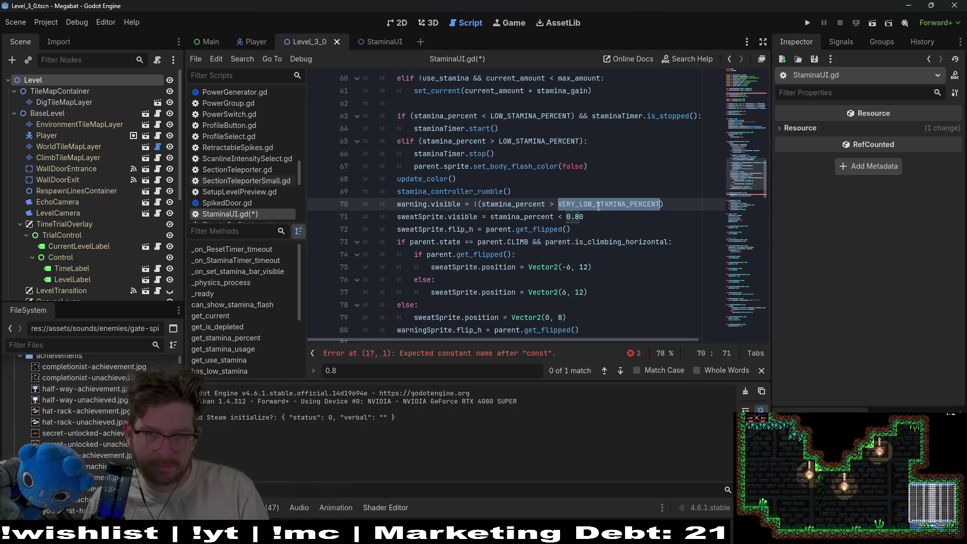
scroll(597, 121, down, 3)
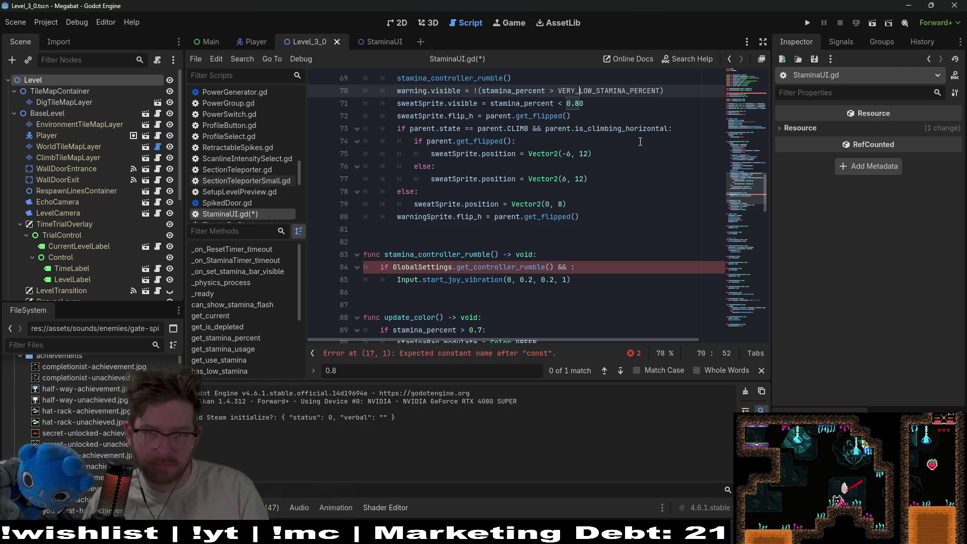
key(Right)
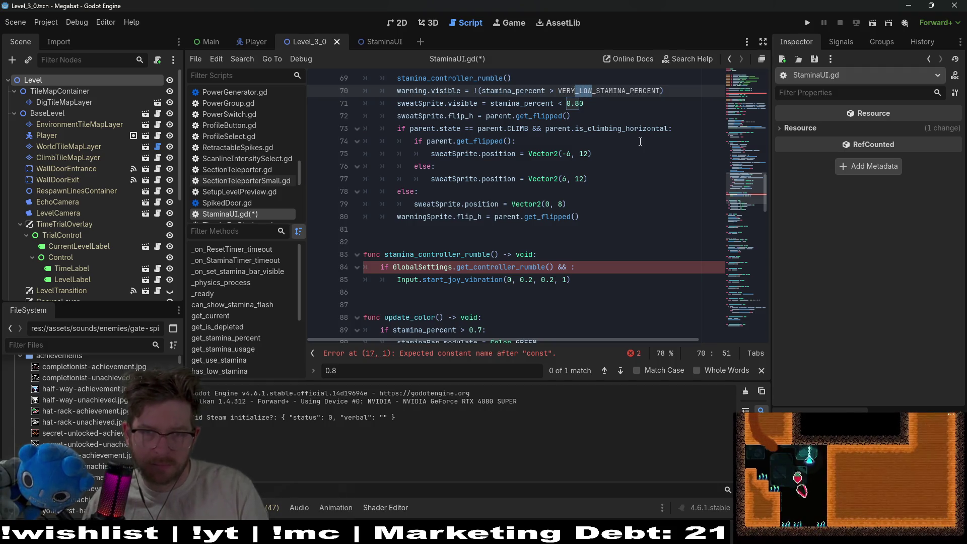
click(623, 92)
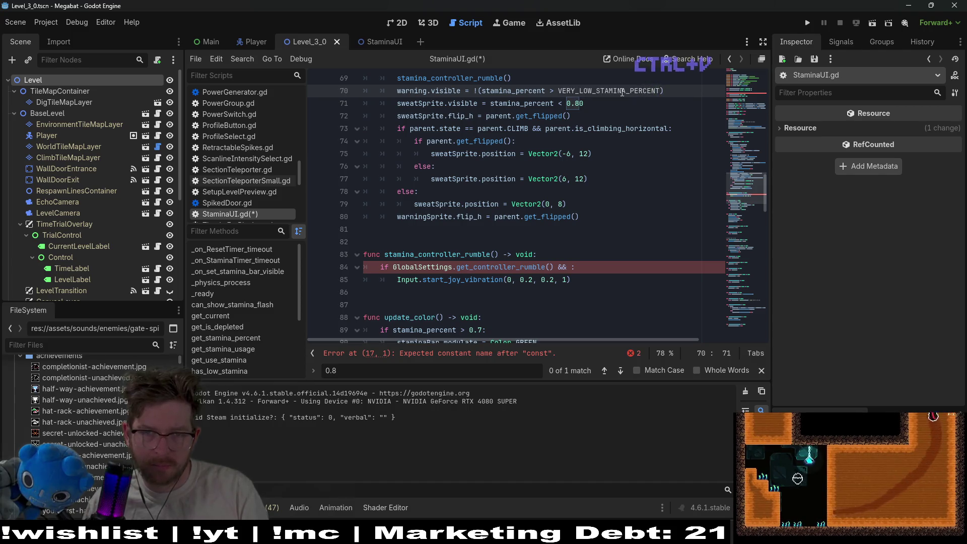
double_click(623, 92)
text(warrning)
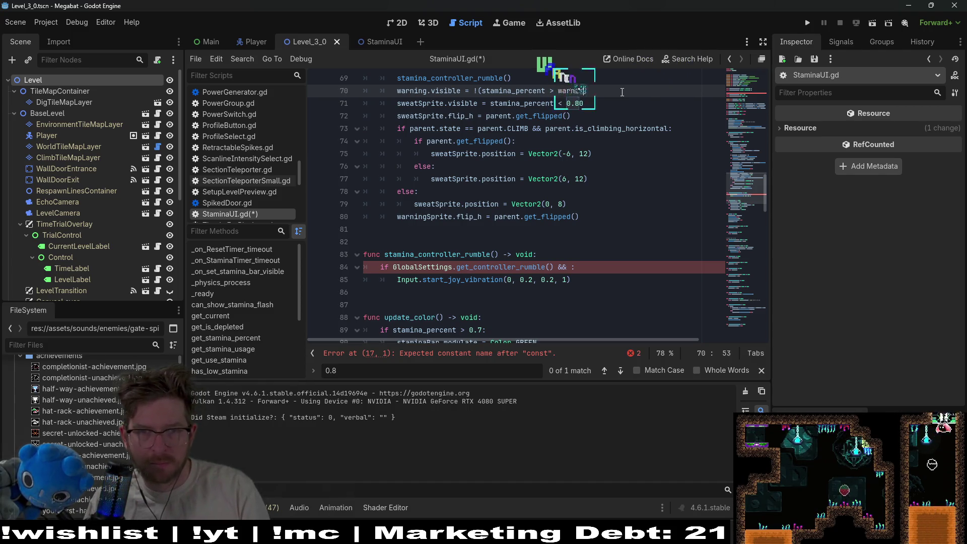
key(Down)
key(Down)
key(Return)
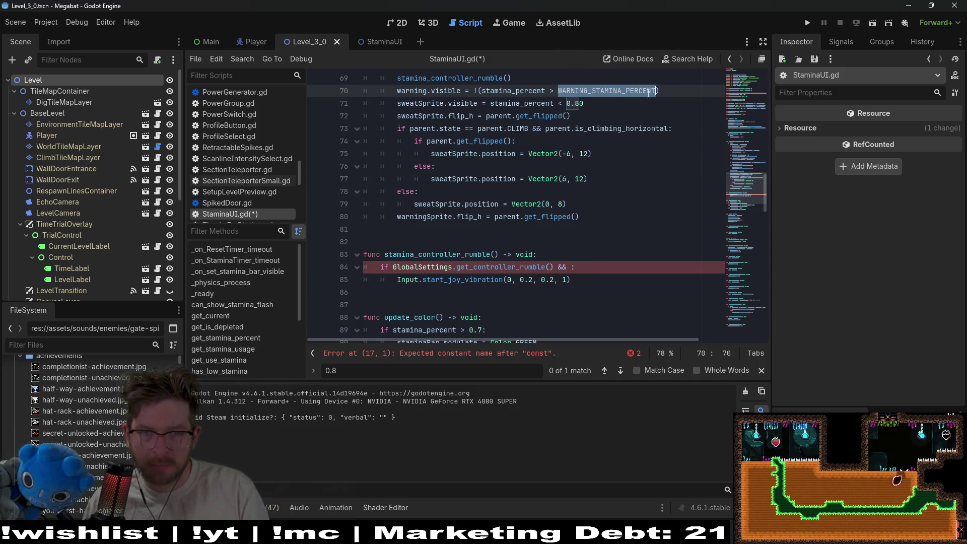
Select the stamina_percent comparison on line 70 for reuse in line 84's rumble condition
scroll(653, 122, up, 1)
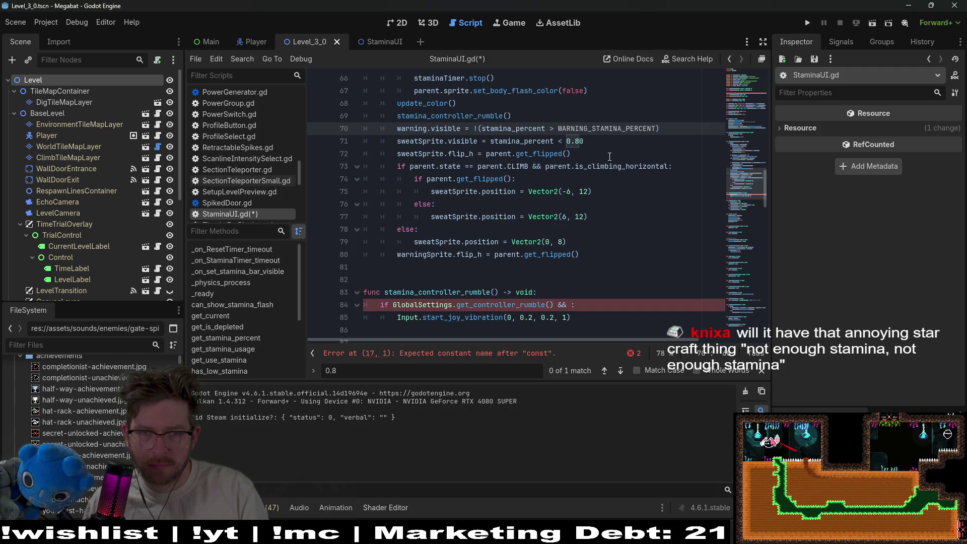
double_click(532, 143)
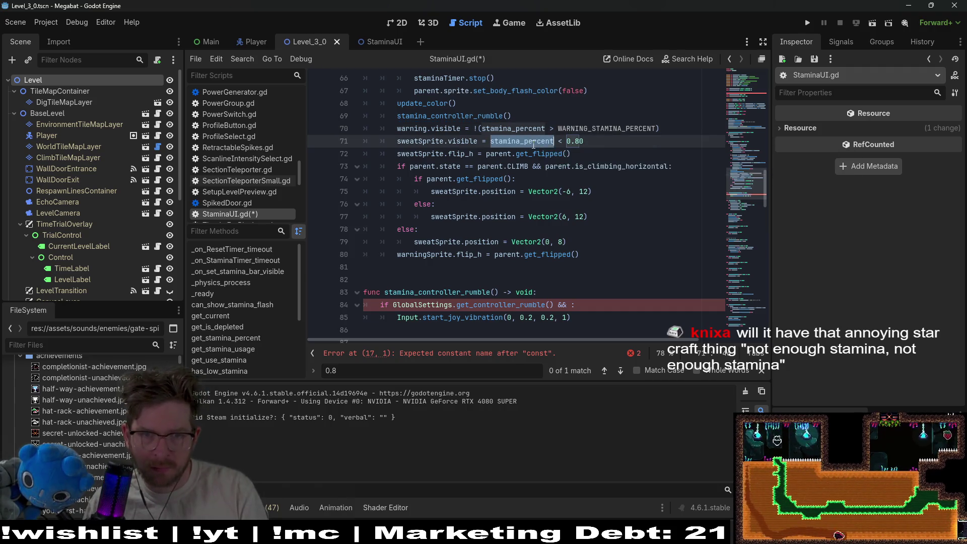
drag(664, 129, 476, 132)
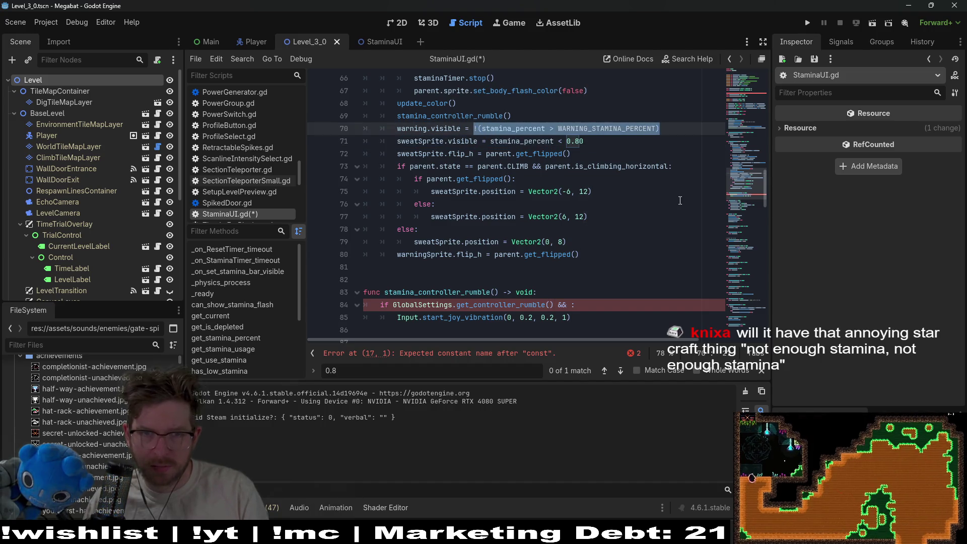
click(686, 118)
mouse_move(657, 130)
mouse_down()
mouse_move(443, 130)
mouse_move(483, 129)
mouse_up()
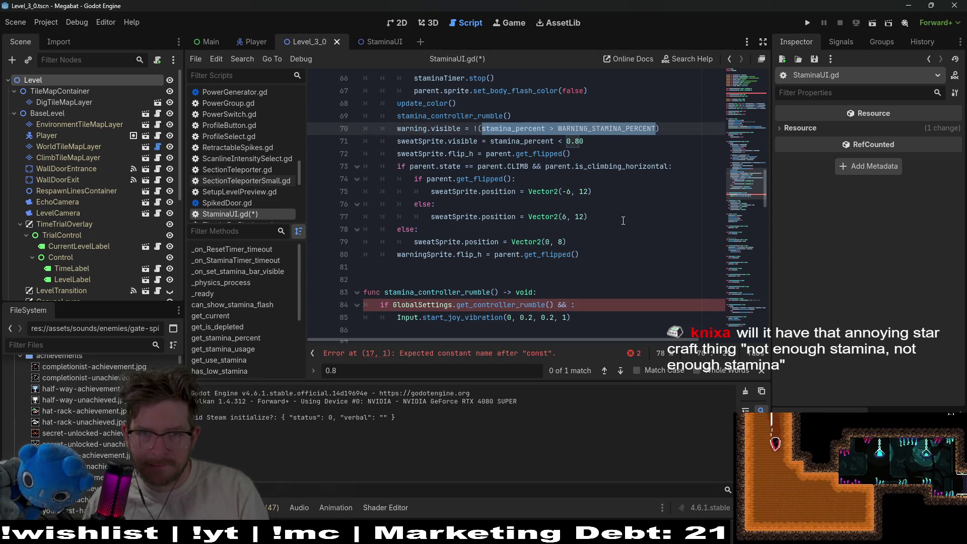
scroll(623, 221, down, 2)
click(571, 233)
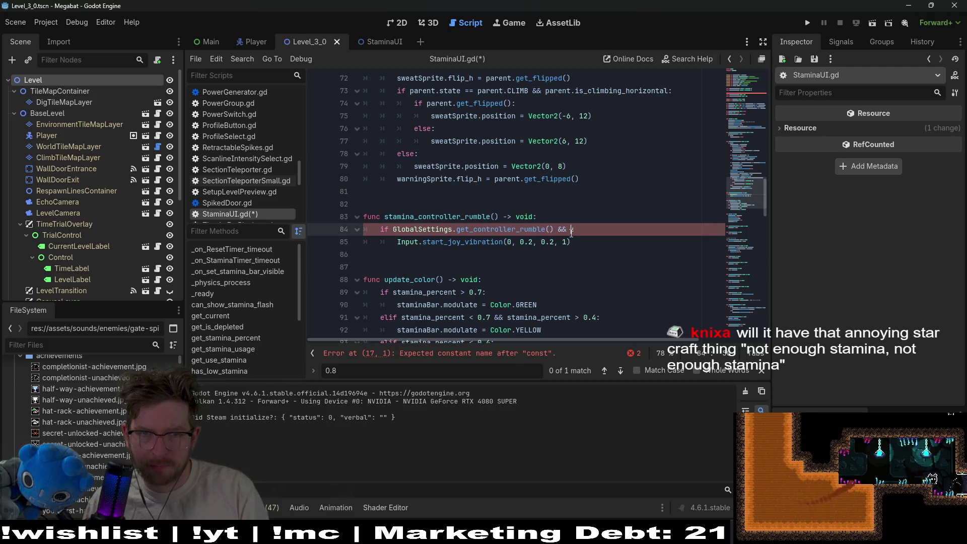
Paste the stamina comparison into line 84's rumble condition, changing > to <
text(:)
key(BackSpace)
text(<)
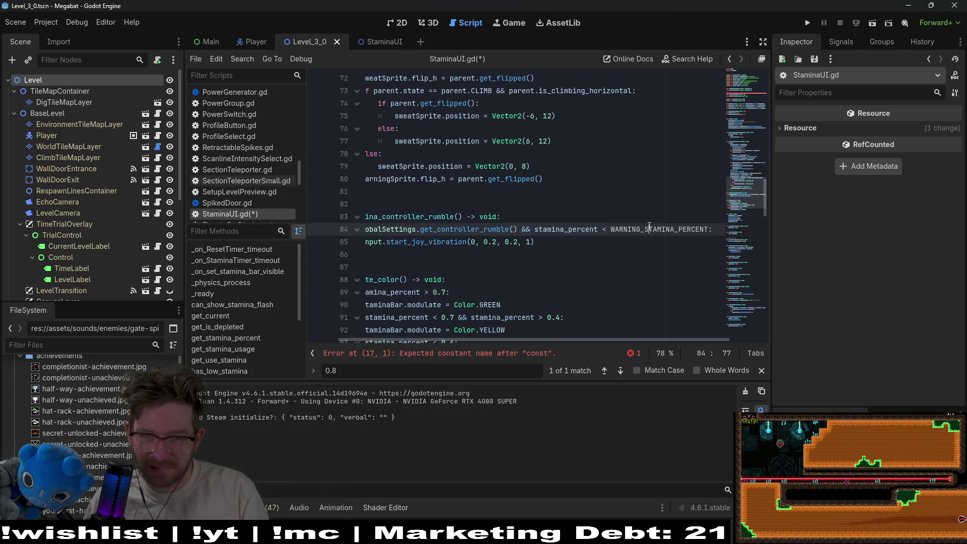
click(690, 230)
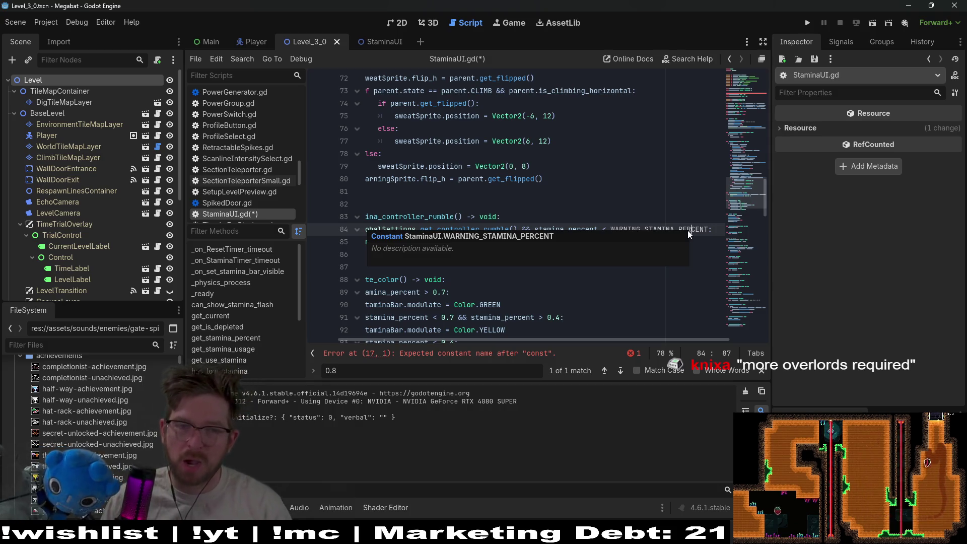
click(649, 207)
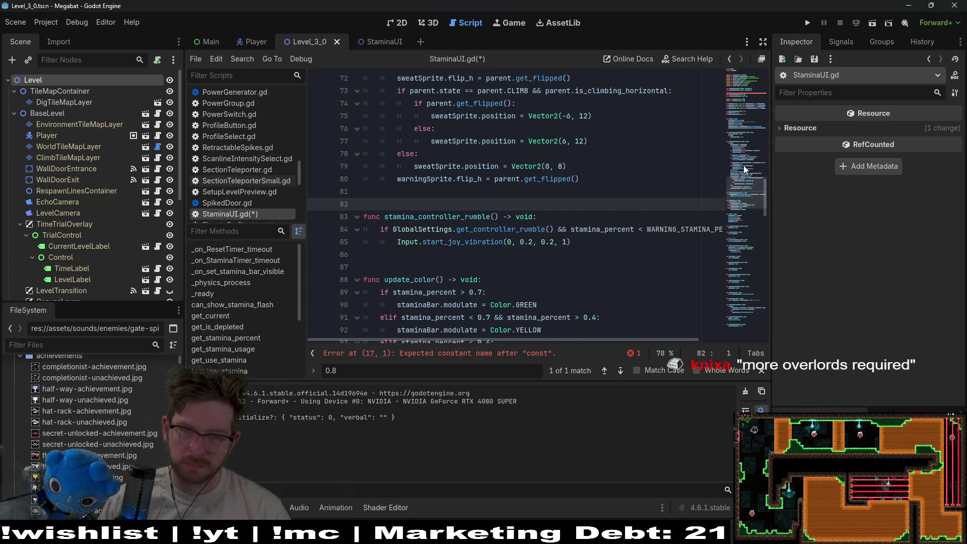
drag(747, 196, 725, 87)
click(373, 254)
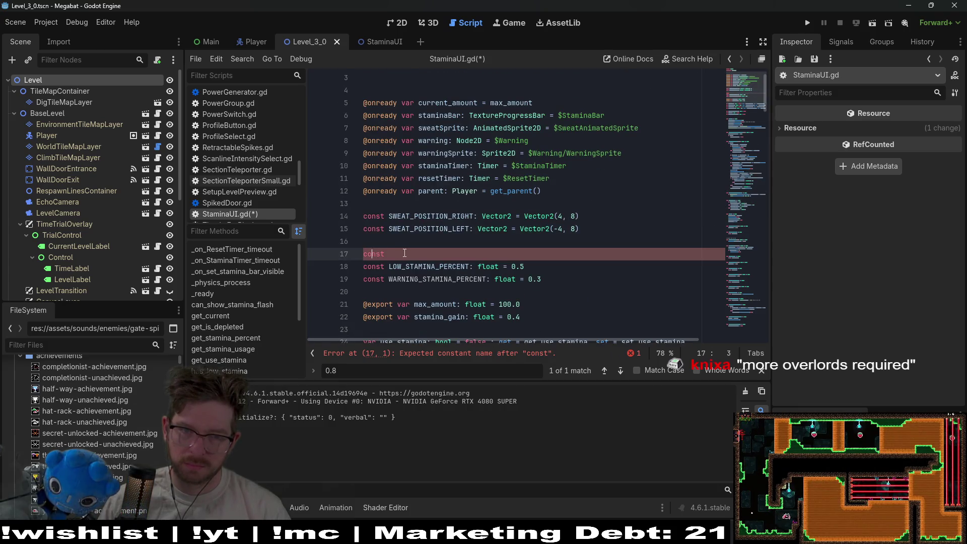
Try names for the line 17 constant and check the 0.80 sweat threshold on line 71
text(high)
key(BackSpace)
key(BackSpace)
key(BackSpace)
text(H)
text(H_)
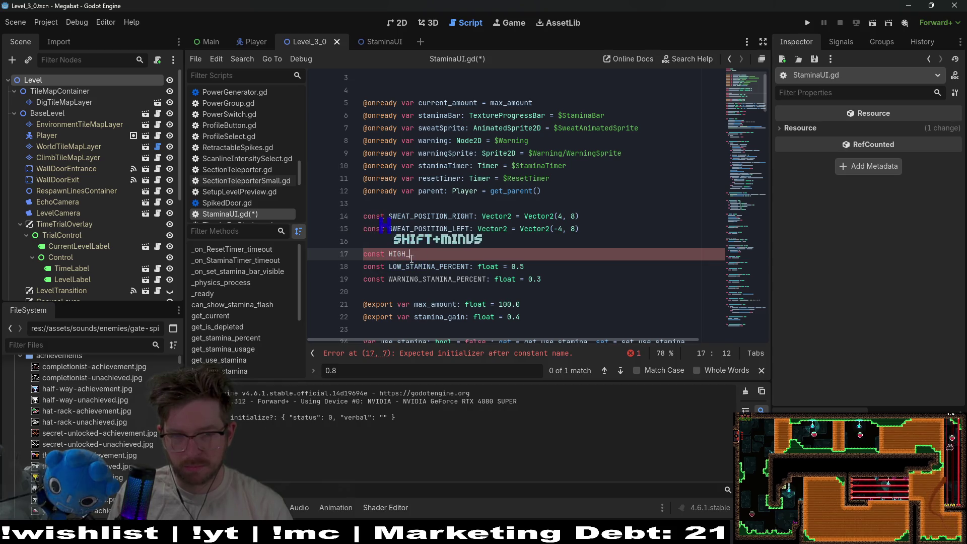
key(BackSpace)
key(BackSpace)
key(BackSpace)
key(BackSpace)
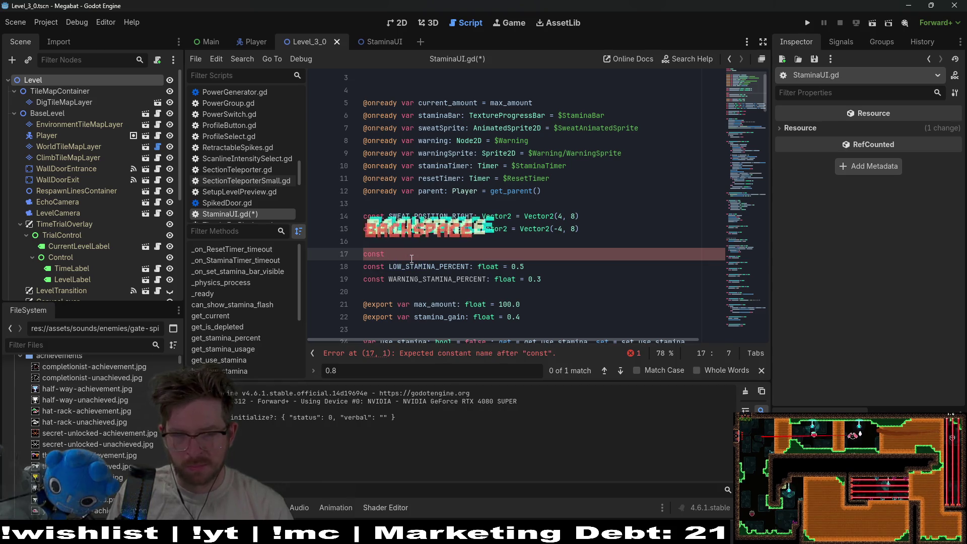
scroll(538, 287, down, 2)
scroll(536, 288, down, 8)
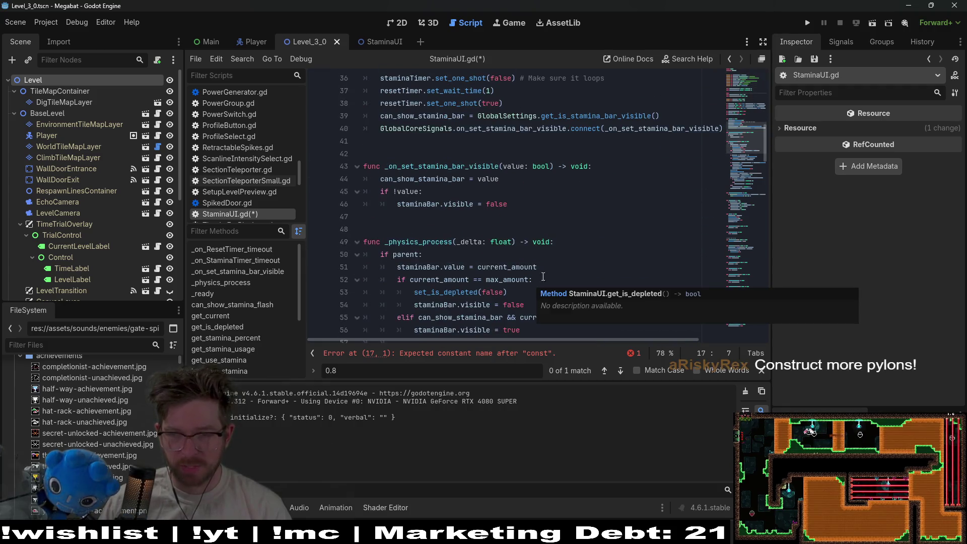
scroll(536, 288, down, 6)
scroll(634, 234, down, 2)
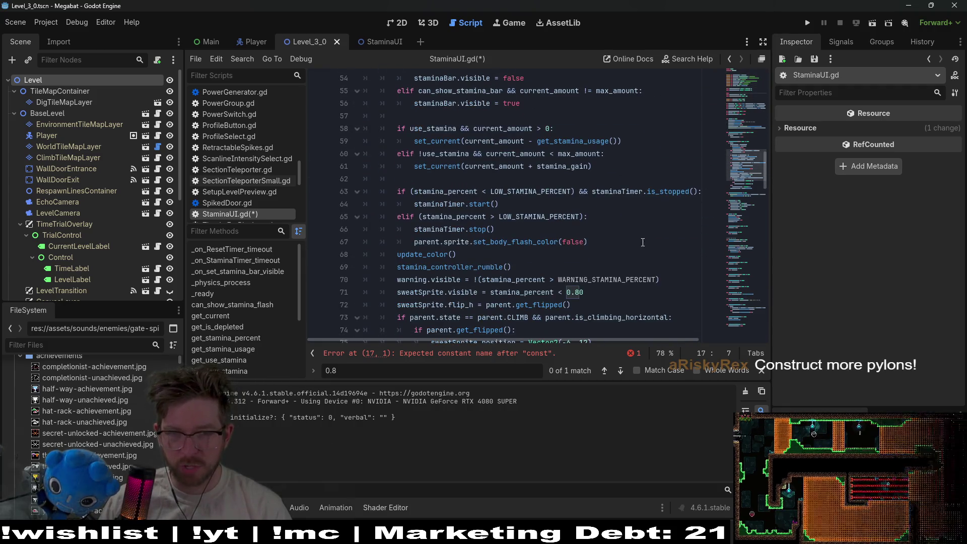
click(592, 294)
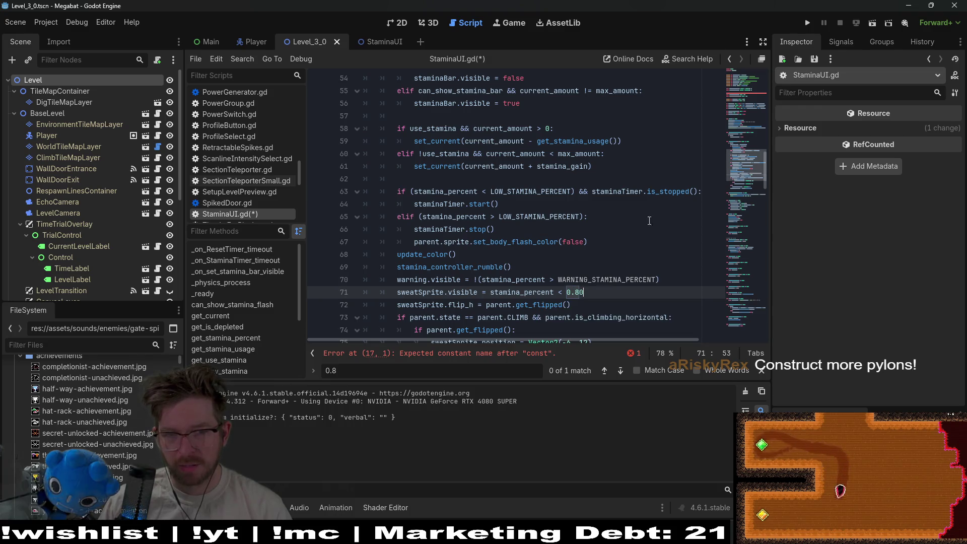
key(alt+Left)
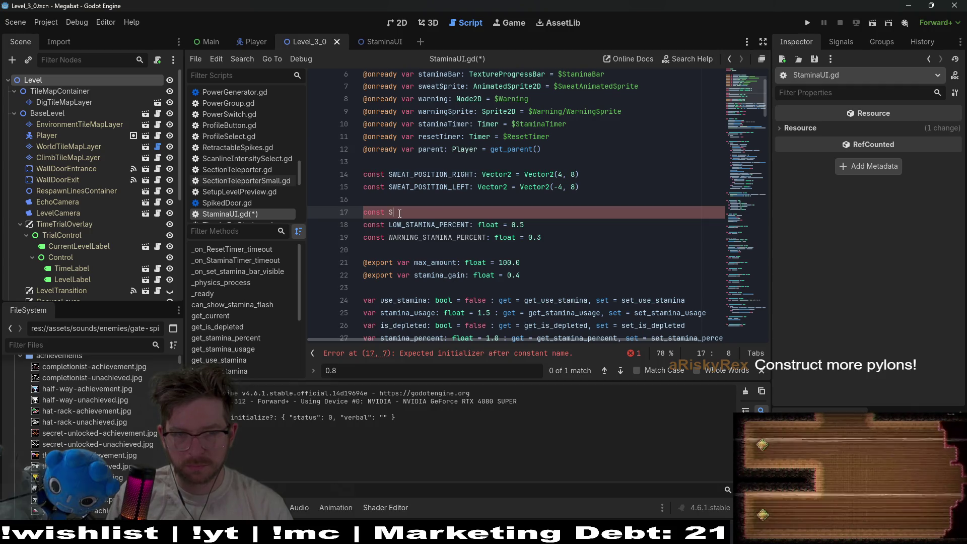
Define line 17 as const WORRIED_STAMINA_PERCENT: float = 0.8
key(BackSpace)
text(SWEAT_)
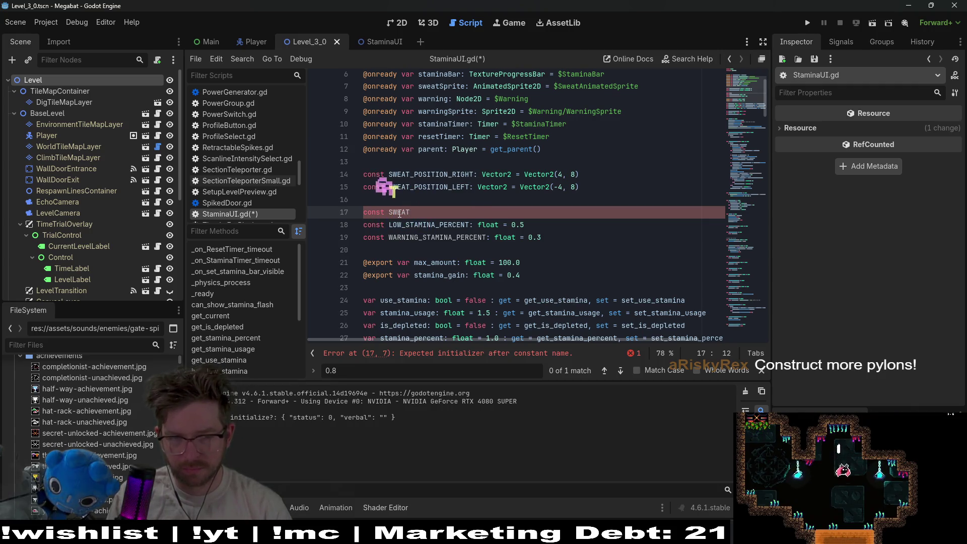
key(BackSpace)
key(BackSpace)
key(BackSpace)
text(WA)
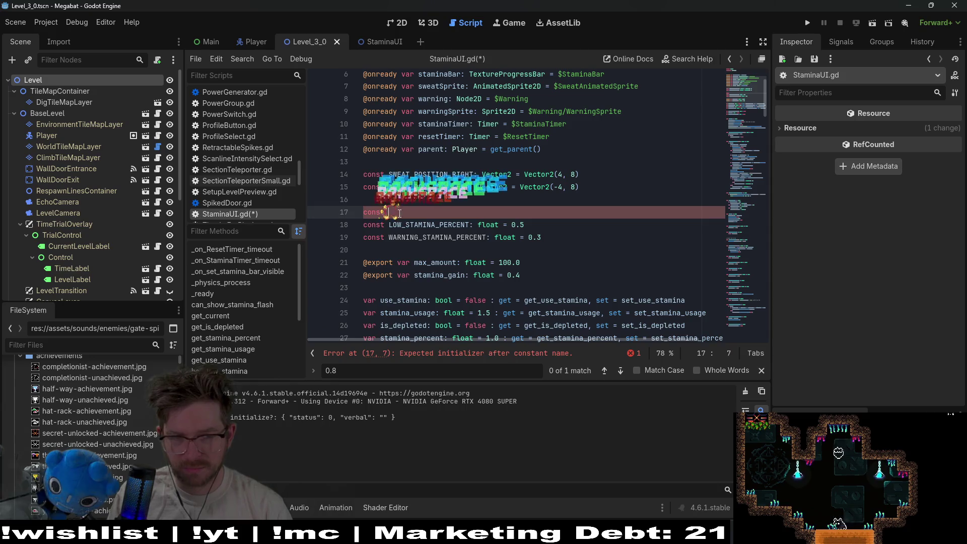
text(RRIED_ST)
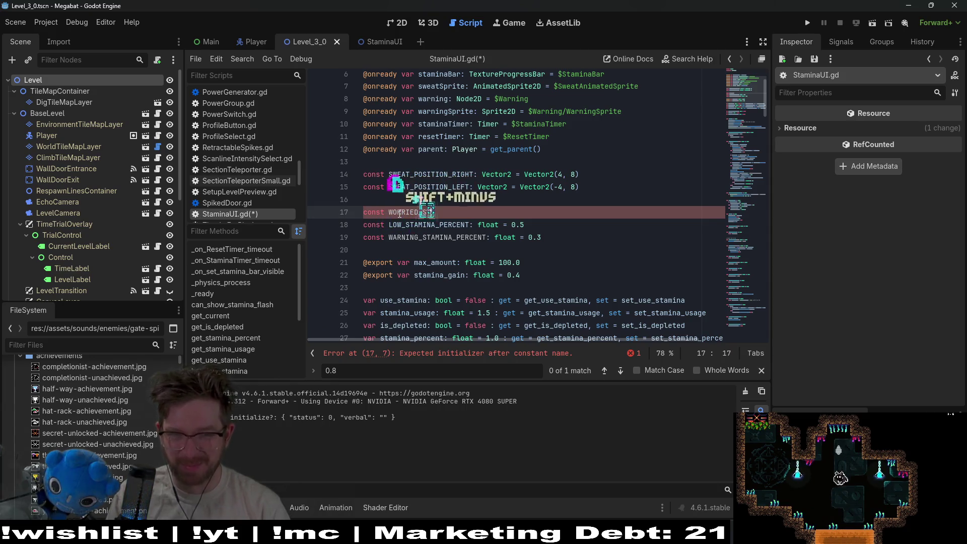
text(AMINNA_PERCENT)
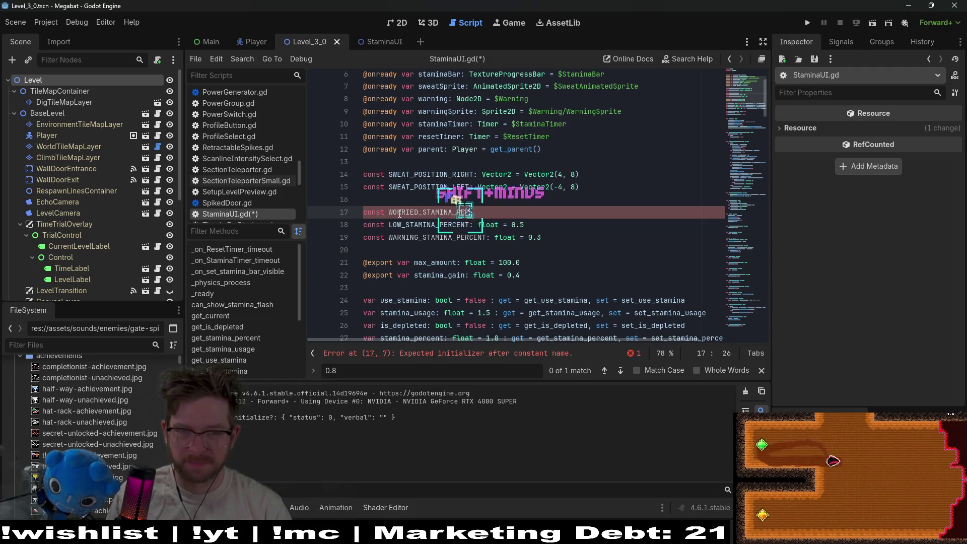
text(:)
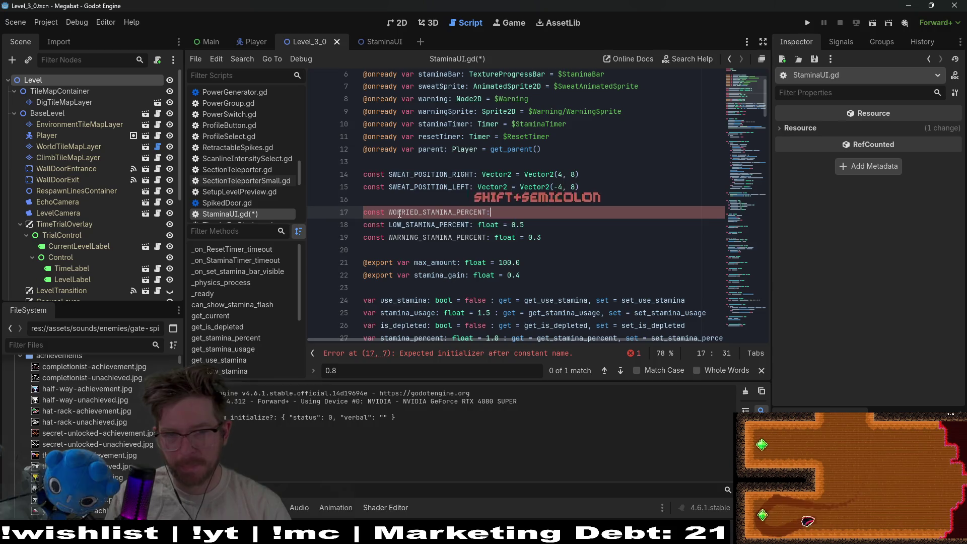
text( float 0.8)
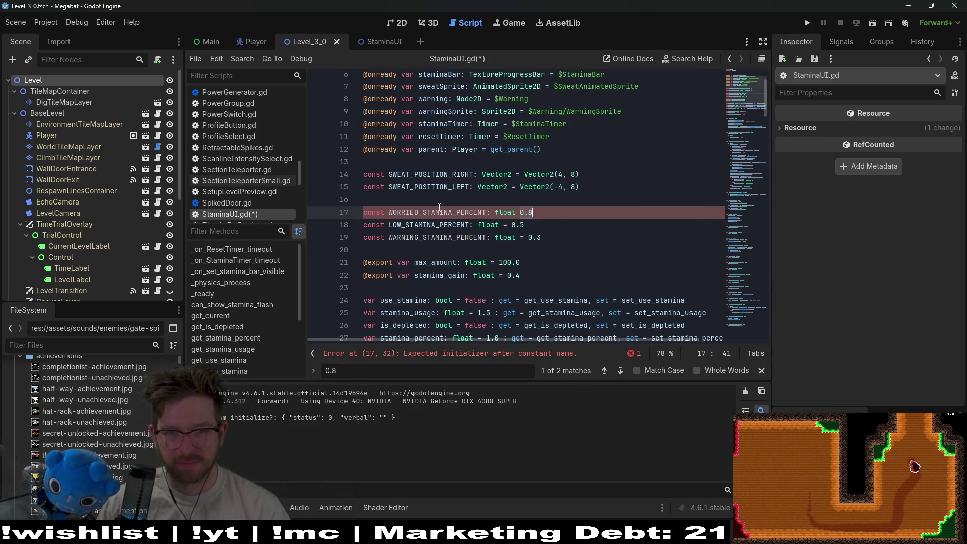
key(Left)
key(Left)
key(Left)
text(=)
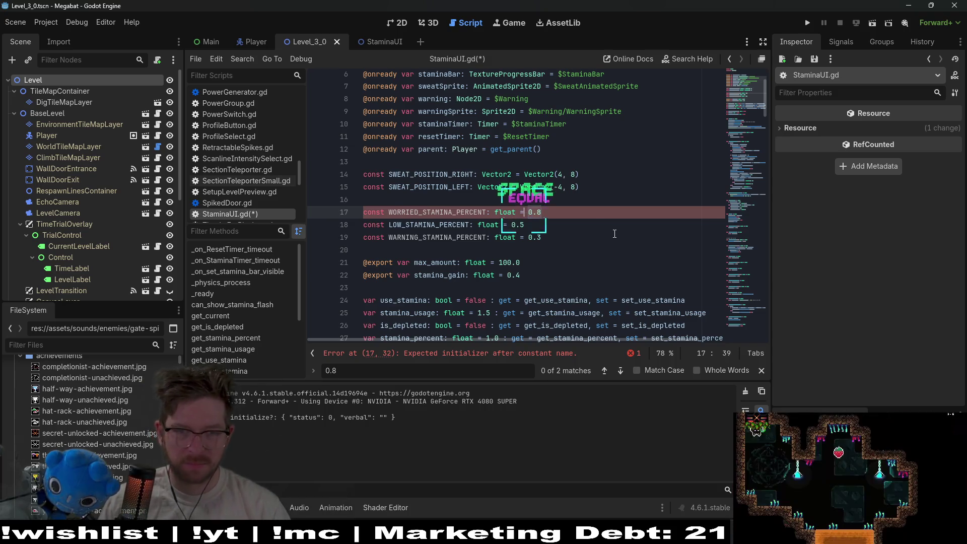
double_click(452, 213)
key(ctrl+c)
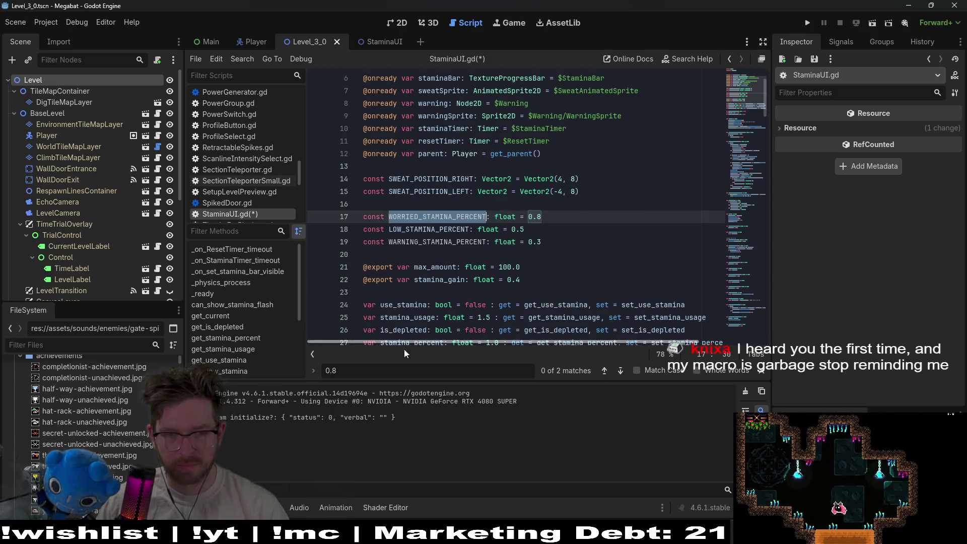
Find the 0.8 matches and replace 0.80 on line 71 with WORRIED_STAMINA_PERCENT
key(Return)
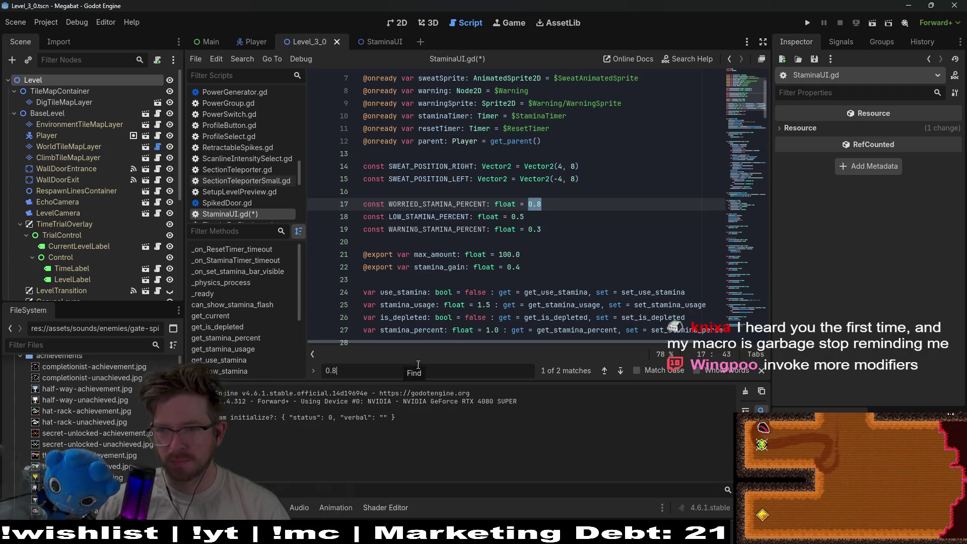
scroll(582, 277, down, 3)
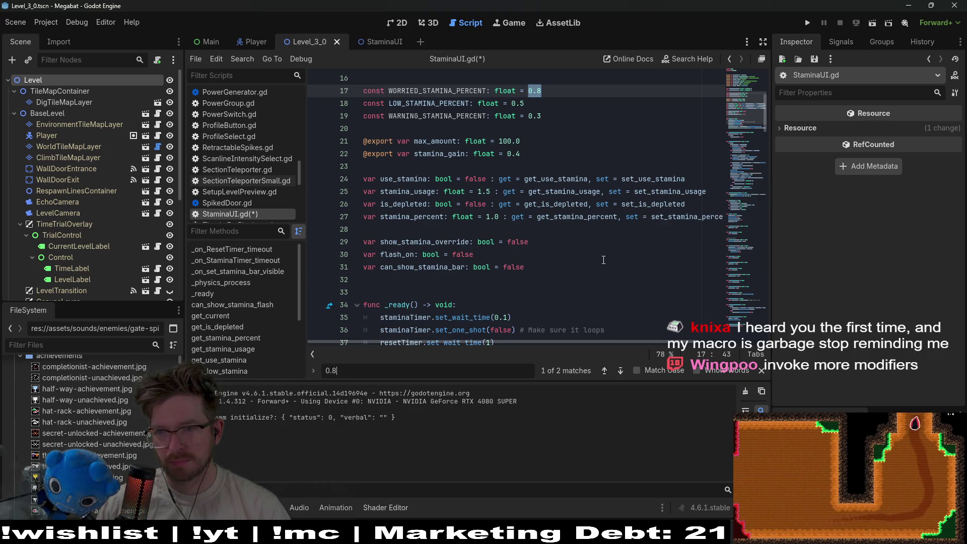
scroll(604, 260, down, 3)
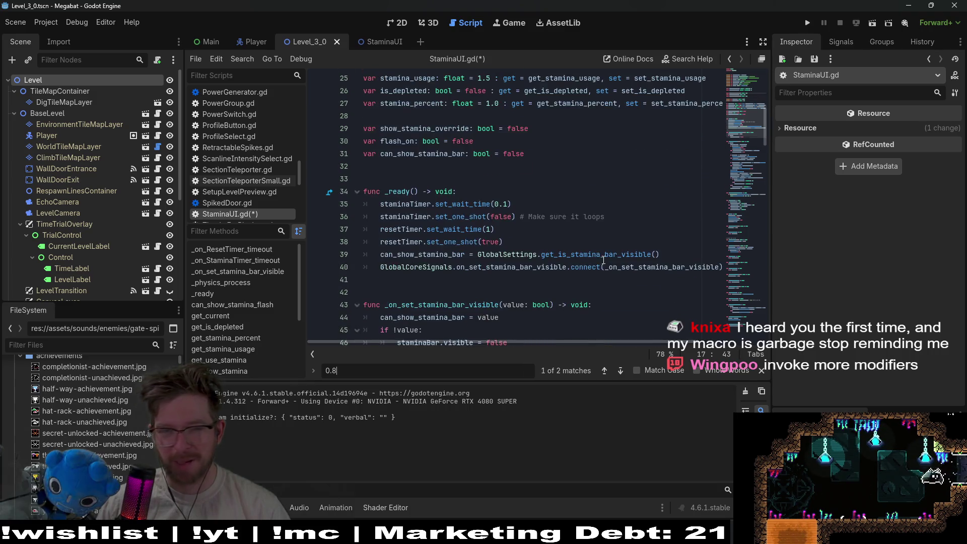
scroll(454, 328, down, 3)
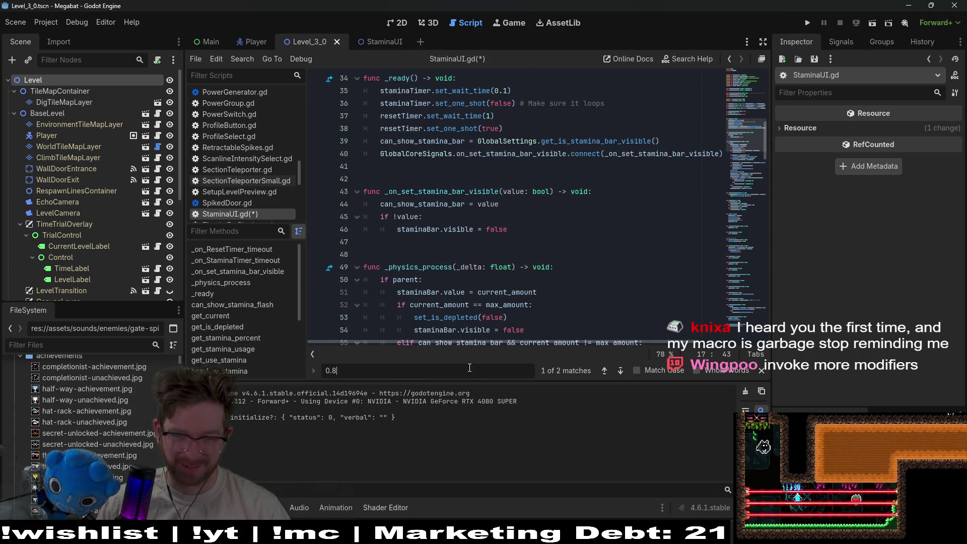
key(Return)
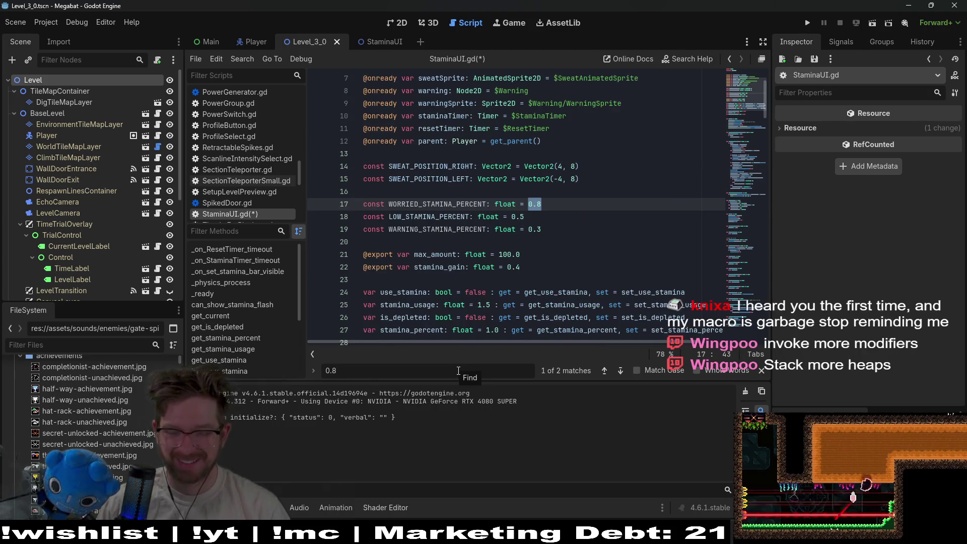
click(601, 202)
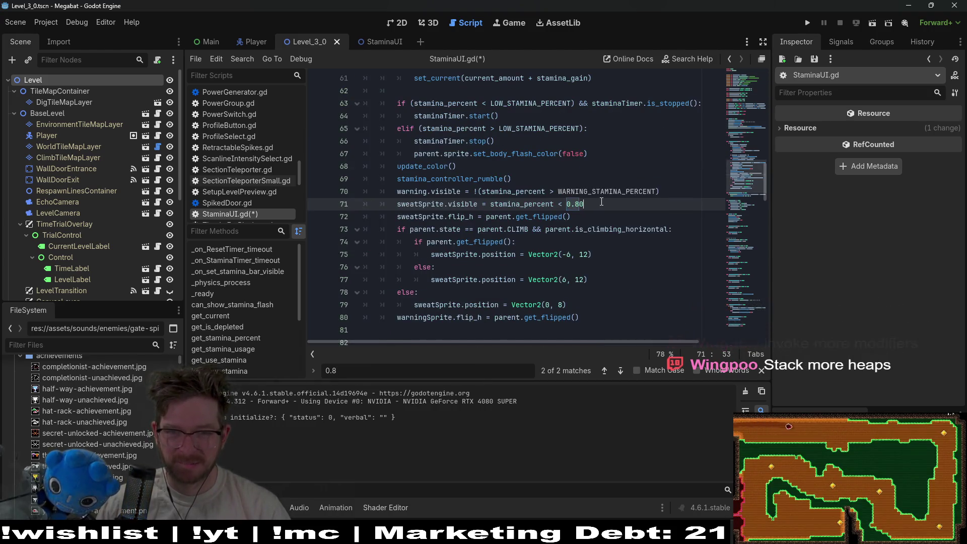
key(BackSpace)
key(BackSpace)
key(BackSpace)
key(ctrl+v)
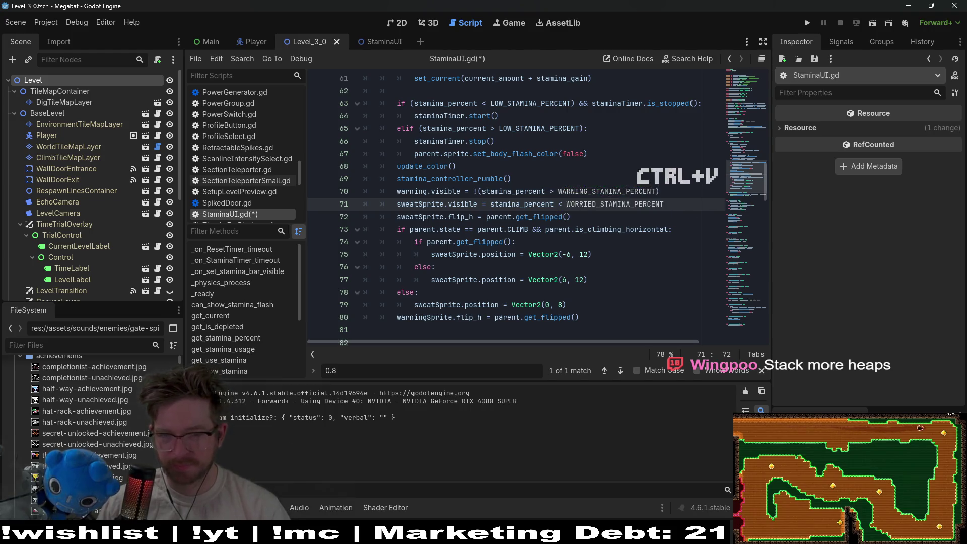
Remove the negation on line 70 and flip it to stamina_percent < WARNING_STAMINA_PERCENT
scroll(622, 201, down, 2)
scroll(622, 199, up, 2)
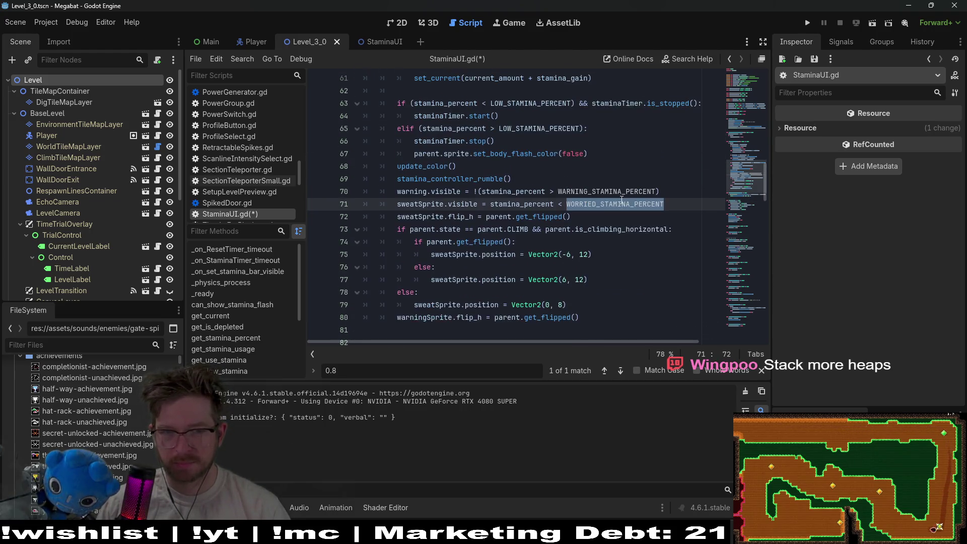
double_click(607, 191)
click(446, 193)
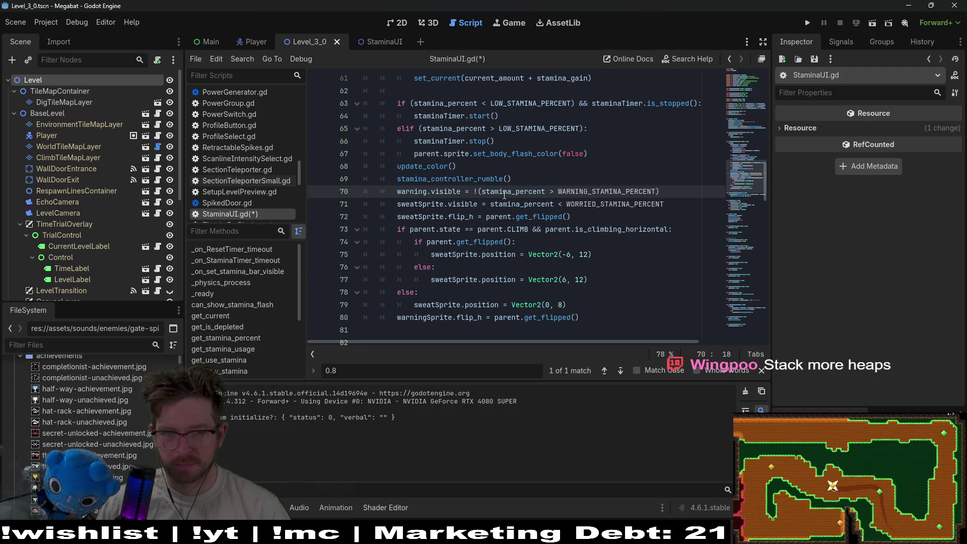
mouse_move(500, 194)
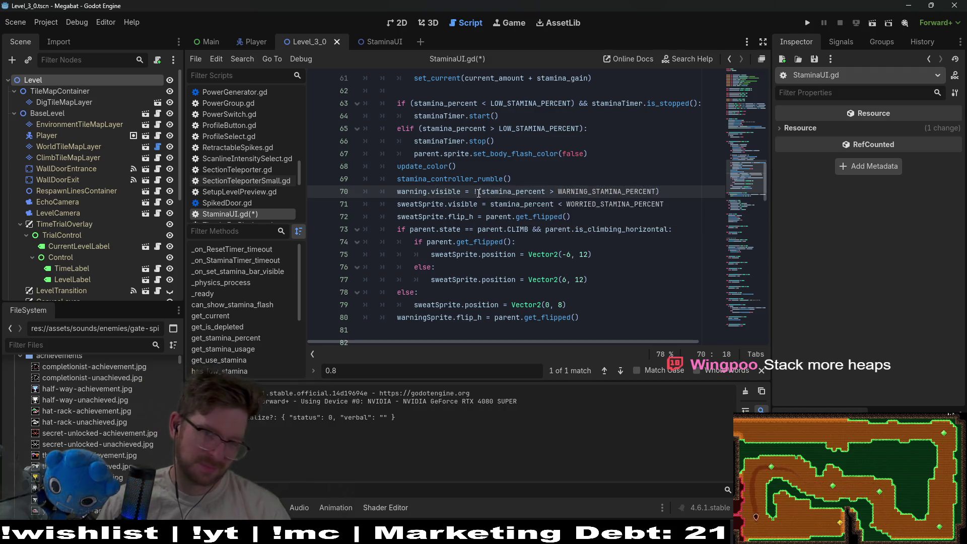
mouse_move(595, 229)
key(BackSpace)
click(555, 190)
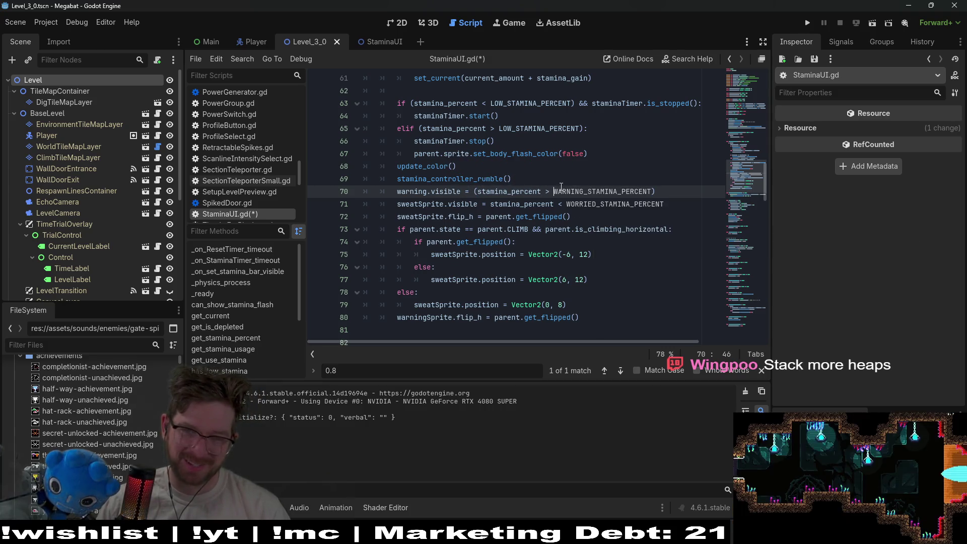
key(Left)
key(BackSpace)
text(<)
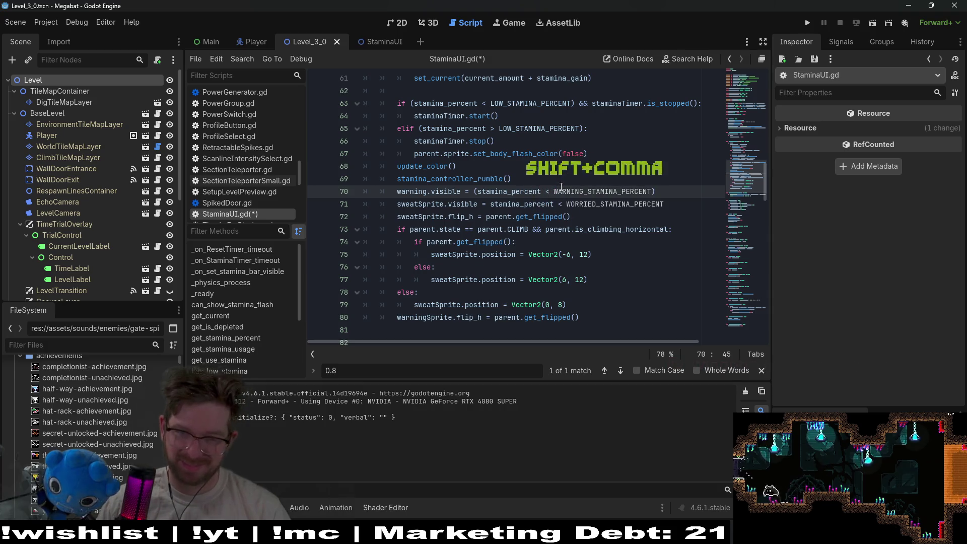
Strip the parentheses from line 70's warning condition
click(475, 191)
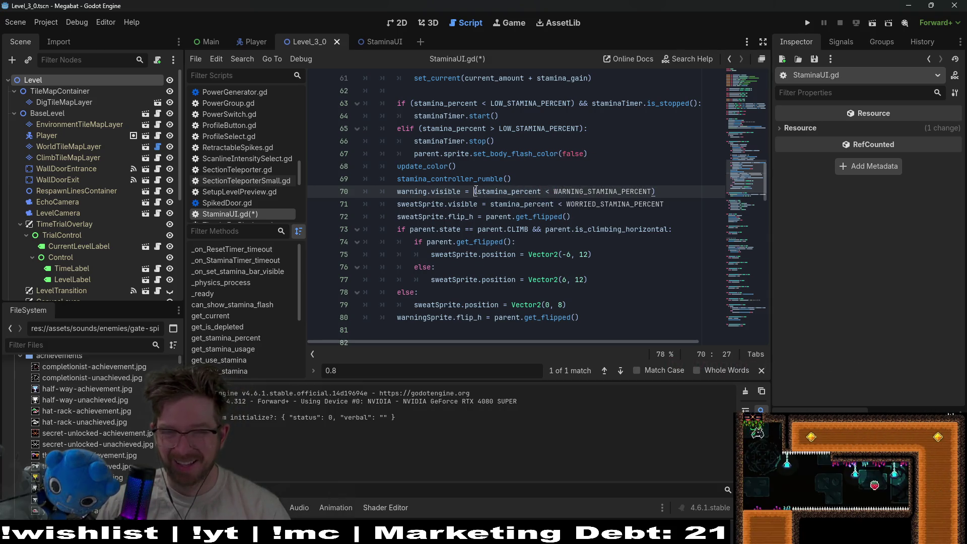
text(()
click(498, 181)
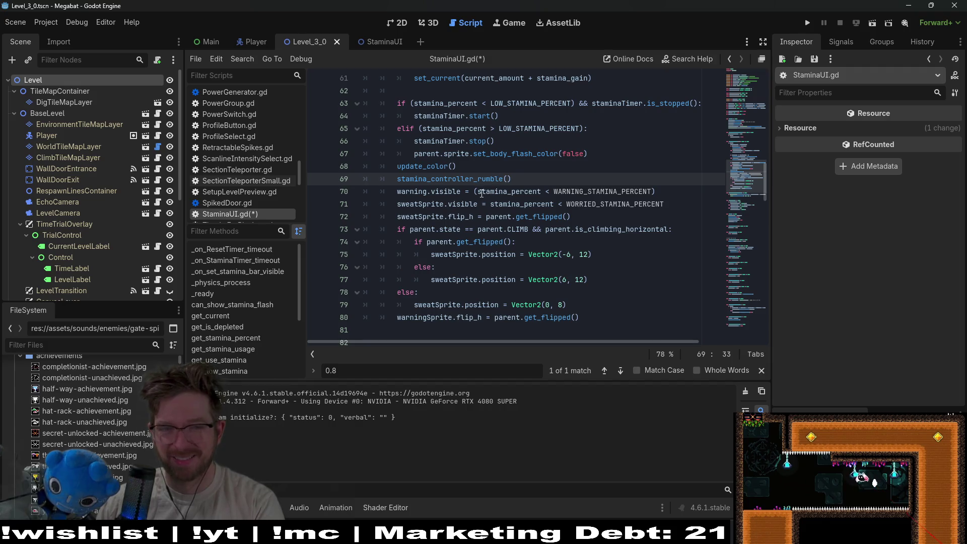
click(479, 191)
key(BackSpace)
key(End)
key(BackSpace)
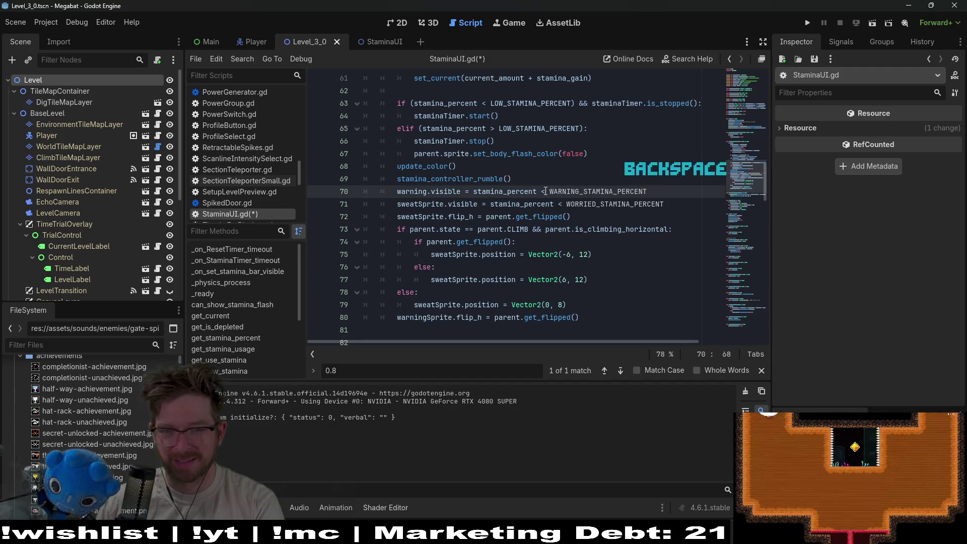
Change the line 70 and 71 comparisons to <= and save the script
click(545, 191)
text(=)
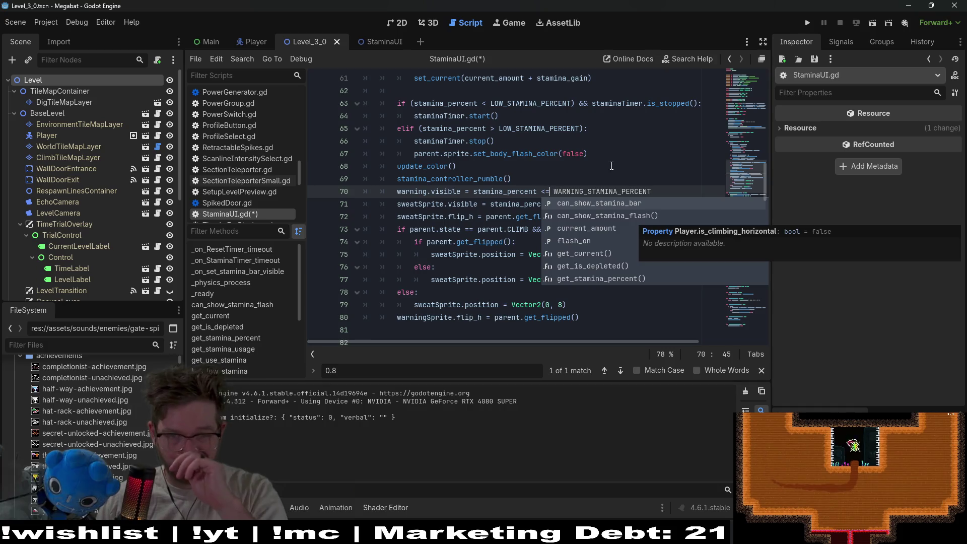
click(619, 163)
click(565, 204)
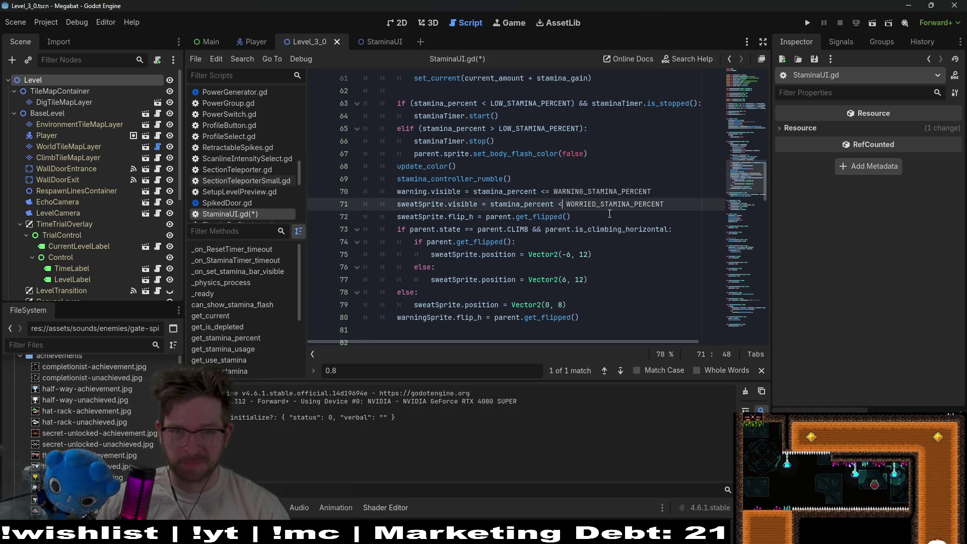
text(=)
click(644, 191)
key(ctrl+s)
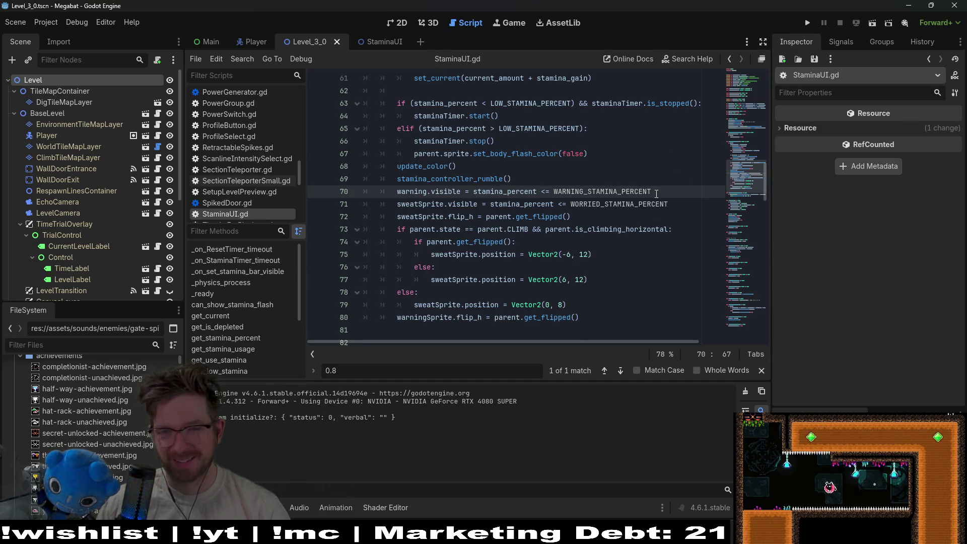
drag(657, 191, 474, 192)
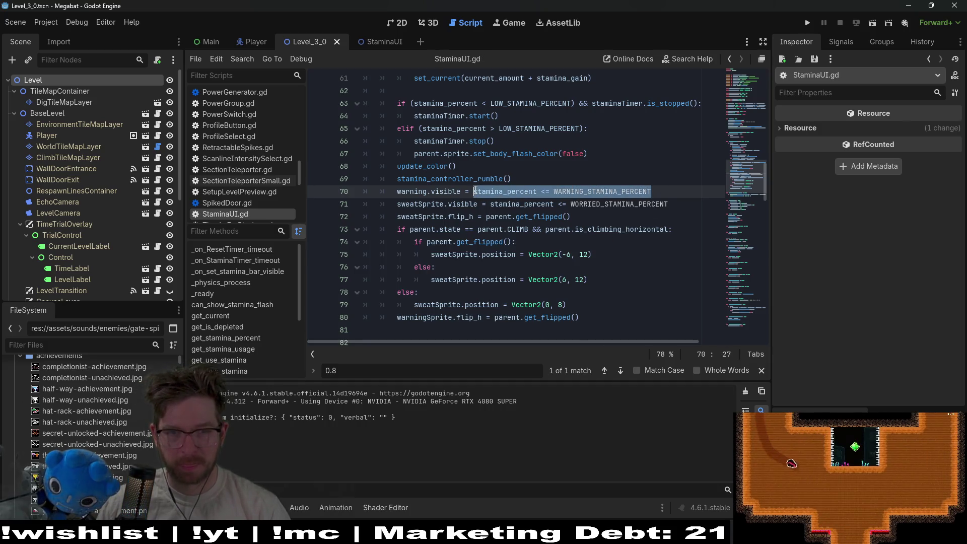
scroll(562, 217, down, 2)
click(553, 292)
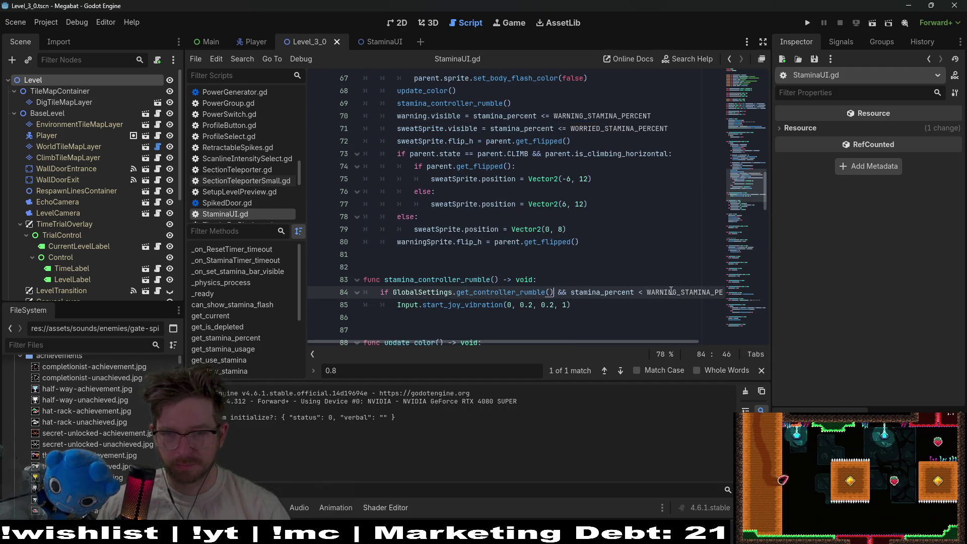
Make the rumble comparison <= and add an else: branch below the vibration call
text(=)
key(Escape)
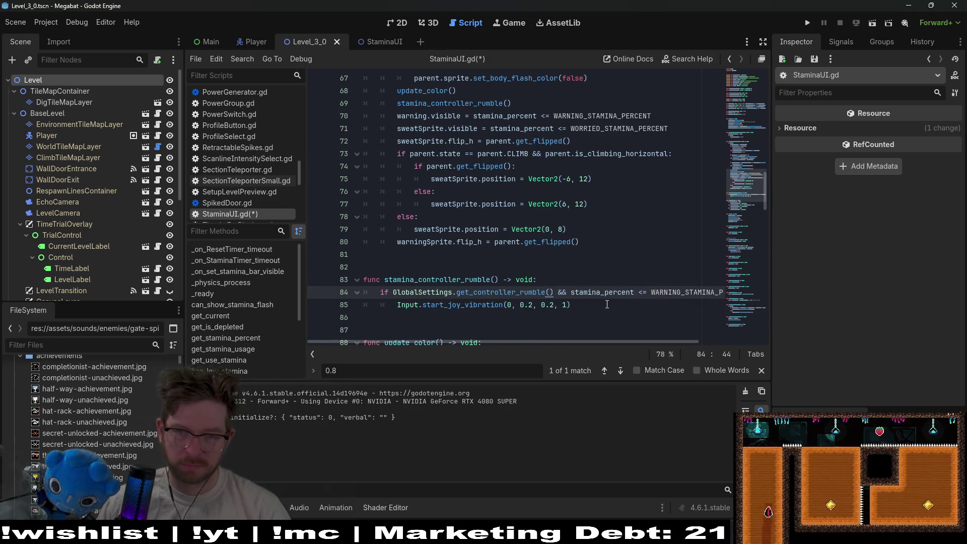
scroll(607, 304, down, 1)
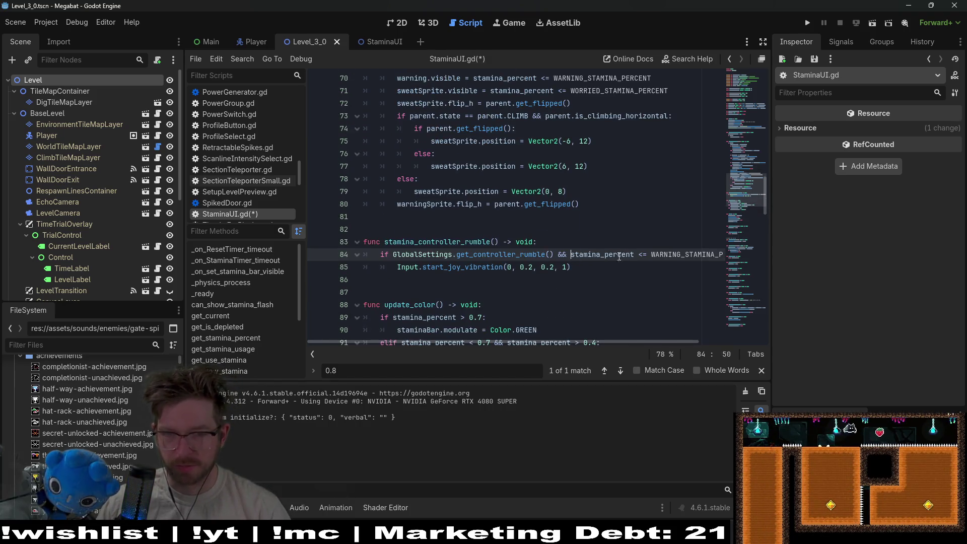
click(573, 267)
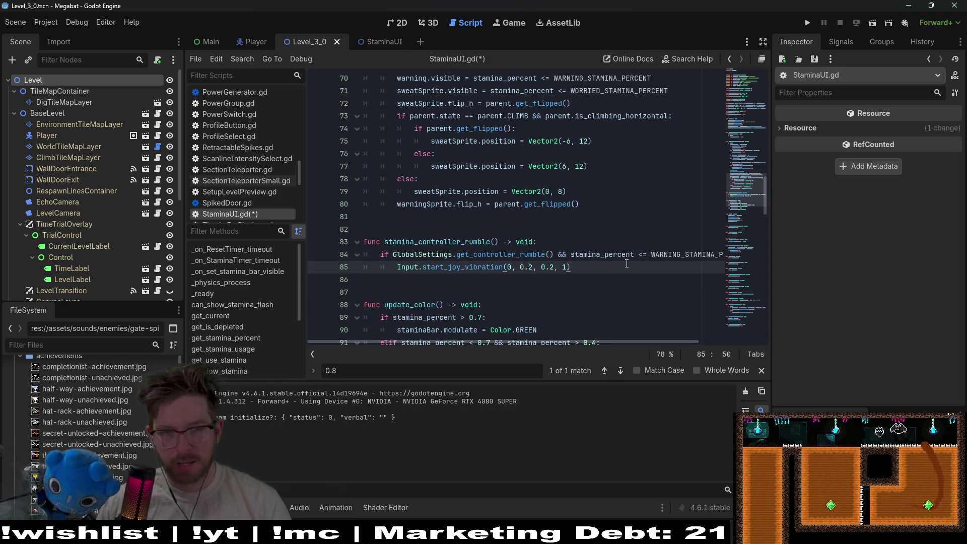
key(Return)
key(BackSpace)
text(:)
key(Return)
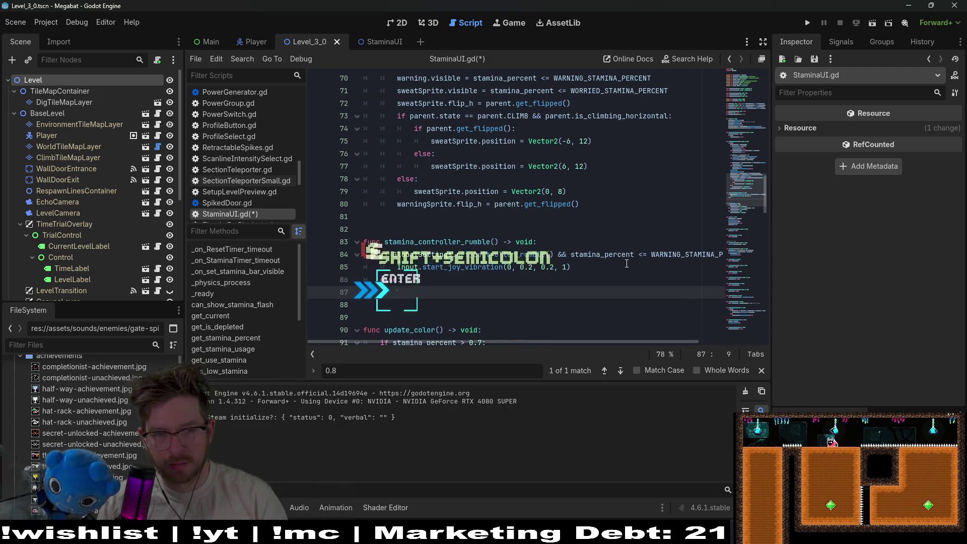
Call Input.stop_joy_vibration(0) in the else branch and save StaminaUI.gd
text(Input)
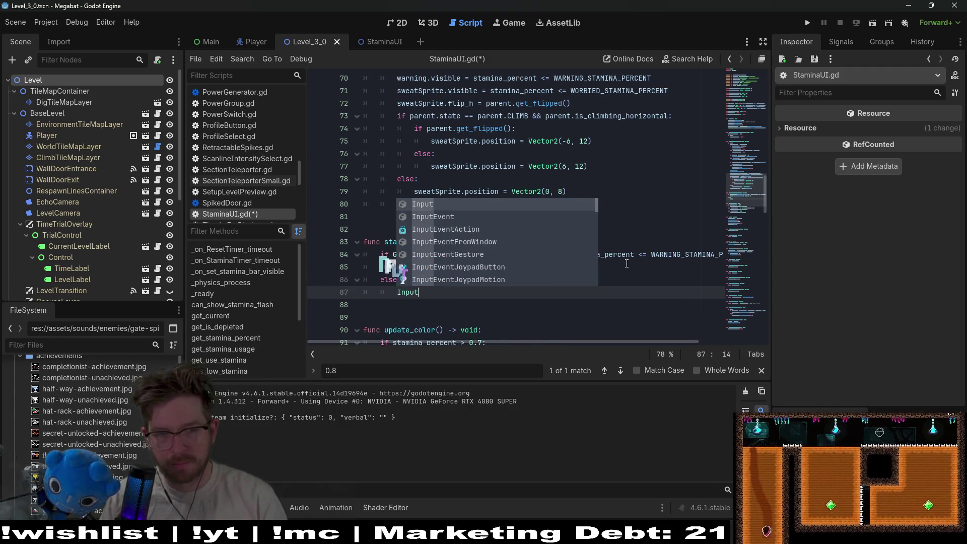
text(.)
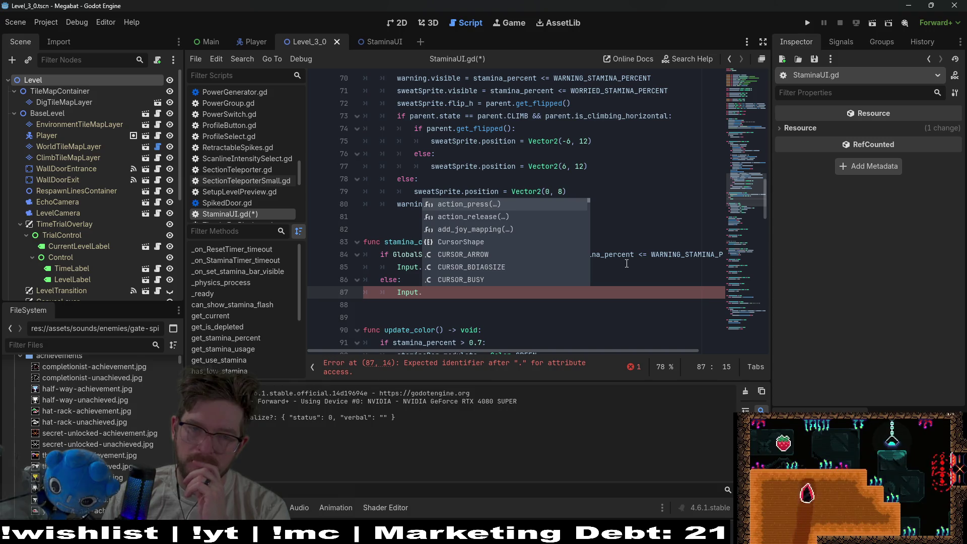
click(634, 254)
click(468, 291)
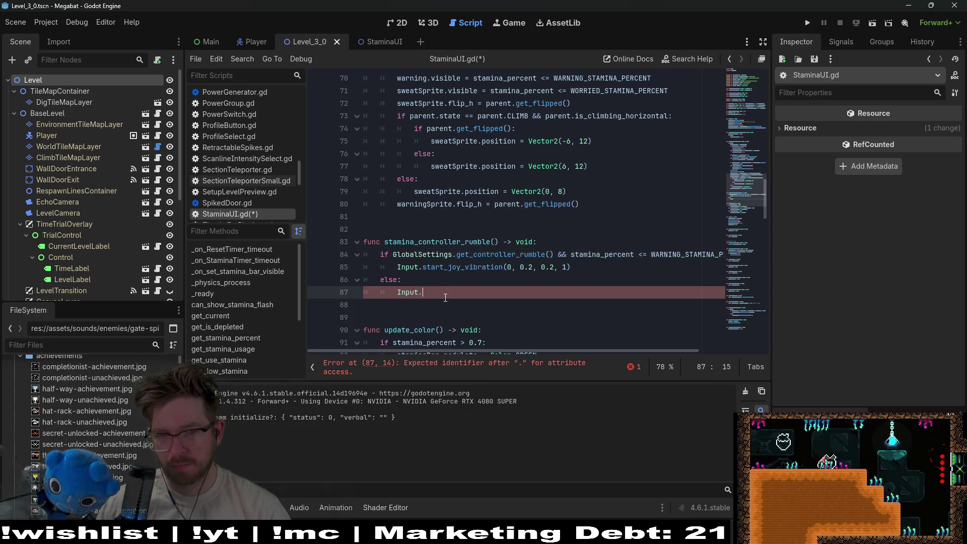
text(stop_)
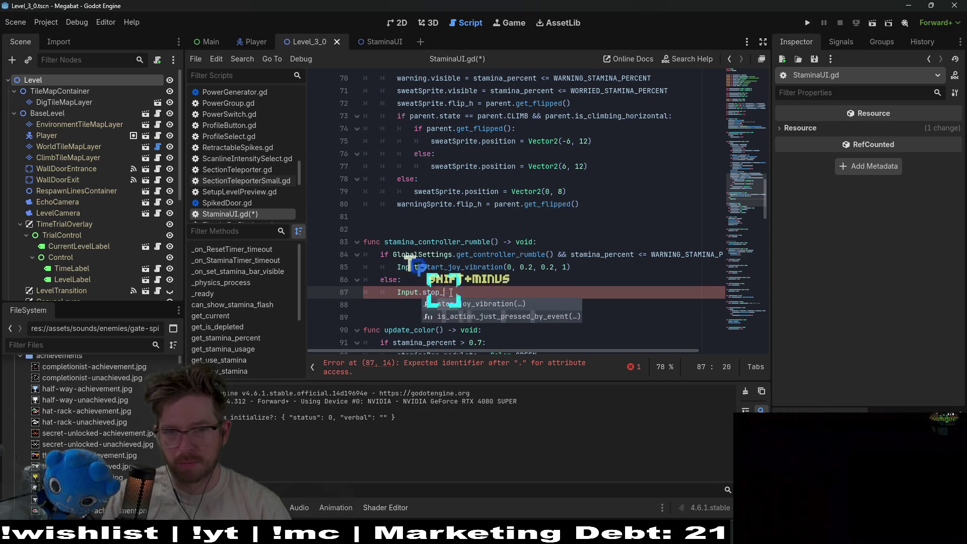
key(Return)
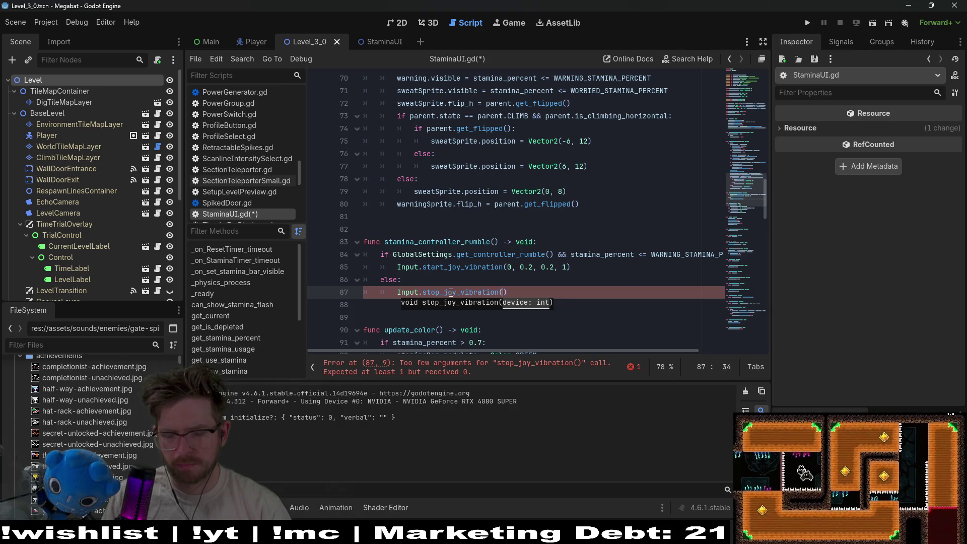
text(0)
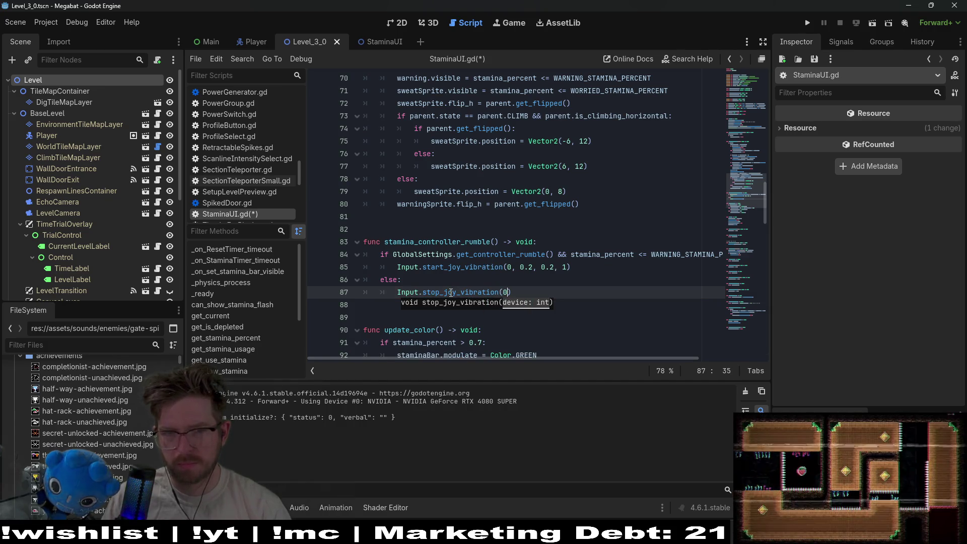
key(ctrl+s)
double_click(451, 292)
key(ctrl+c)
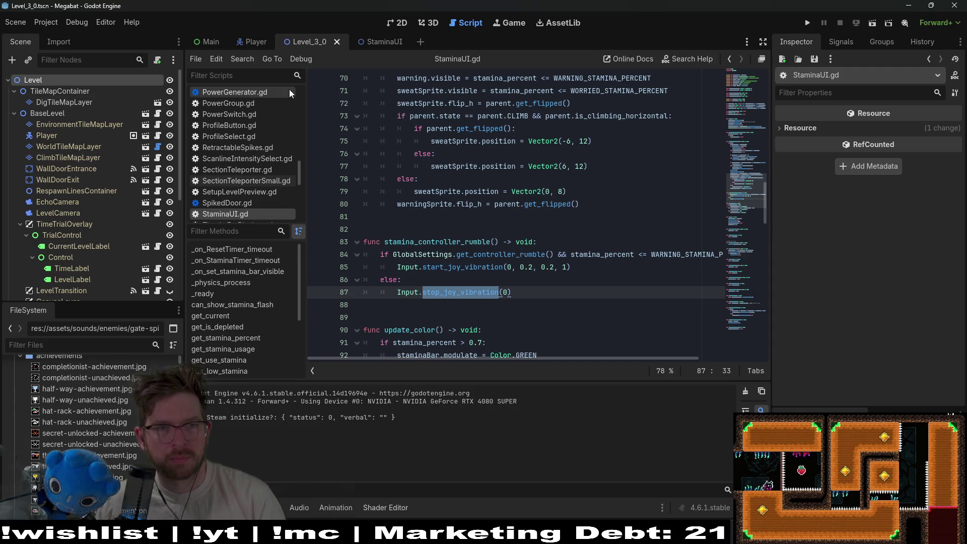
click(254, 44)
Locate stop_joy_vibration in Player.gd and open its Input class reference entry
click(544, 227)
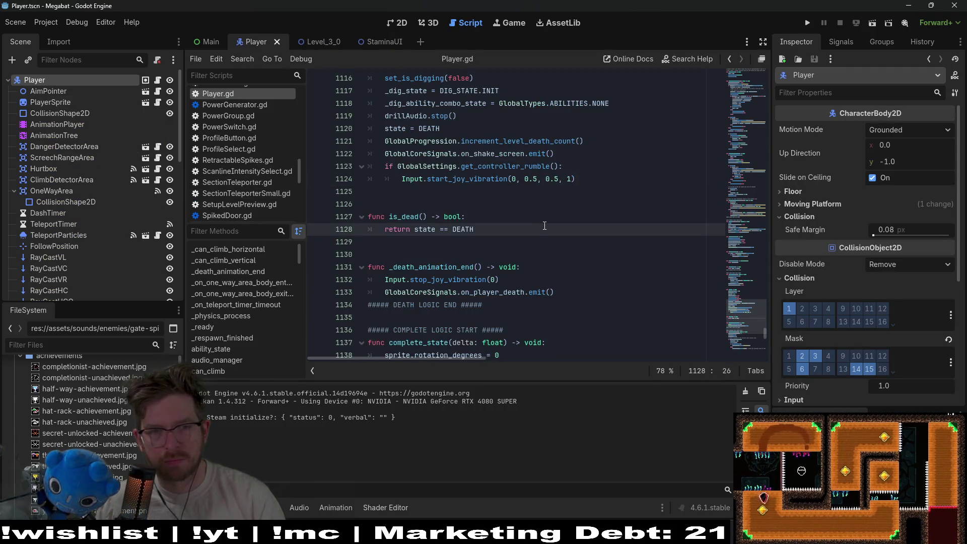
key(ctrl+f)
key(ctrl+v)
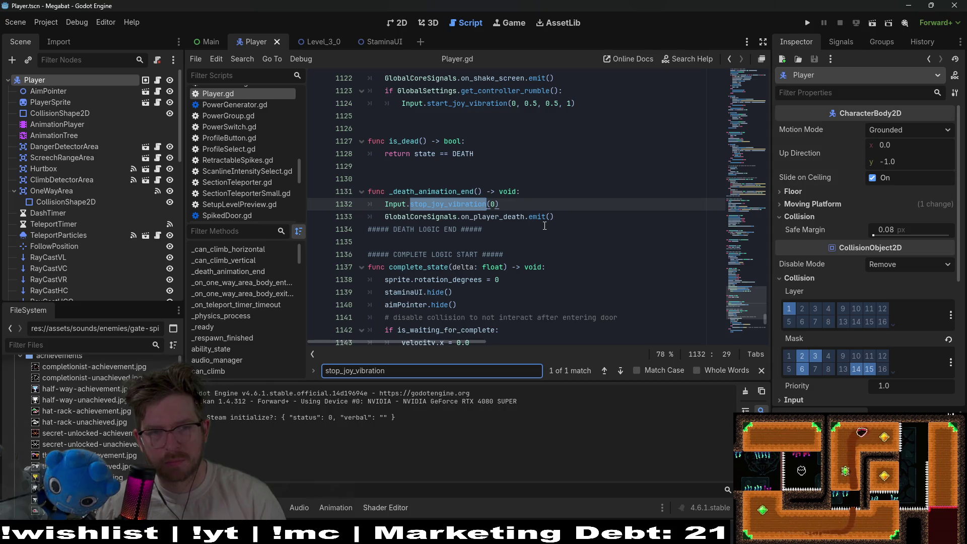
click(514, 203)
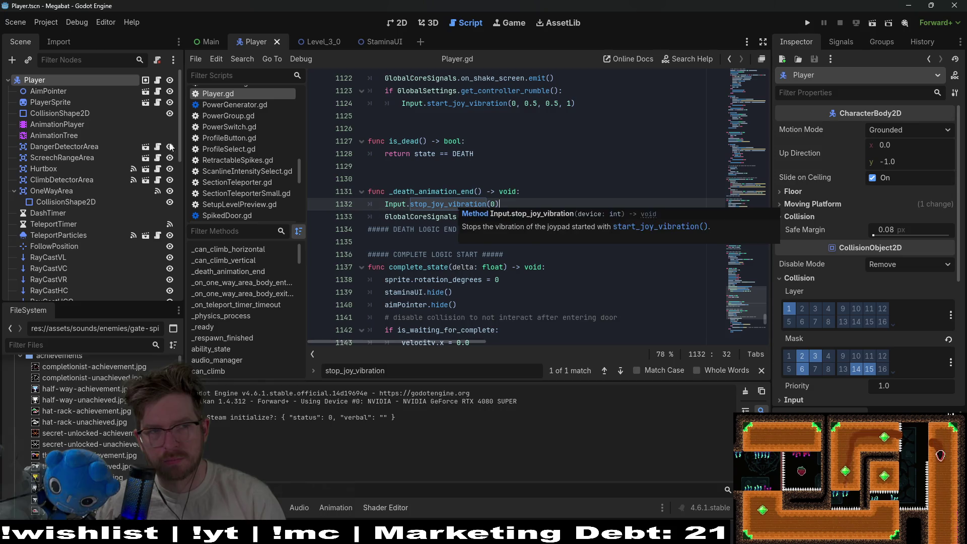
ctrl+click(461, 206)
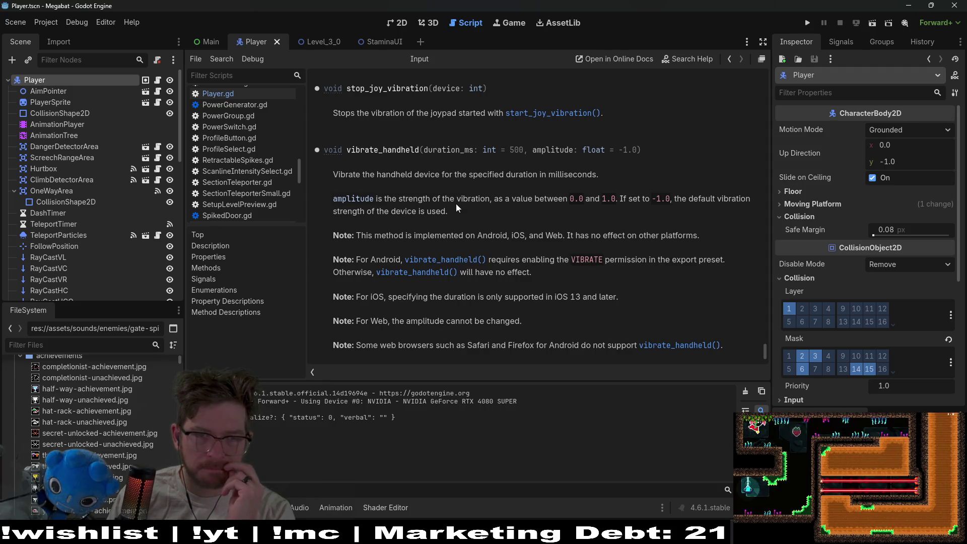
Read the vibrate_handheld, stop_joy_vibration and start_joy_vibration docs, then go back to Player.gd
double_click(380, 174)
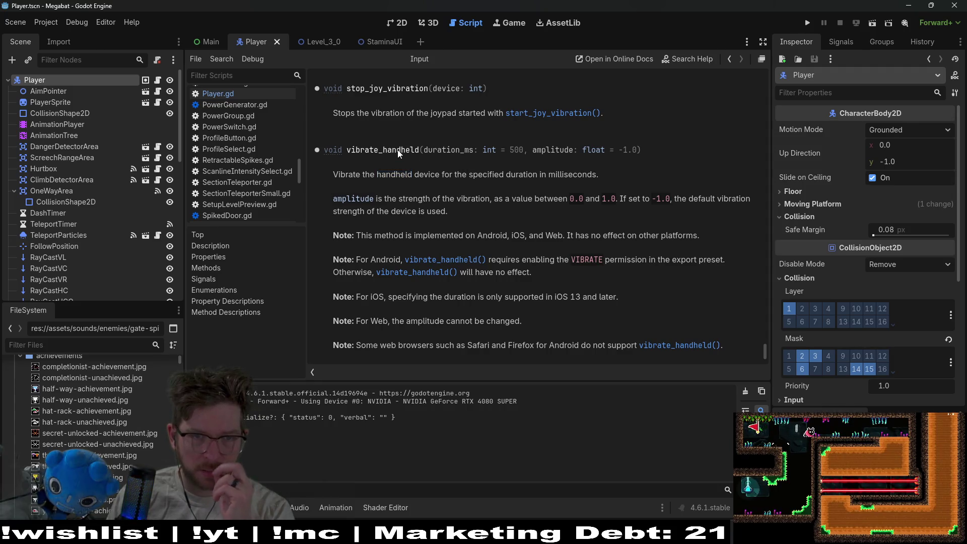
double_click(382, 149)
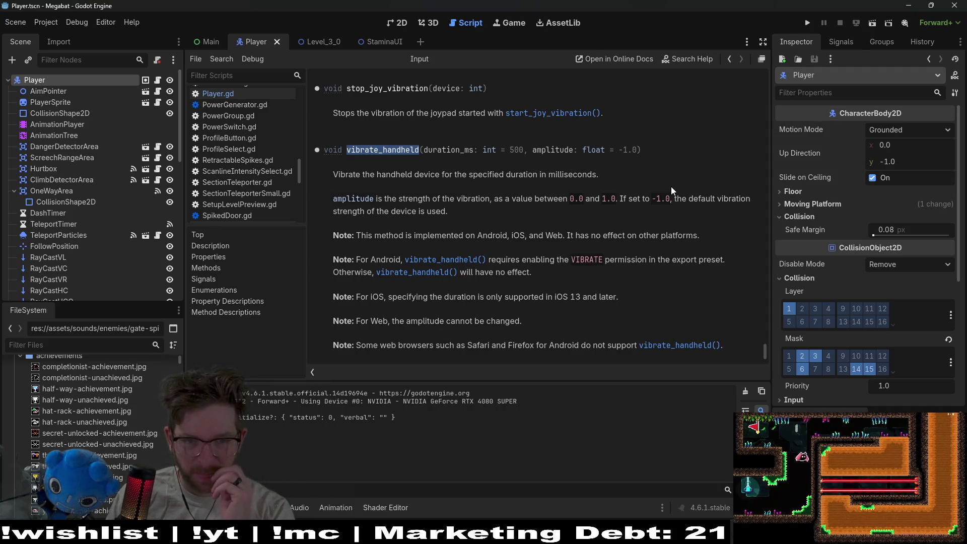
scroll(671, 190, down, 1)
scroll(671, 190, down, 4)
scroll(671, 191, up, 7)
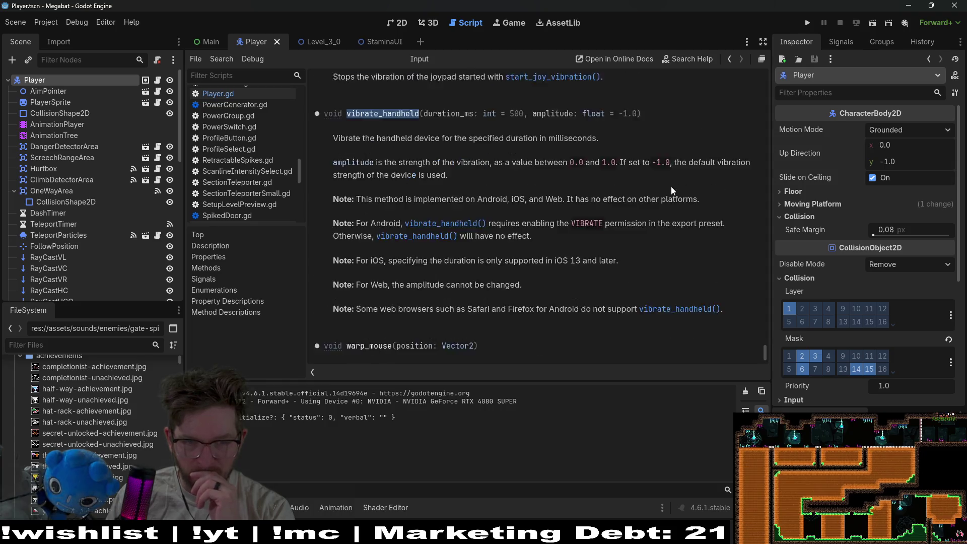
double_click(393, 164)
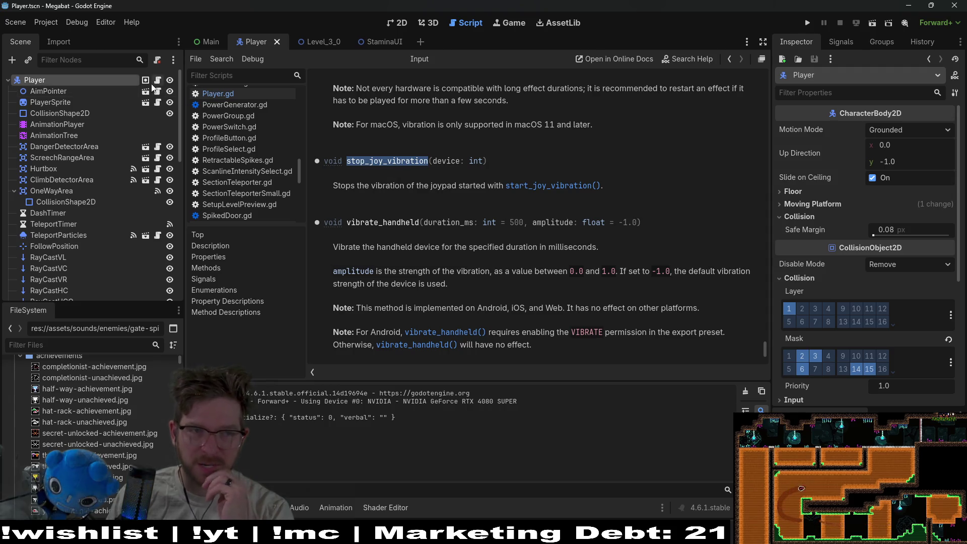
scroll(527, 204, up, 3)
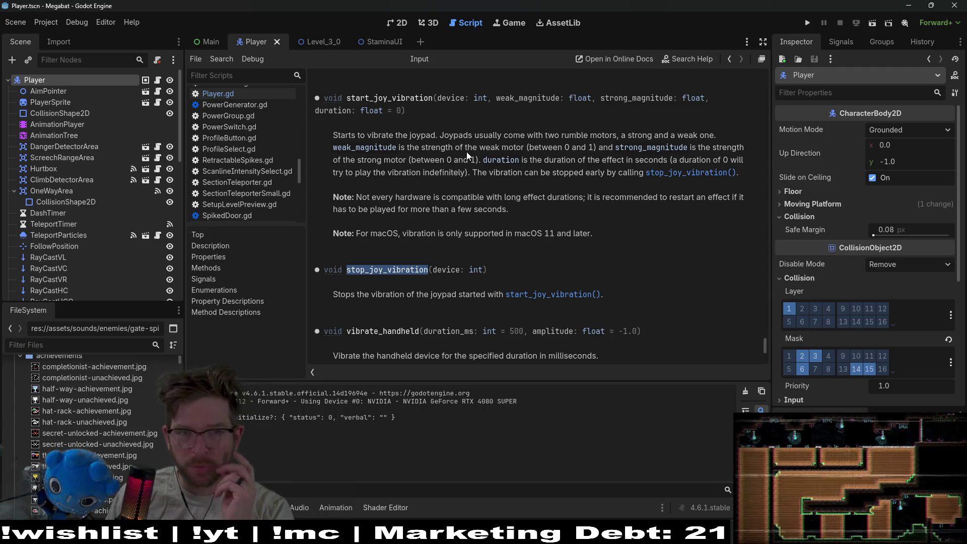
scroll(422, 185, up, 2)
double_click(396, 172)
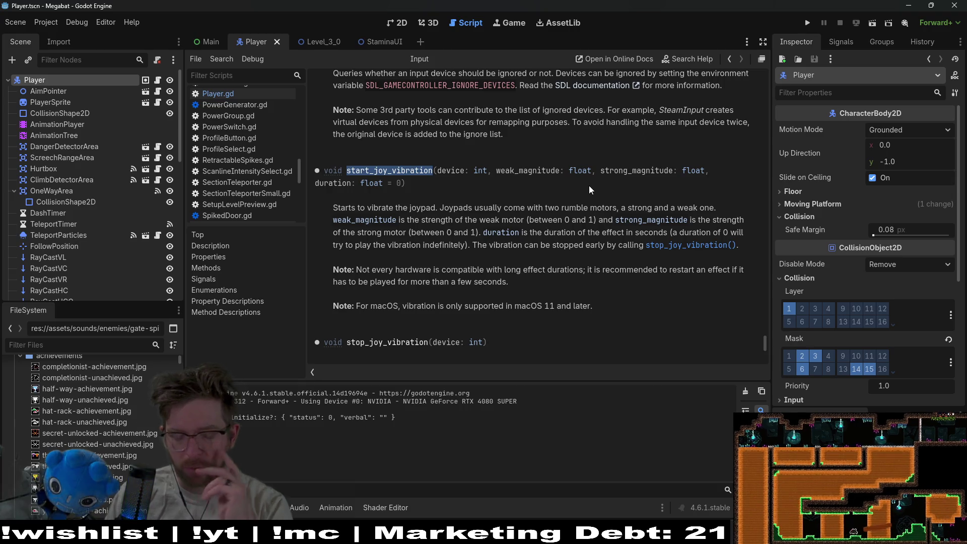
click(158, 80)
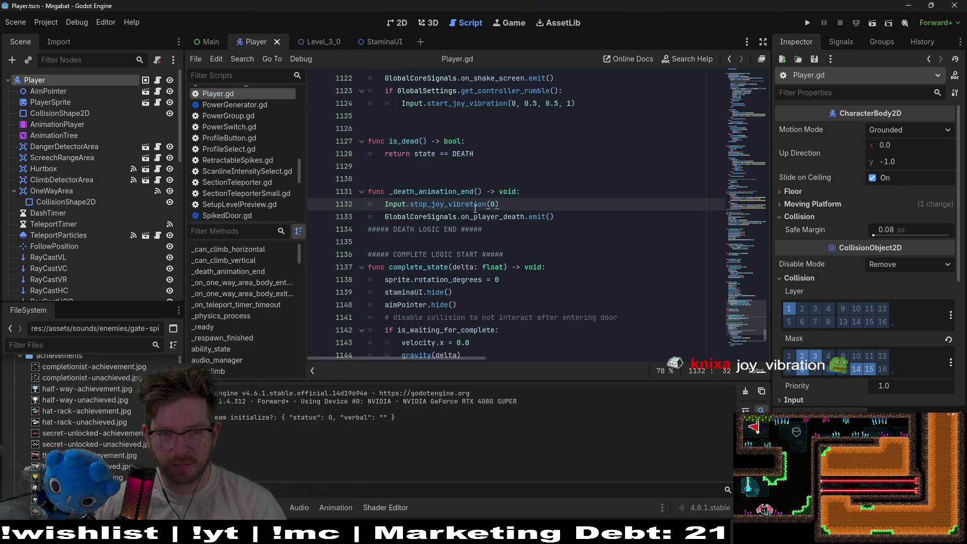
Search the project for stop_joy_vibration and delete the call on Player.gd line 1132
double_click(447, 203)
key(ctrl+shift+f)
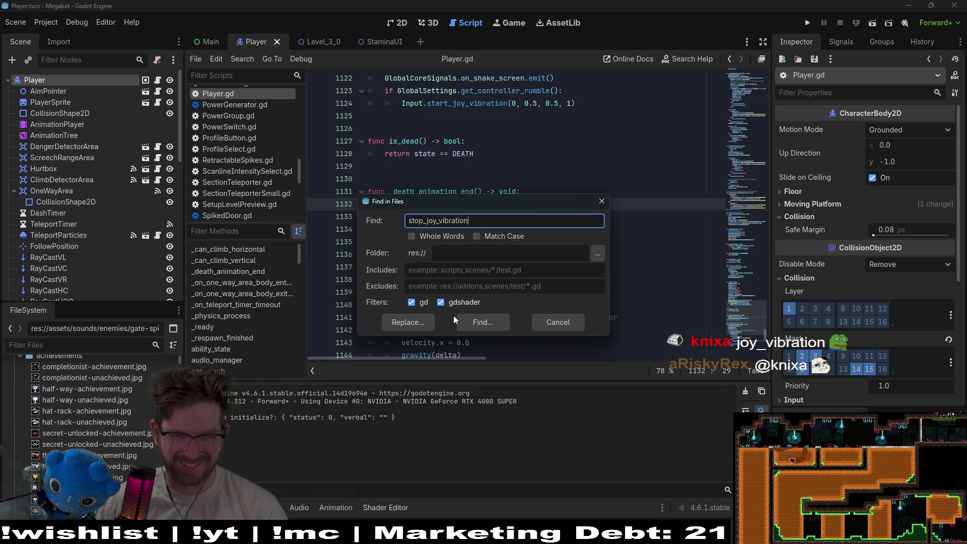
key(Return)
click(525, 217)
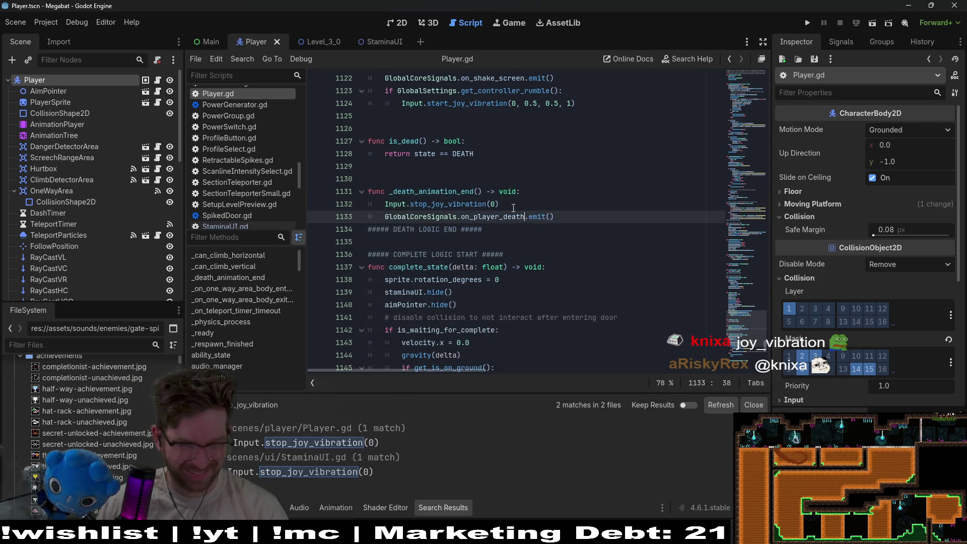
drag(526, 203, 544, 194)
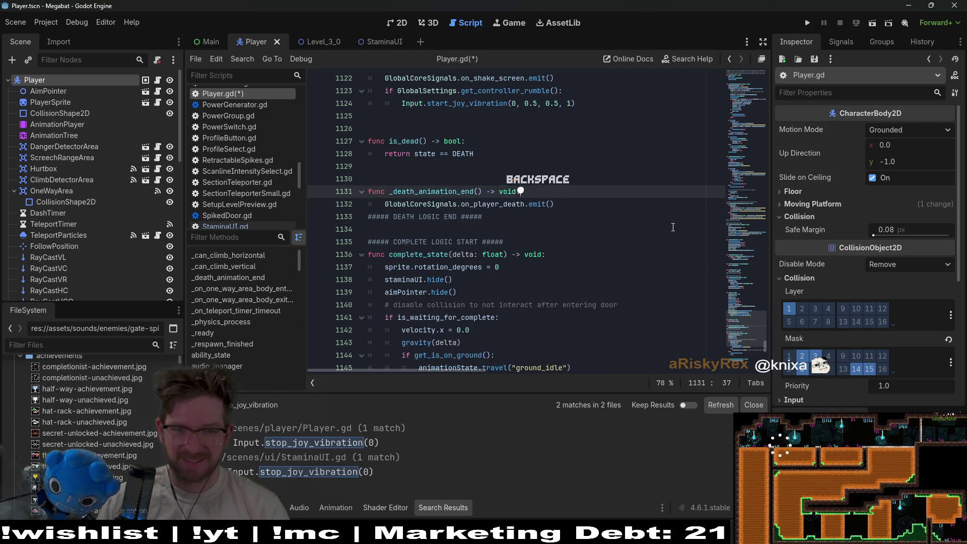
key(BackSpace)
Check the start_joy_vibration duration parameter in the docs, then save Player.gd
scroll(565, 153, up, 1)
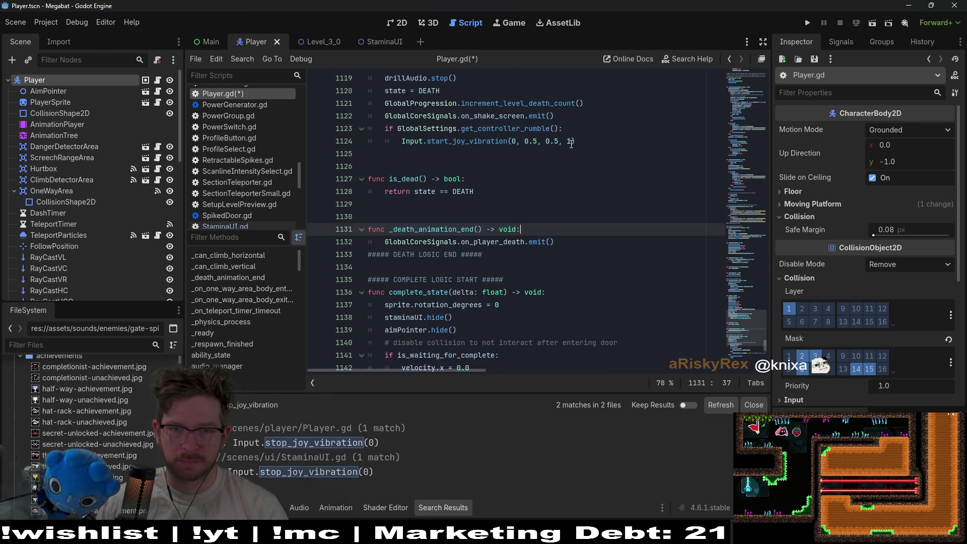
click(568, 142)
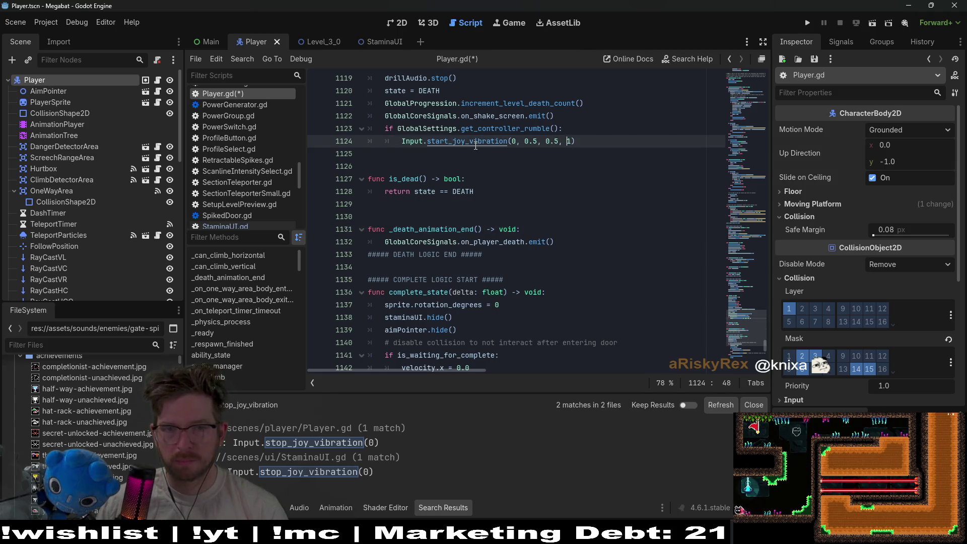
ctrl+click(476, 144)
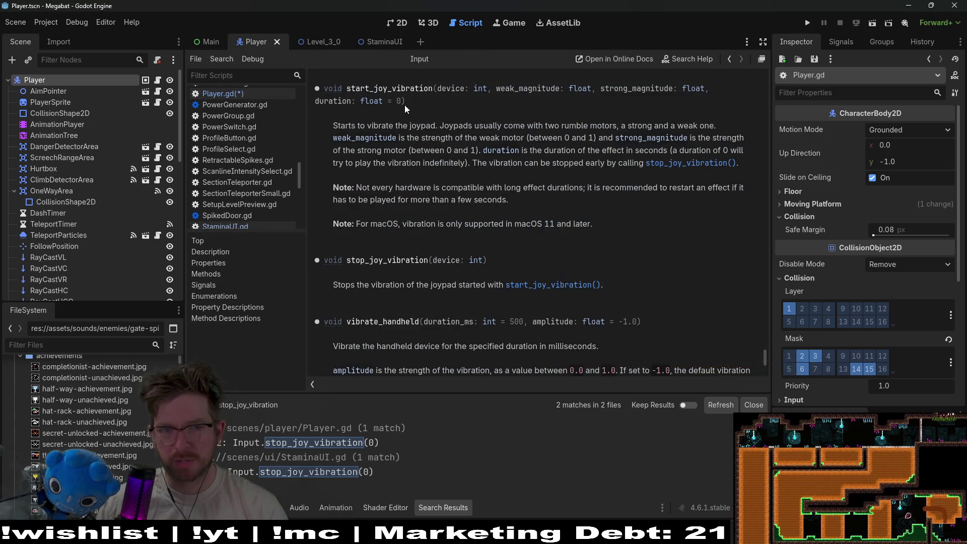
double_click(344, 103)
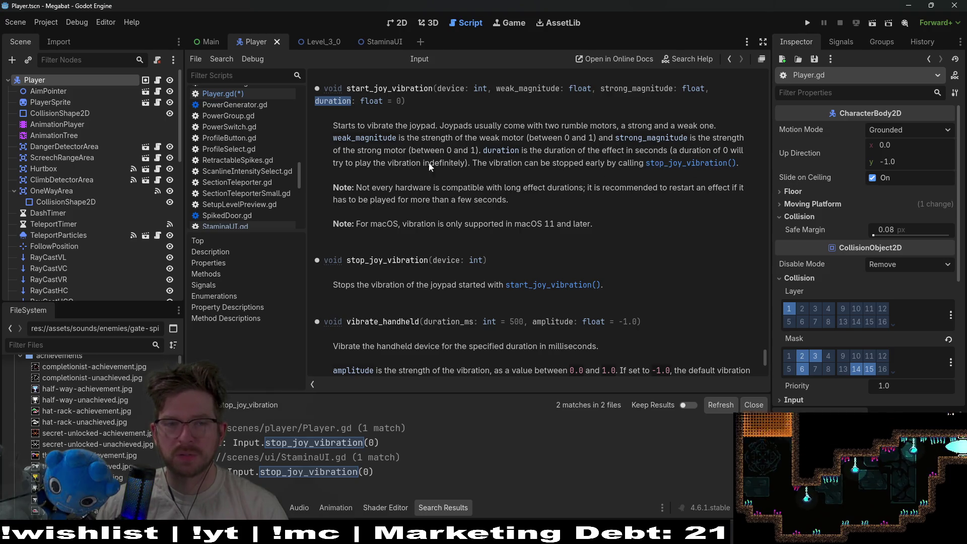
click(218, 94)
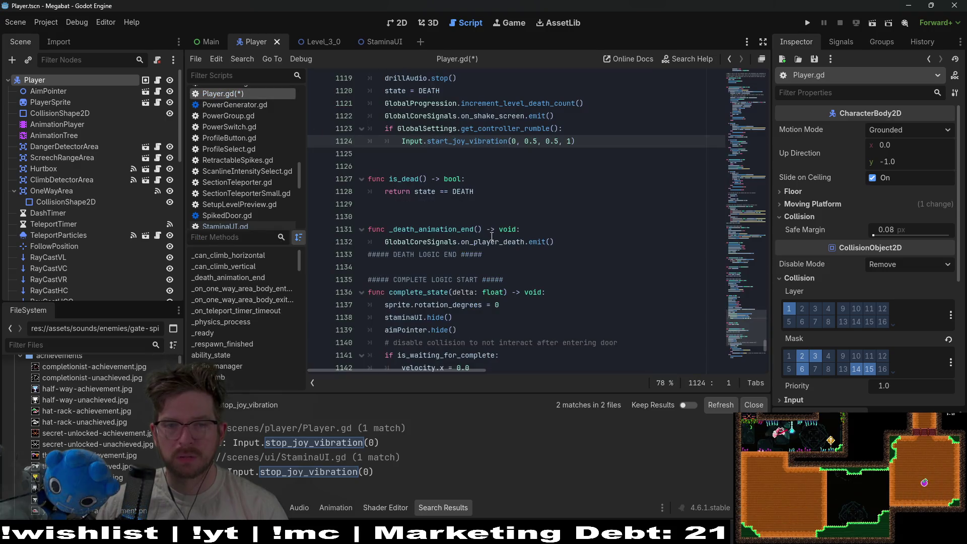
click(555, 170)
key(ctrl+s)
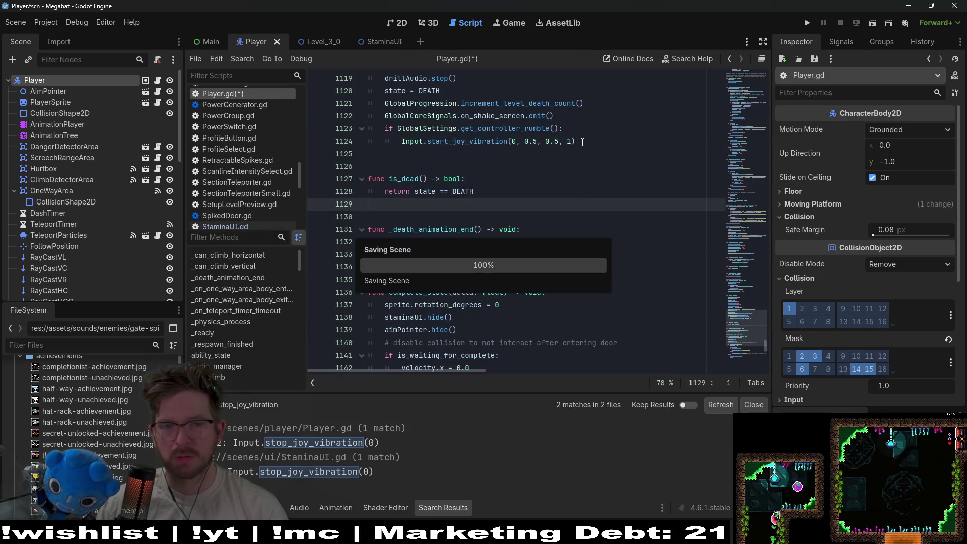
Delete the else/stop_joy_vibration(0) lines after line 85 in StaminaUI.gd and view start_joy_vibration docs
drag(577, 142, 565, 129)
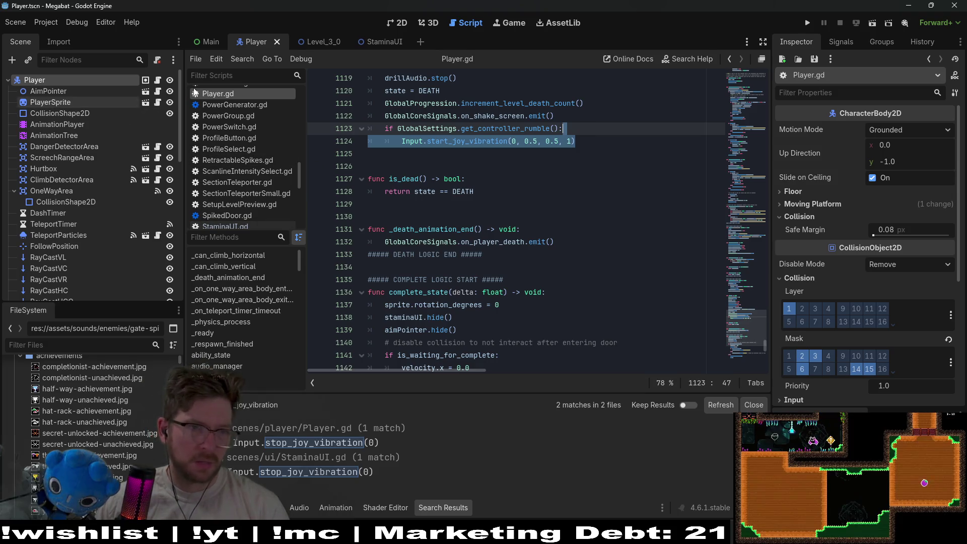
click(236, 227)
drag(511, 292, 579, 265)
key(BackSpace)
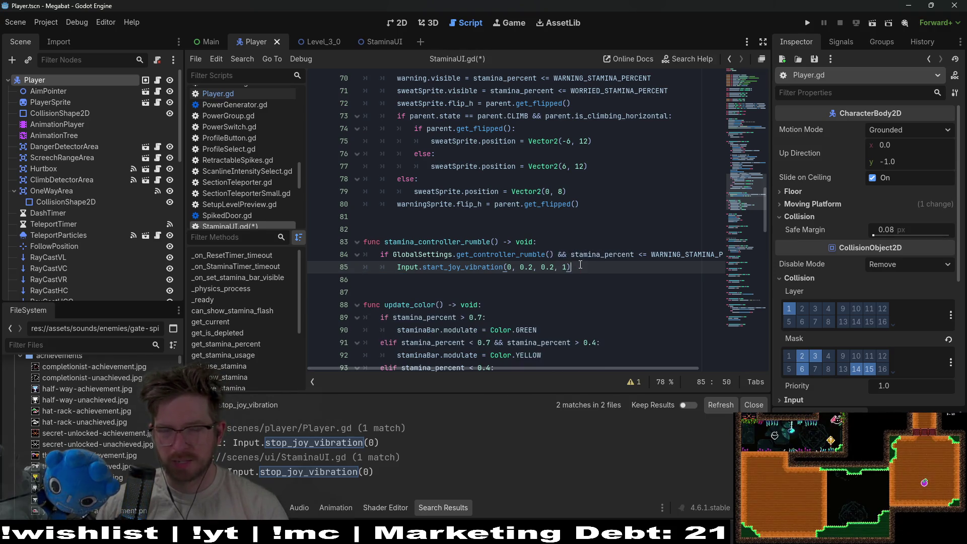
ctrl+click(483, 267)
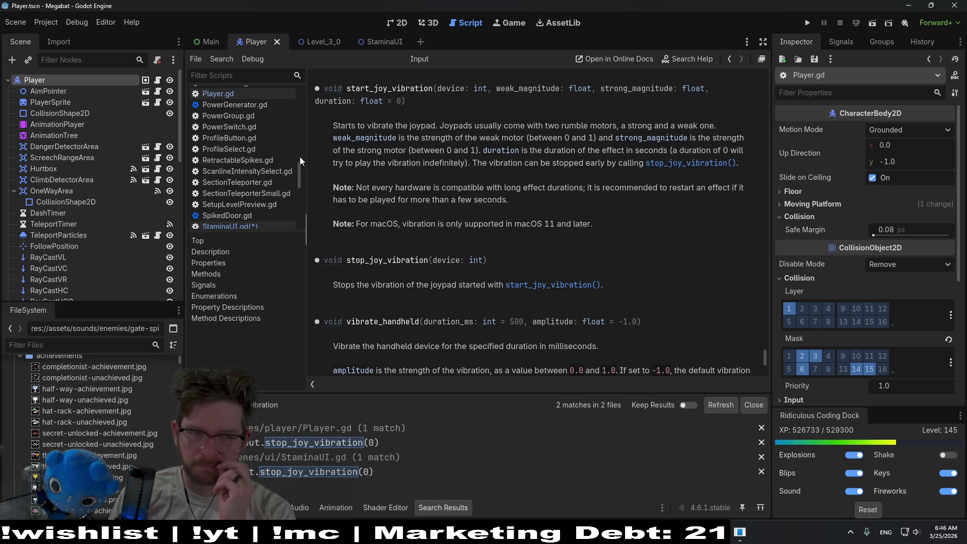
Add an 'elif !parent.is_dead():' line below the rumble call in StaminaUI.gd
click(253, 225)
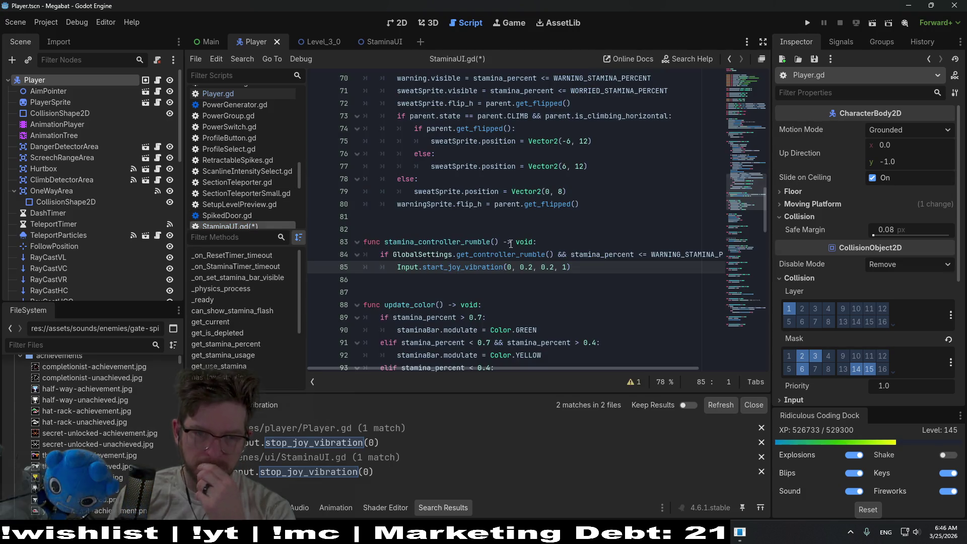
scroll(509, 242, down, 3)
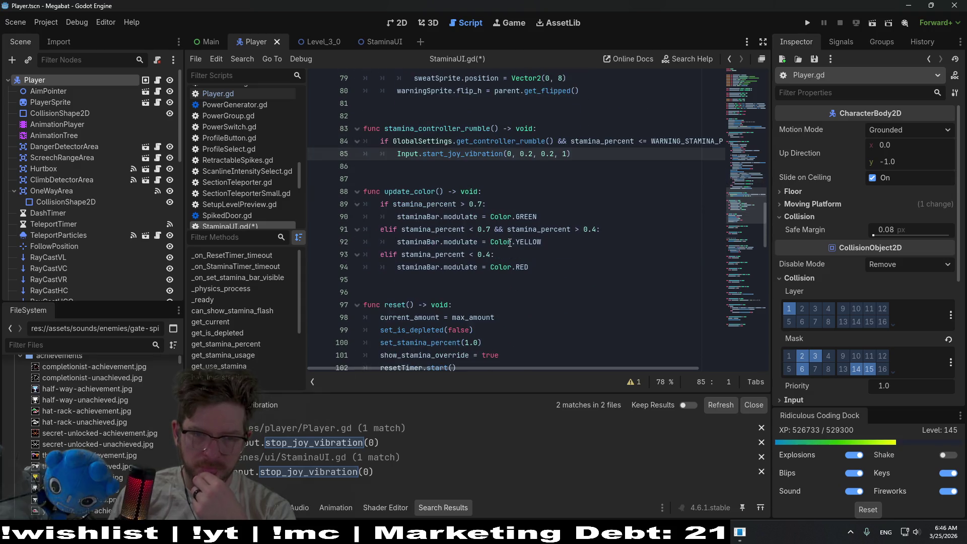
key(End)
key(Return)
text(elif parent.is_dead())
scroll(608, 254, up, 3)
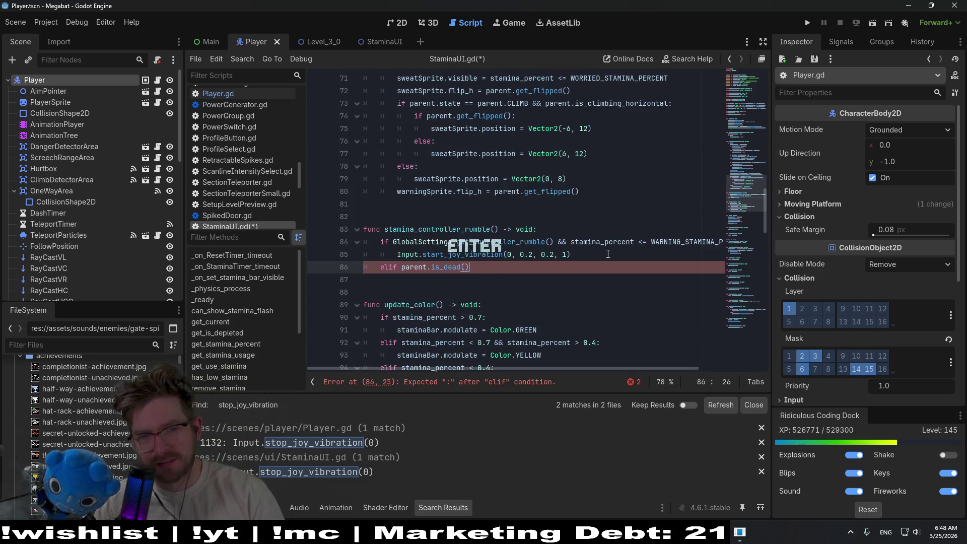
key(Left)
key(Left)
key(Left)
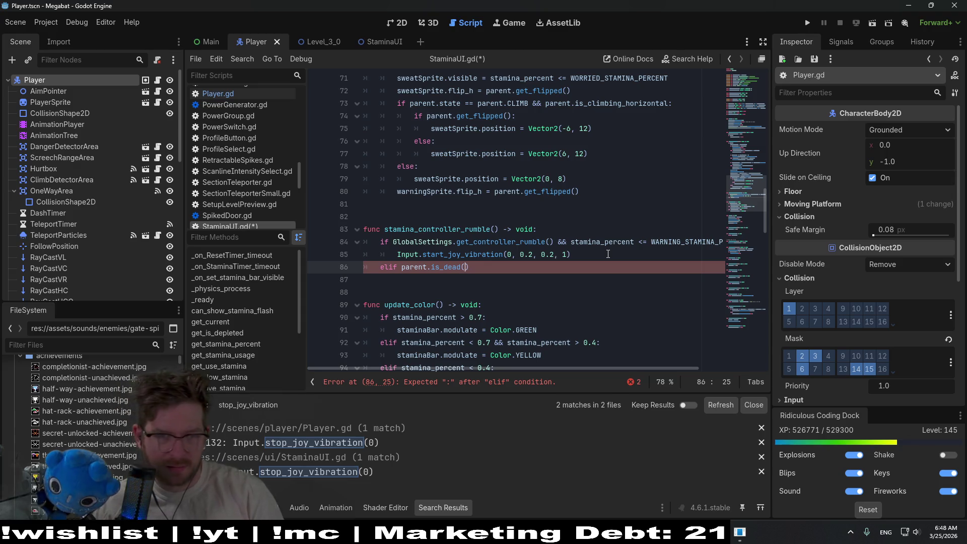
text(!)
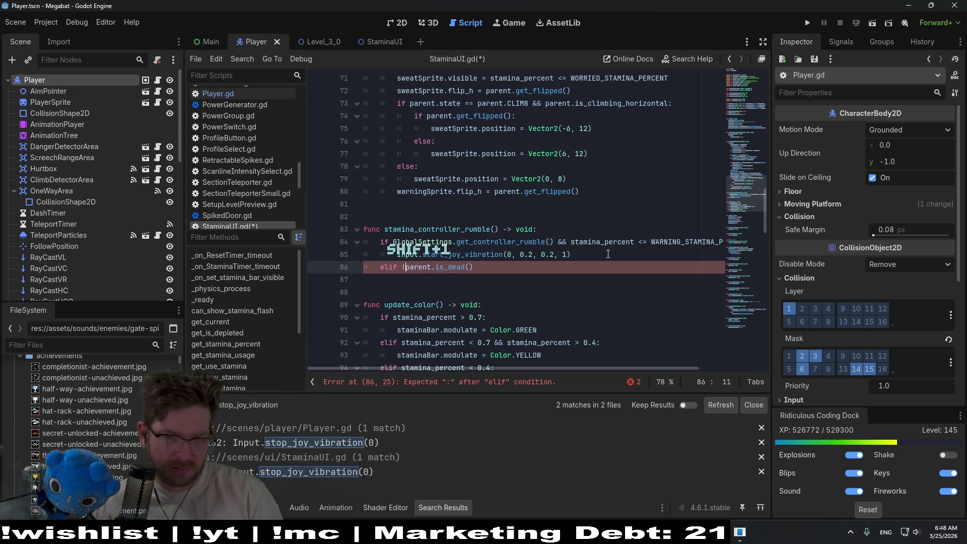
key(Right)
key(Right)
key(Right)
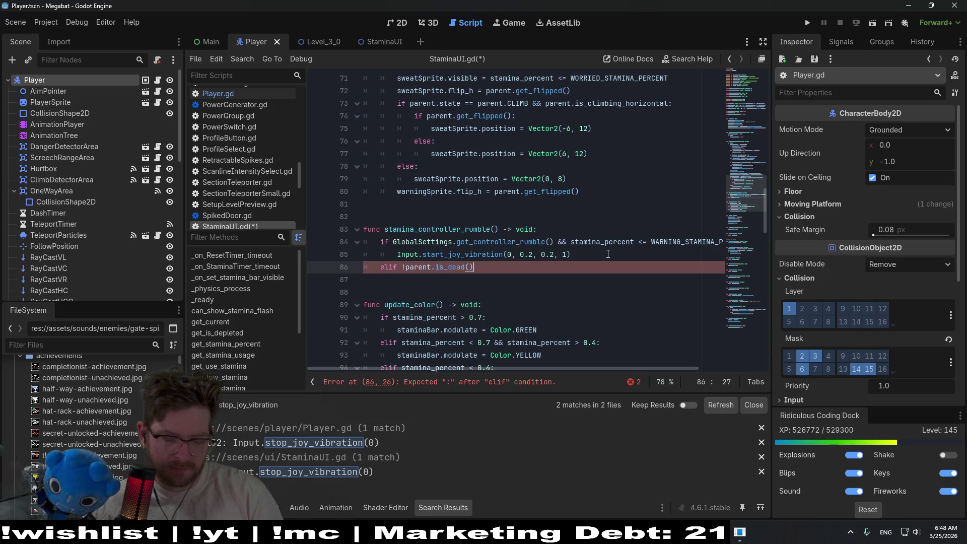
text(:)
Under the elif, call Input.stop_joy_vibration(0) and save the script
key(Return)
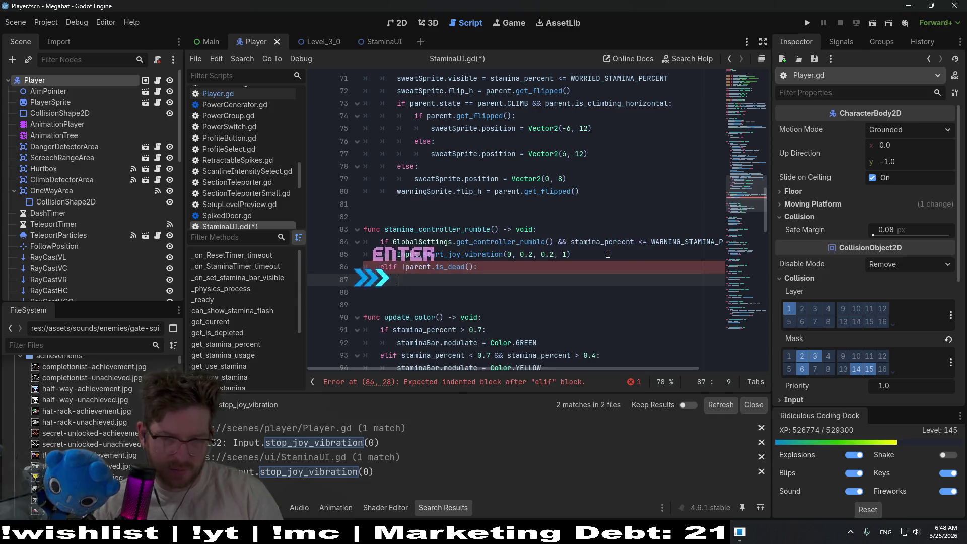
text(Input)
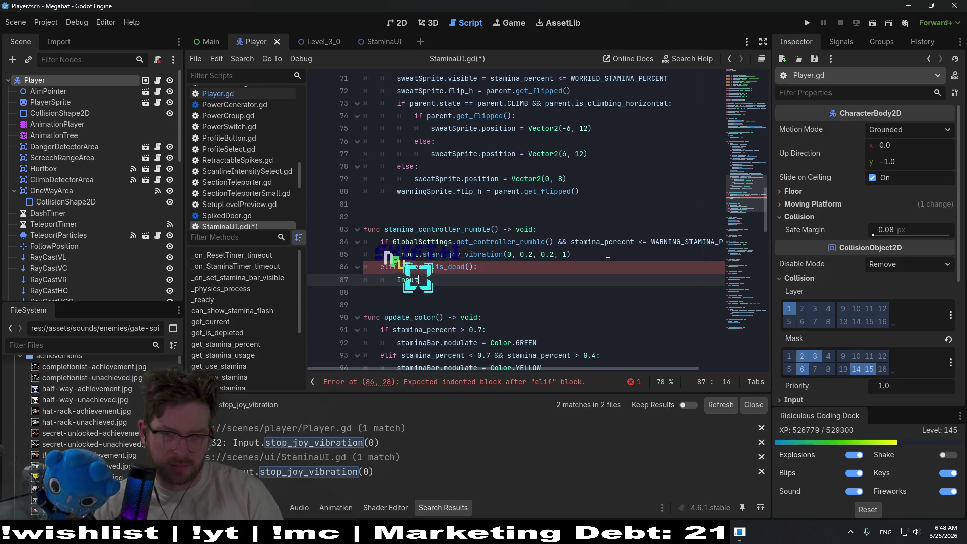
text(.stop)
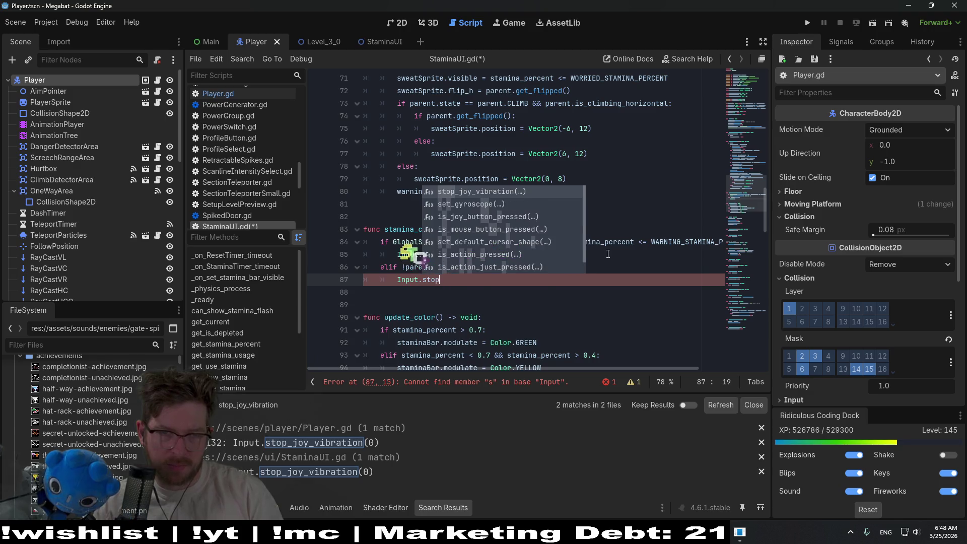
key(Return)
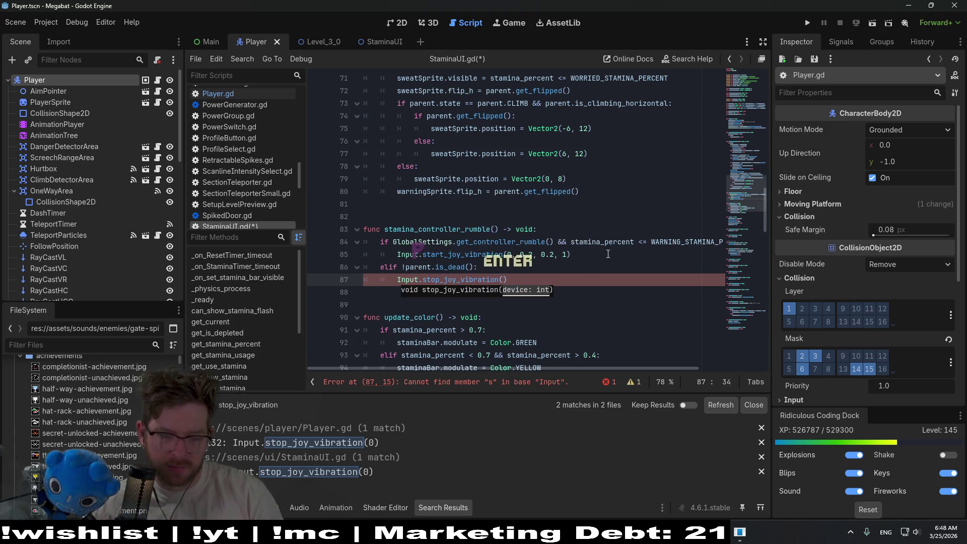
text(0)
key(Up)
key(ctrl+s)
key(Down)
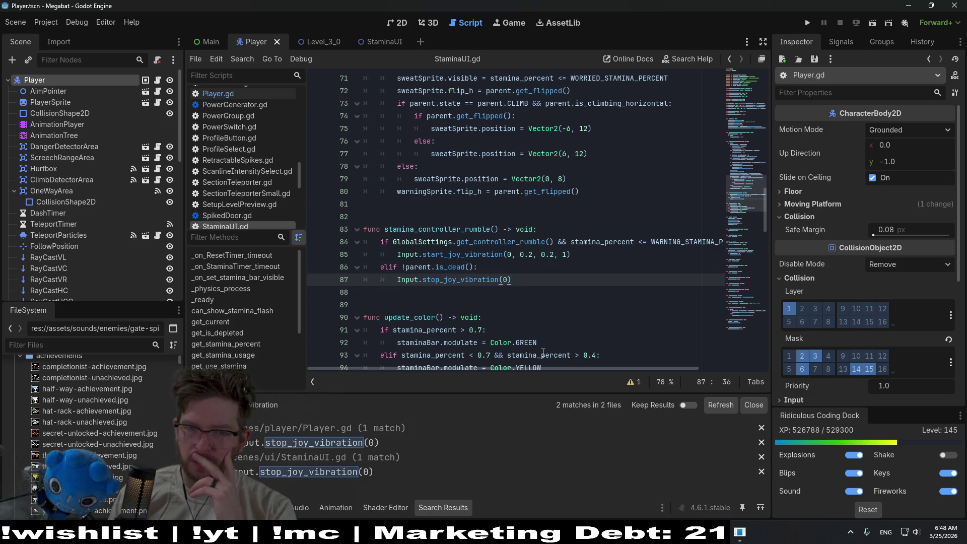
scroll(559, 365, right, 2)
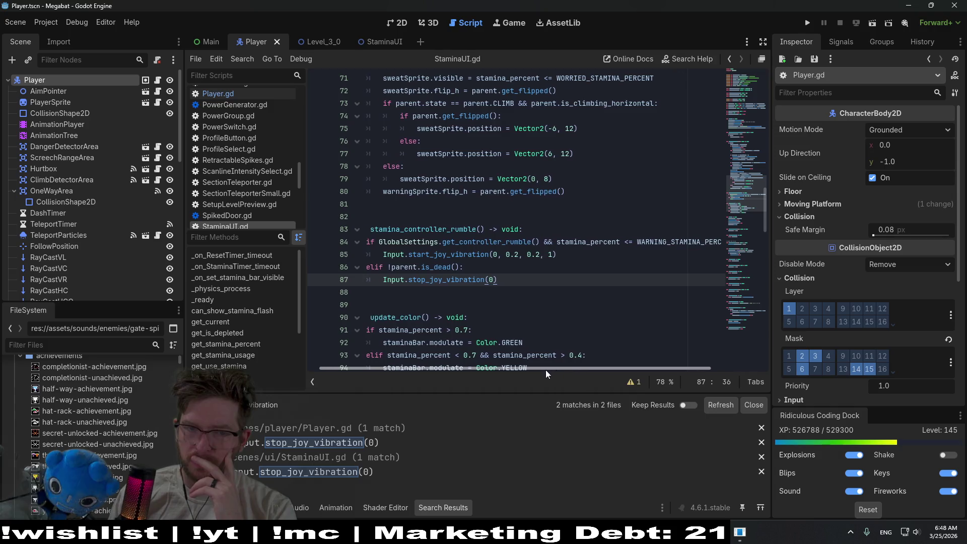
scroll(546, 370, left, 2)
drag(554, 242, 392, 242)
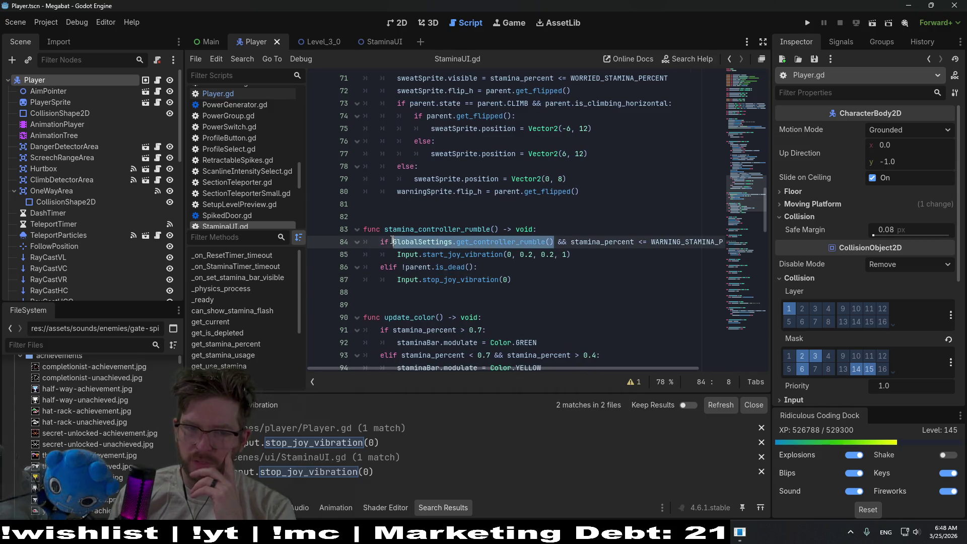
click(500, 280)
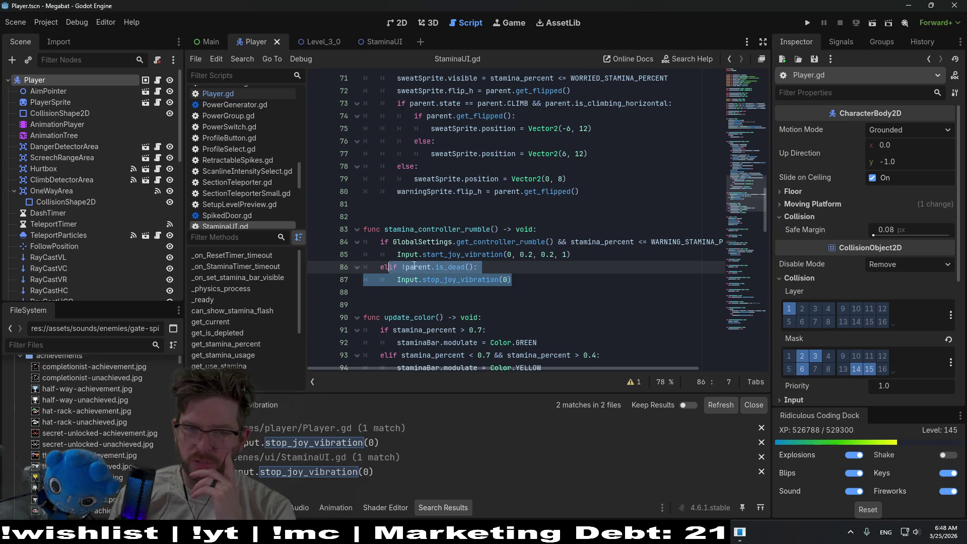
scroll(501, 277, up, 2)
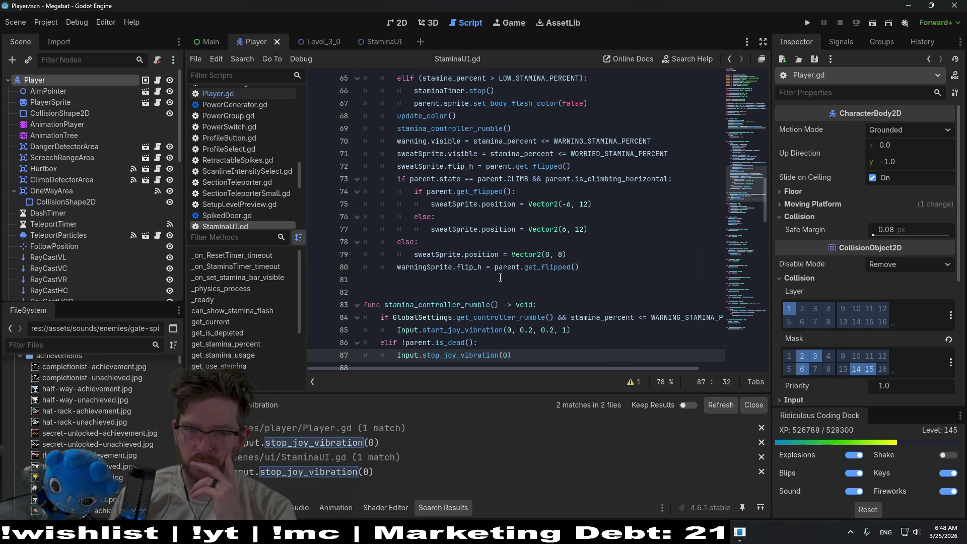
scroll(500, 277, up, 1)
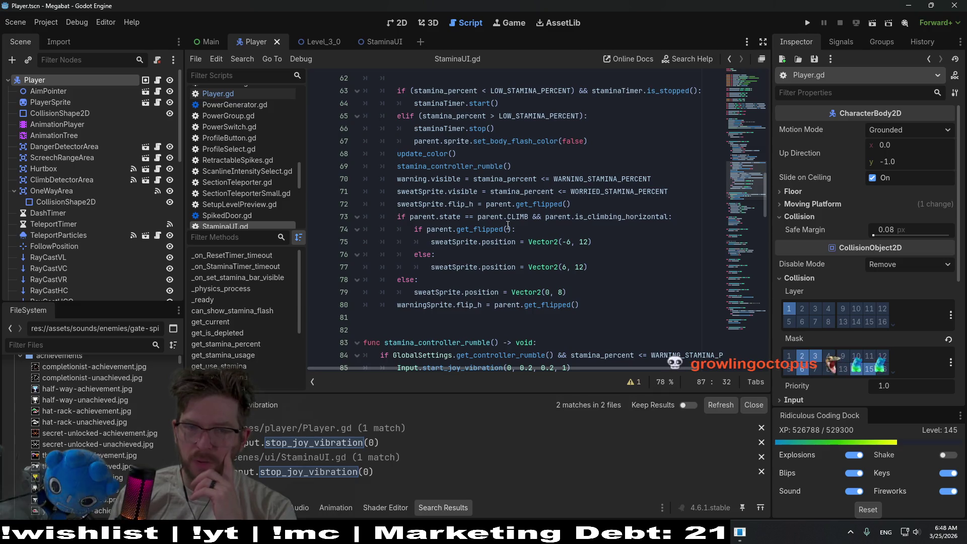
scroll(521, 230, up, 4)
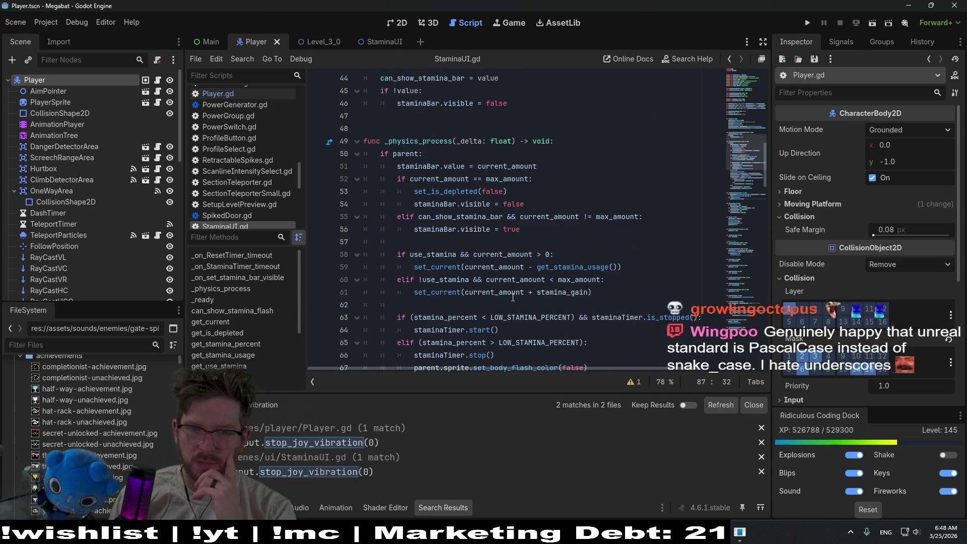
scroll(515, 292, down, 2)
scroll(515, 292, down, 2)
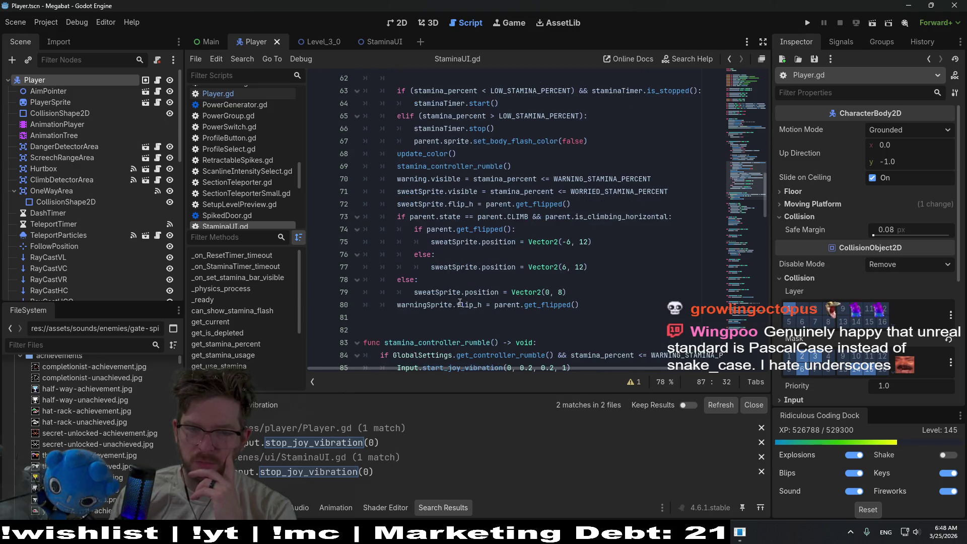
scroll(497, 335, down, 2)
click(550, 280)
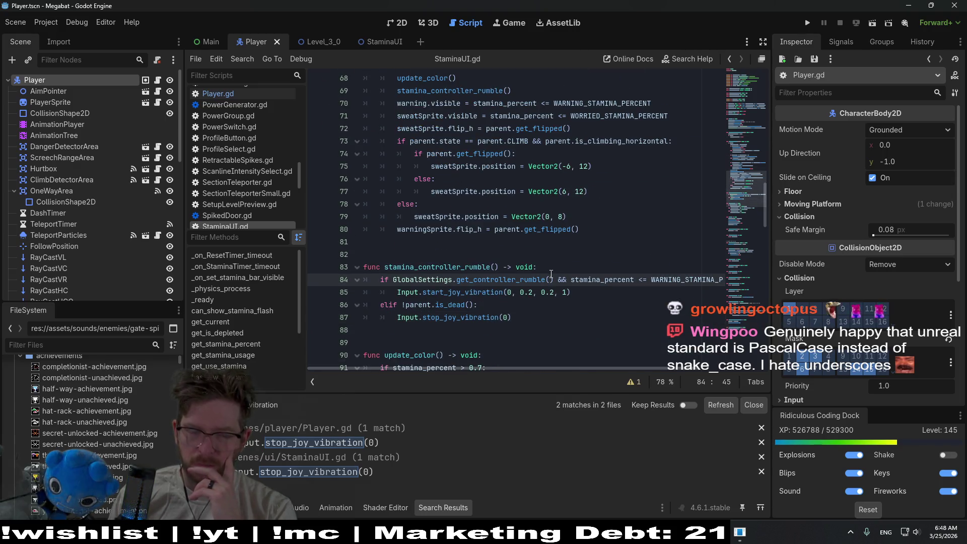
click(559, 267)
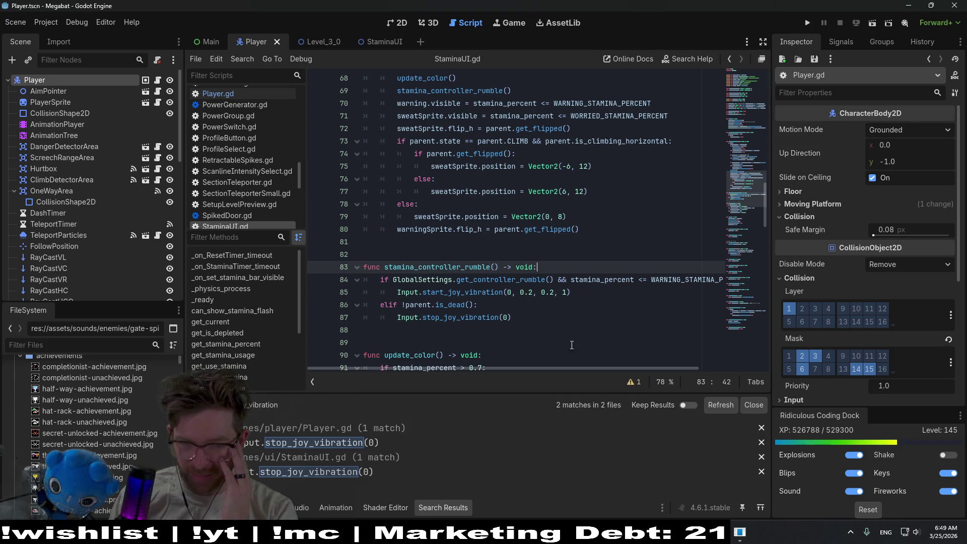
mouse_move(557, 370)
mouse_down()
mouse_move(606, 363)
mouse_move(532, 365)
mouse_up()
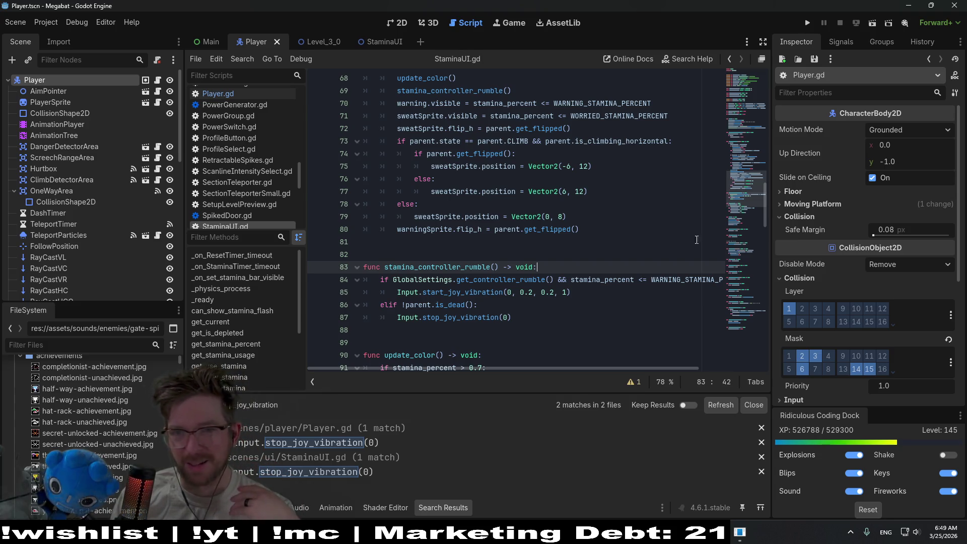
click(586, 314)
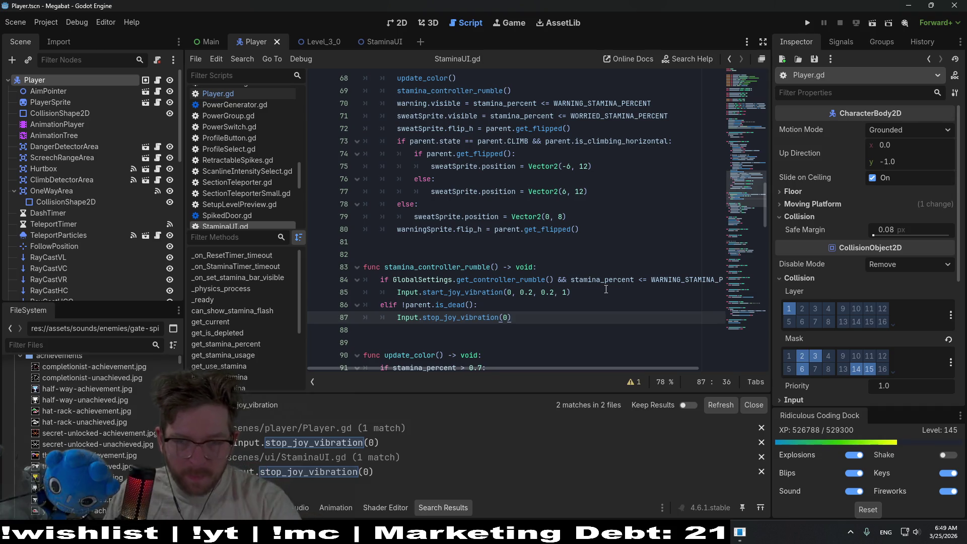
mouse_move(578, 367)
mouse_down()
mouse_move(618, 359)
mouse_move(577, 365)
mouse_up()
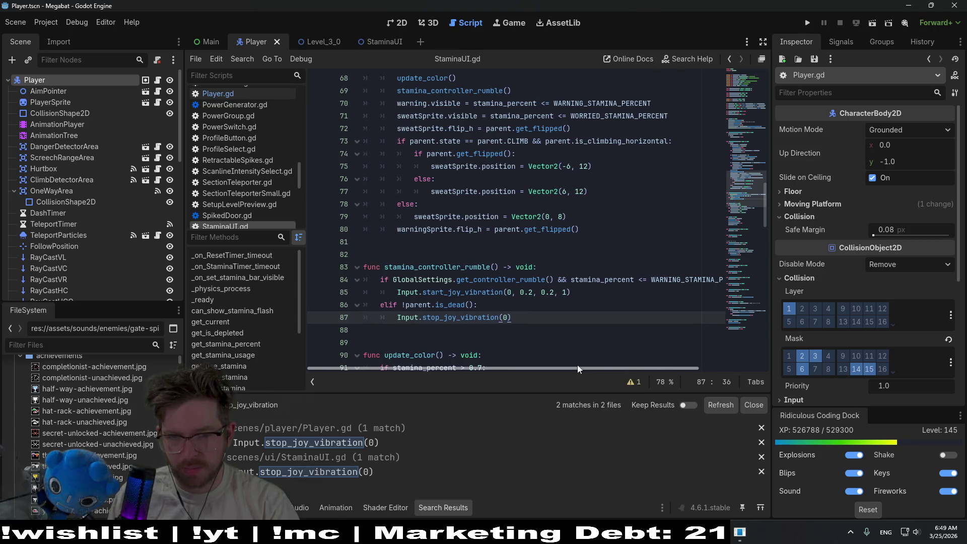
click(574, 293)
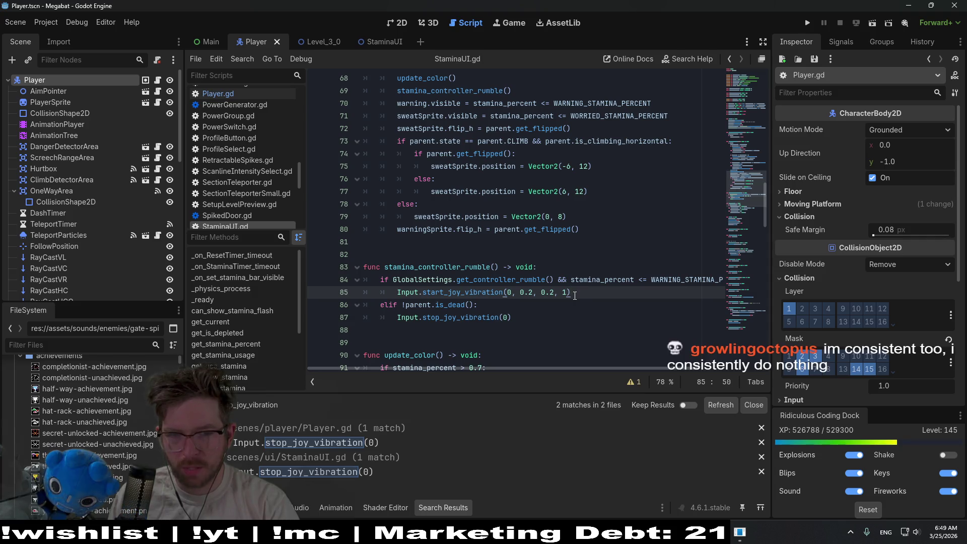
drag(566, 368, 624, 355)
click(682, 280)
Discard the partial '&& Input.is_' condition on line 84
text(&& )
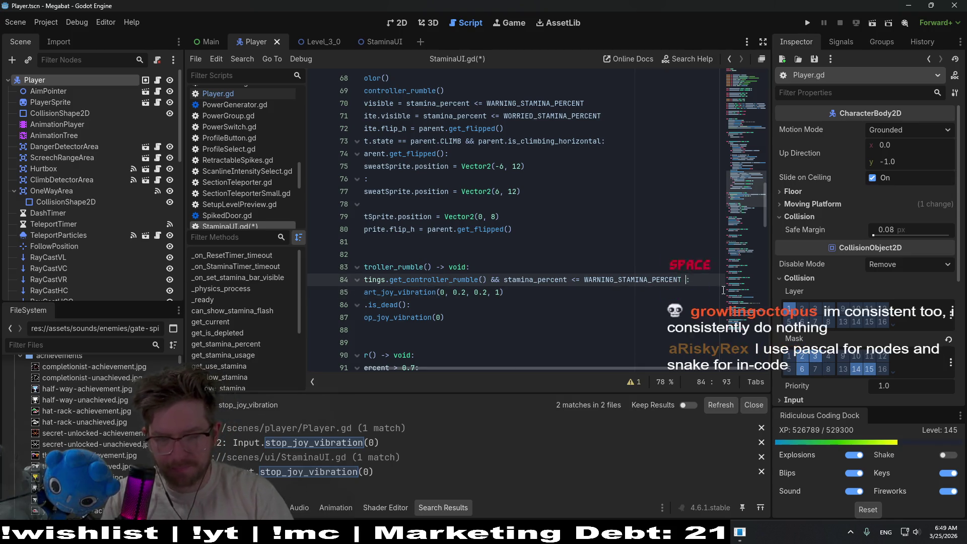
text(Input.)
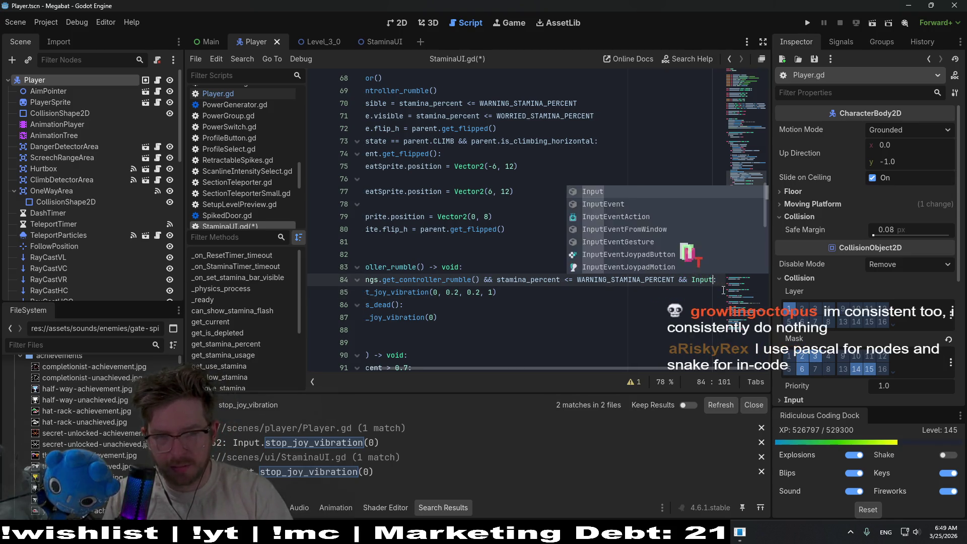
text(is_)
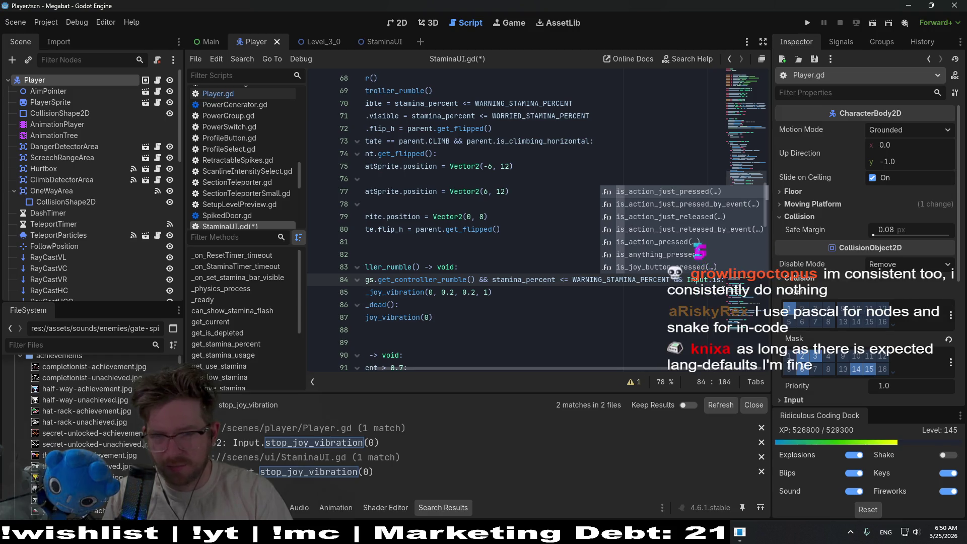
key(BackSpace)
key(BackSpace)
key(BackSpace)
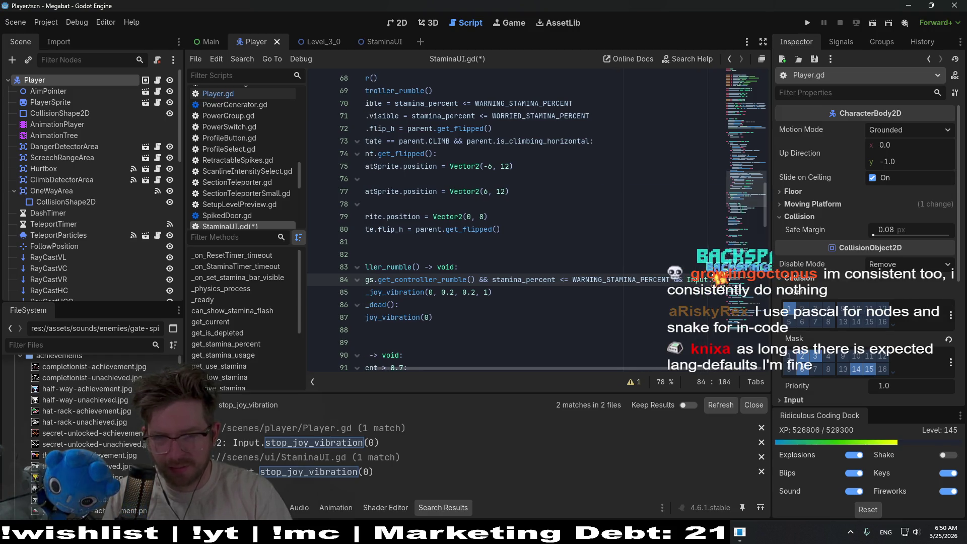
key(BackSpace)
key(BackSpace)
key(BackSpace)
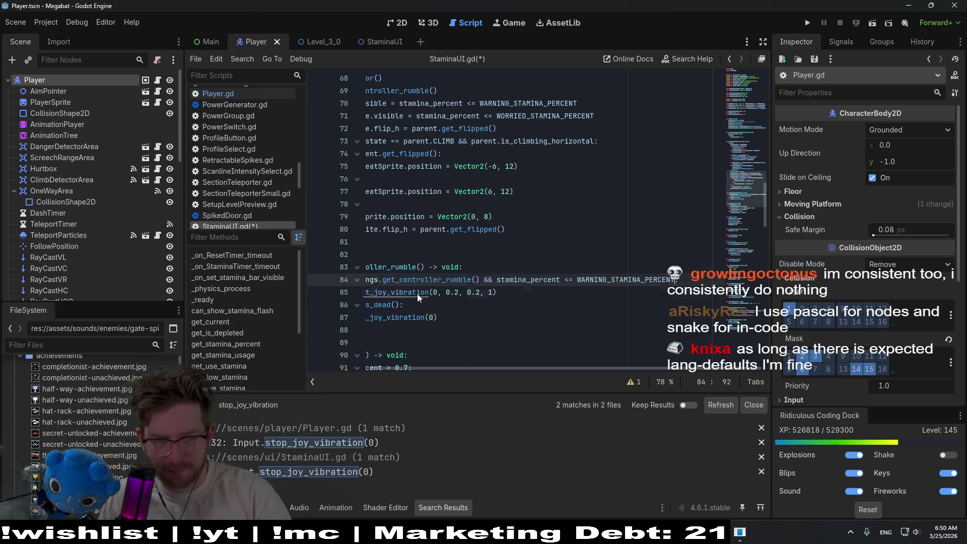
Read the start_joy_vibration entry in the Input class documentation
ctrl+click(398, 292)
scroll(515, 241, up, 5)
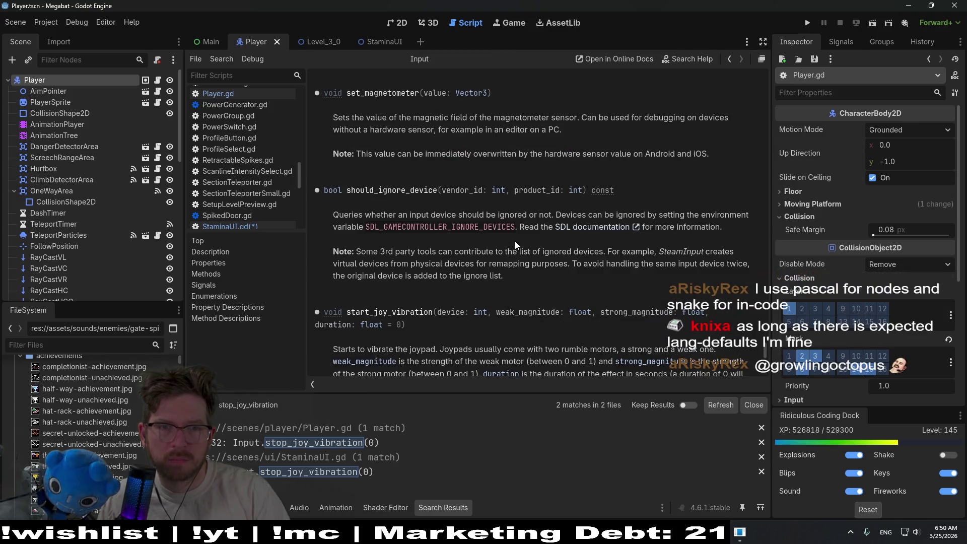
scroll(515, 241, up, 2)
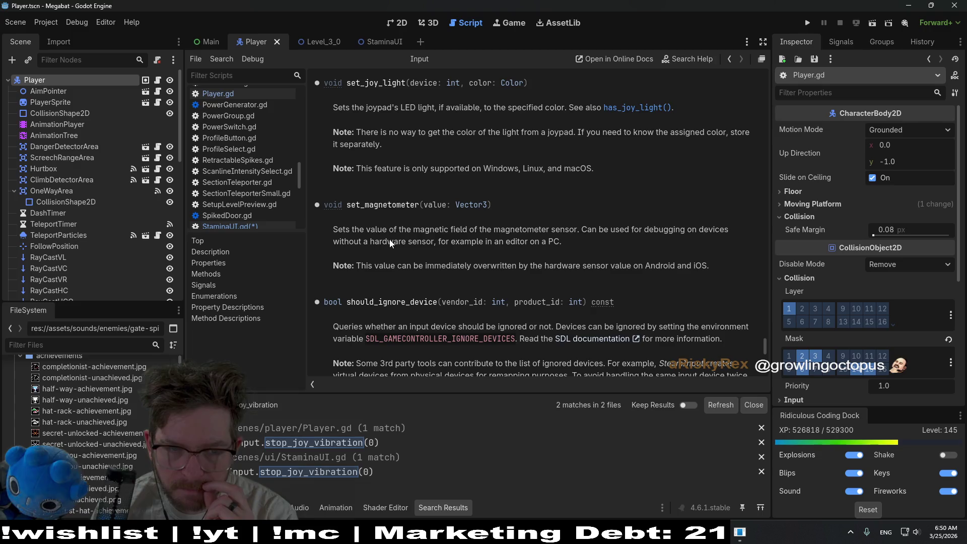
scroll(536, 244, up, 5)
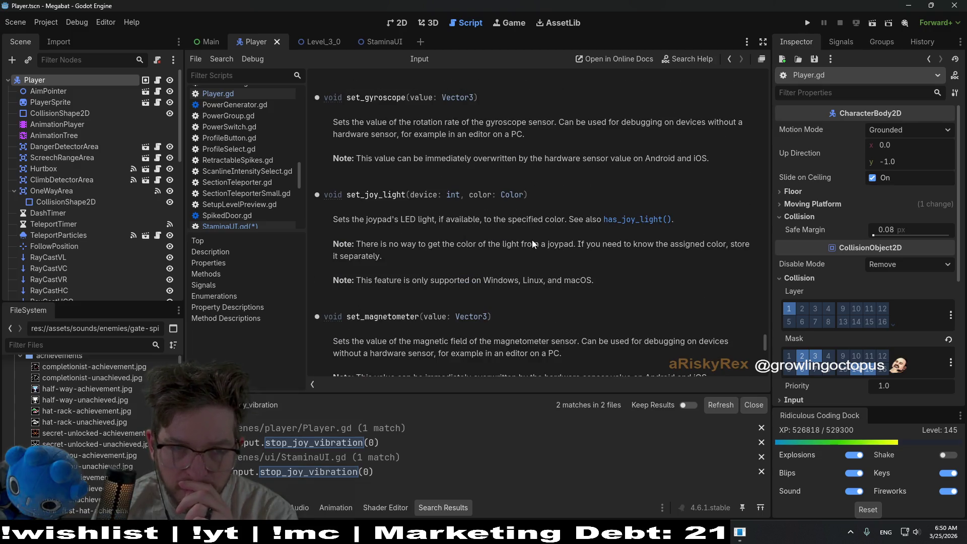
scroll(532, 240, up, 2)
scroll(532, 240, up, 2)
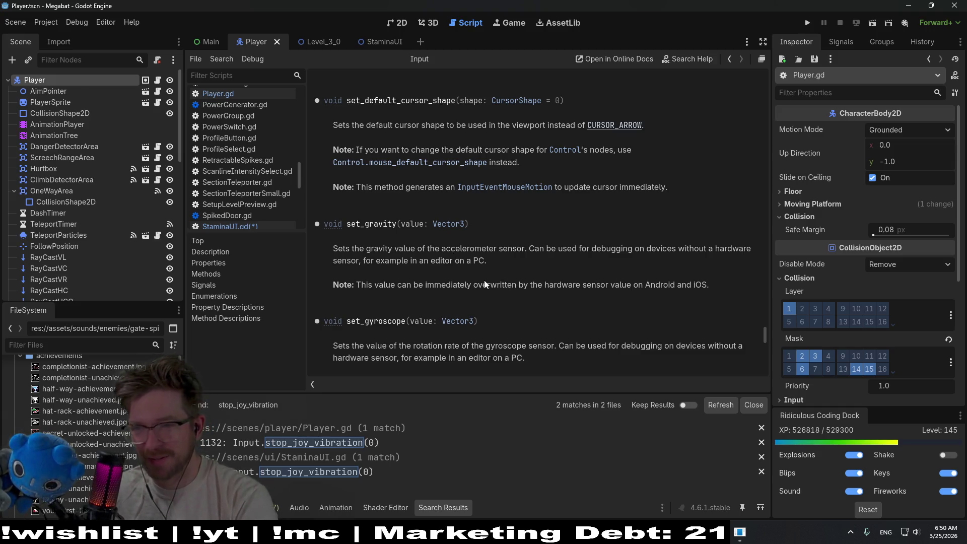
scroll(458, 239, up, 3)
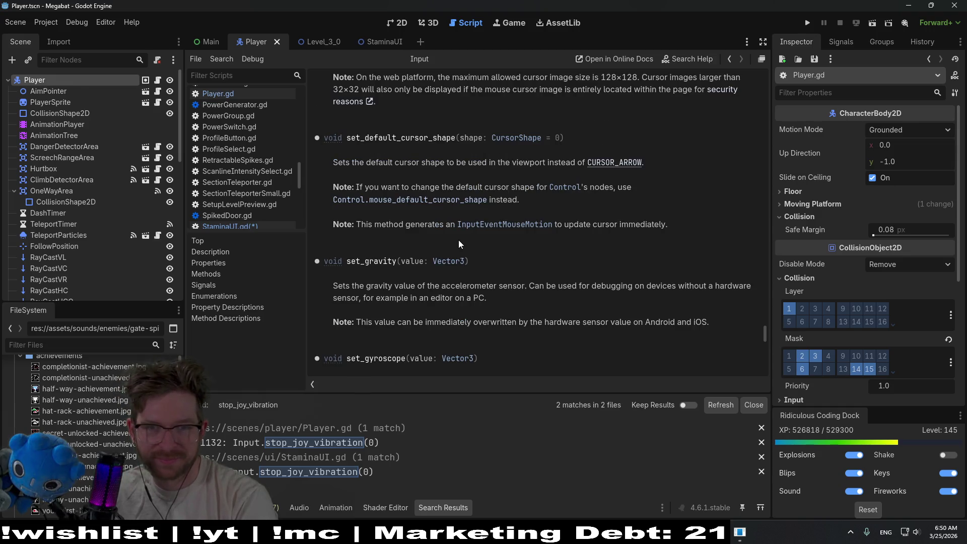
scroll(459, 240, up, 2)
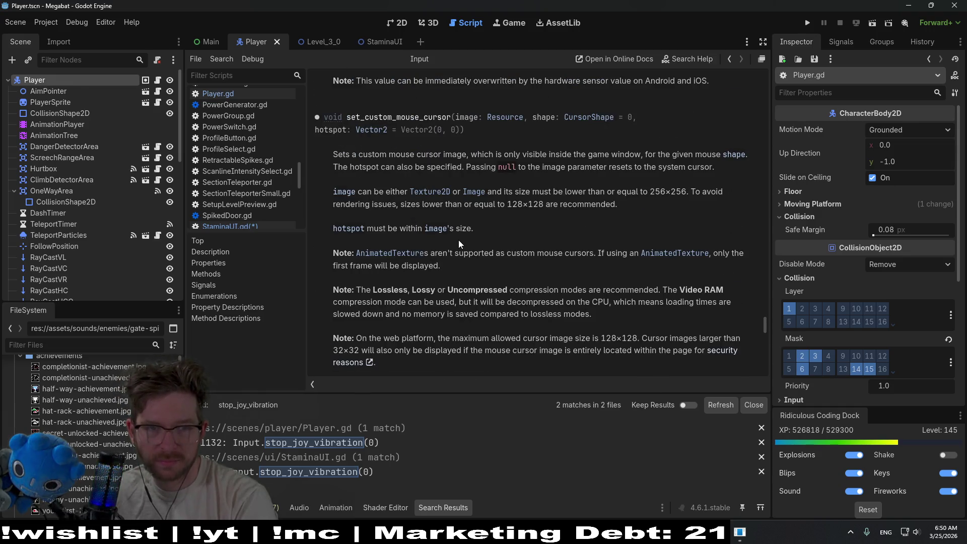
scroll(459, 239, down, 10)
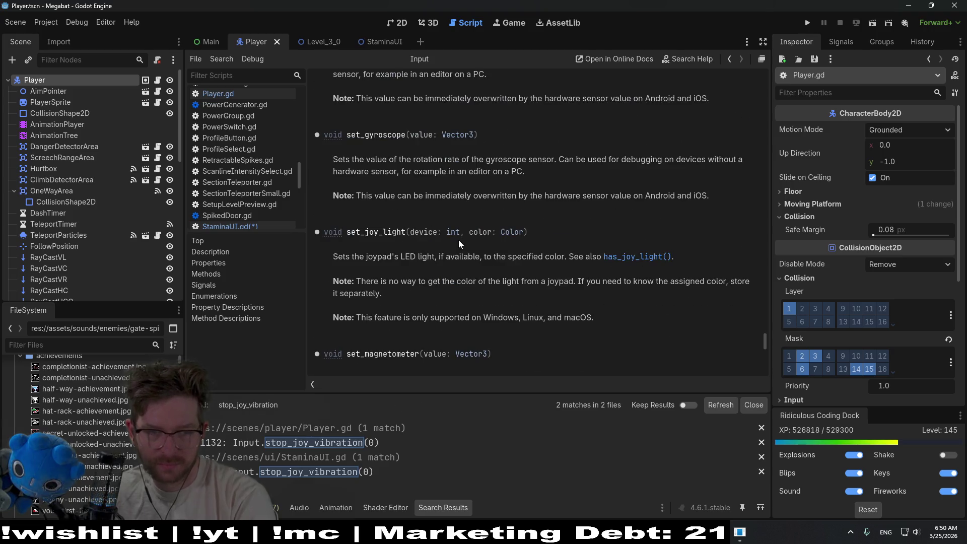
scroll(458, 240, down, 5)
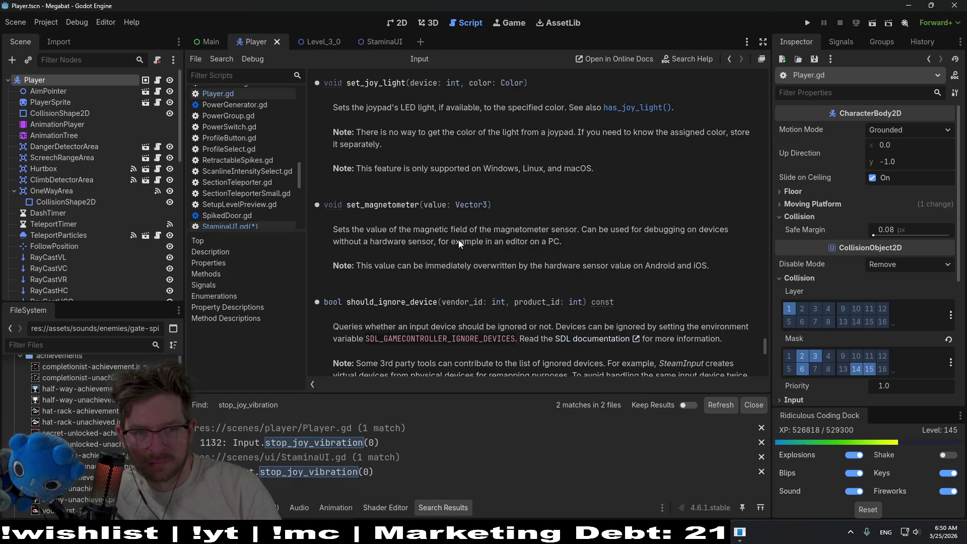
scroll(459, 239, down, 2)
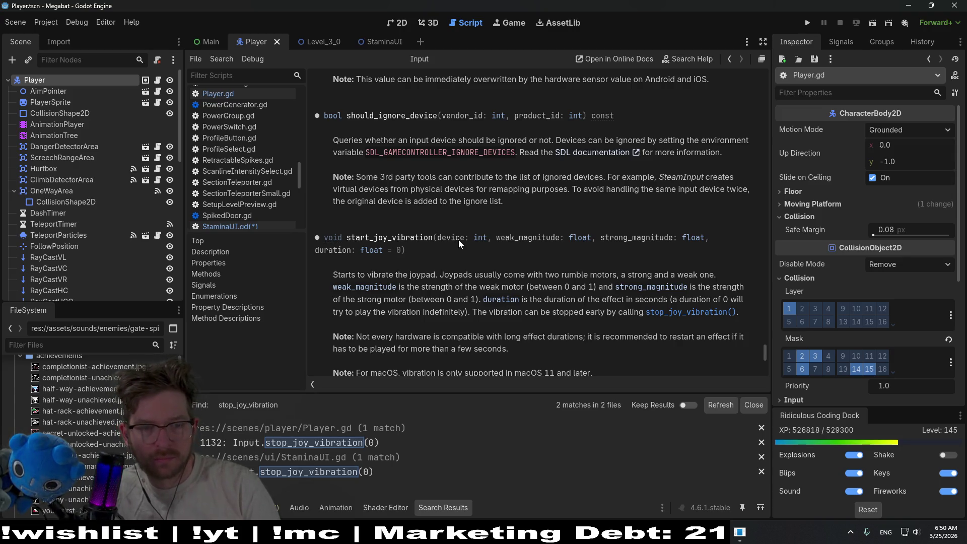
Search the Input docs for 'vibration', step through to stop_joy_vibration, then return to StaminaUI.gd
key(ctrl+f)
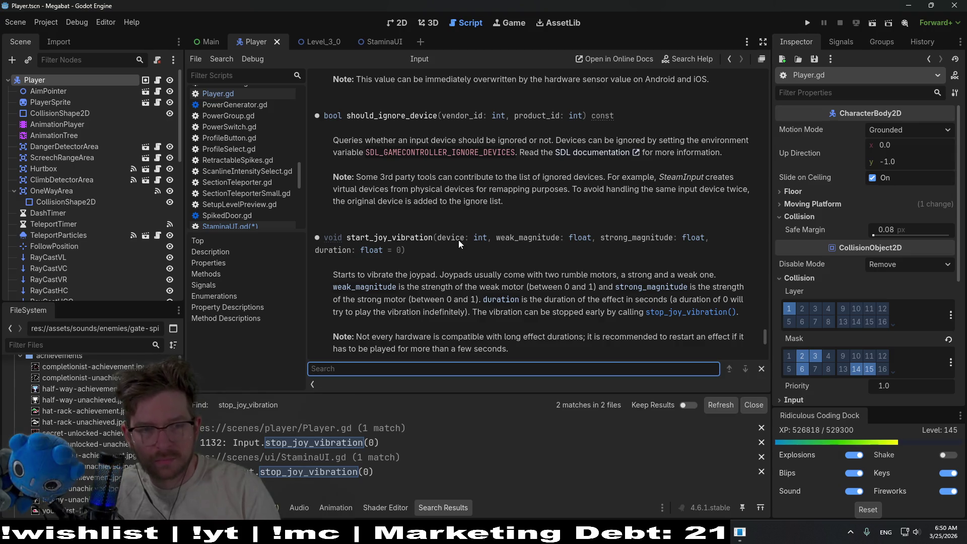
text(vig)
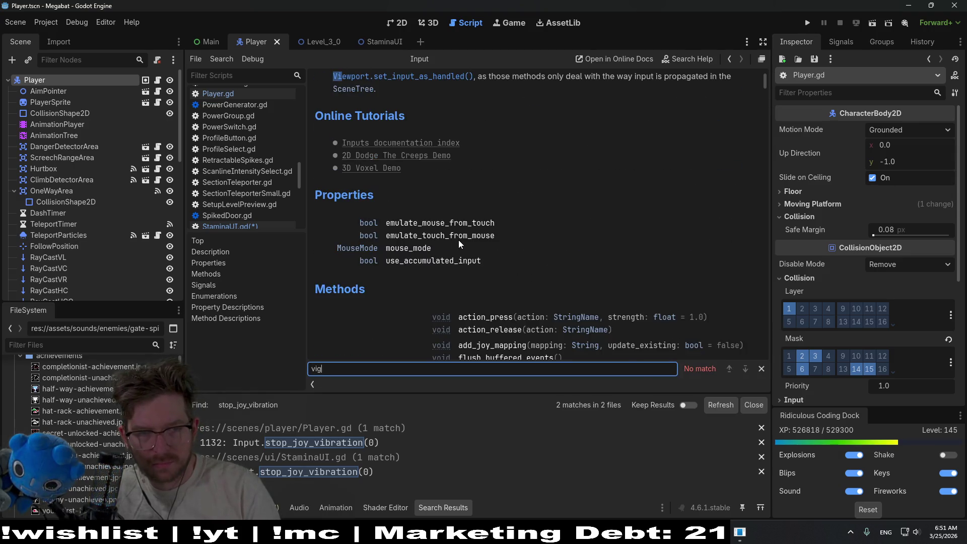
key(BackSpace)
text(bration)
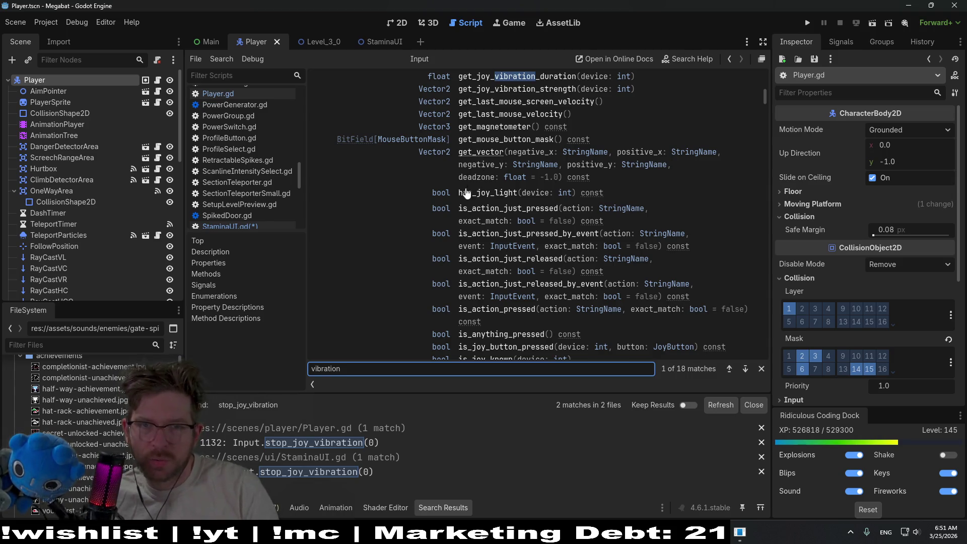
scroll(473, 187, up, 2)
scroll(494, 172, up, 2)
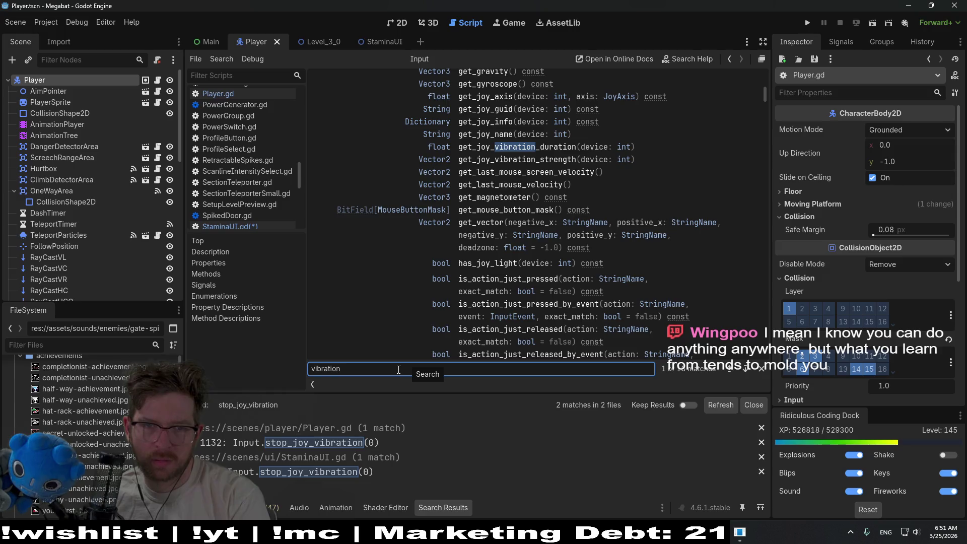
key(Return)
key(Return)
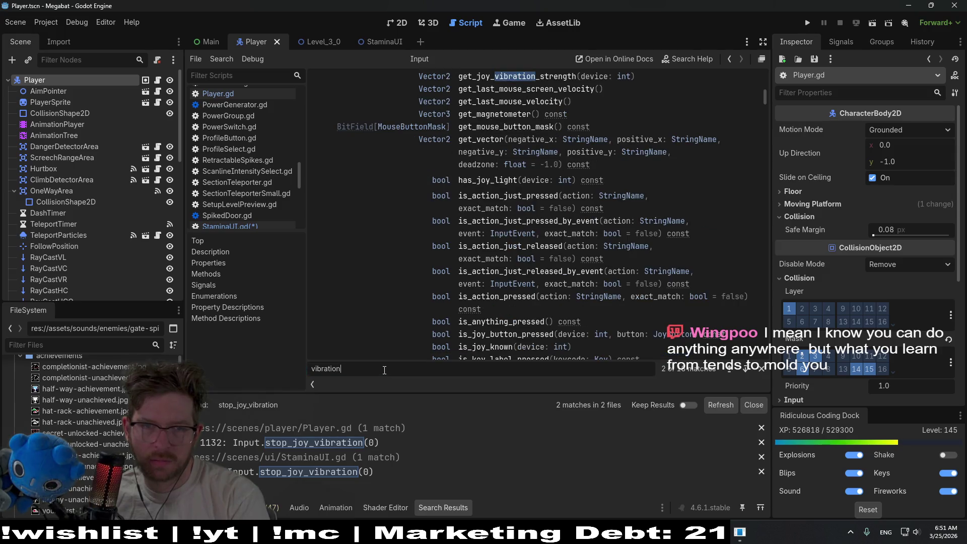
scroll(522, 258, up, 3)
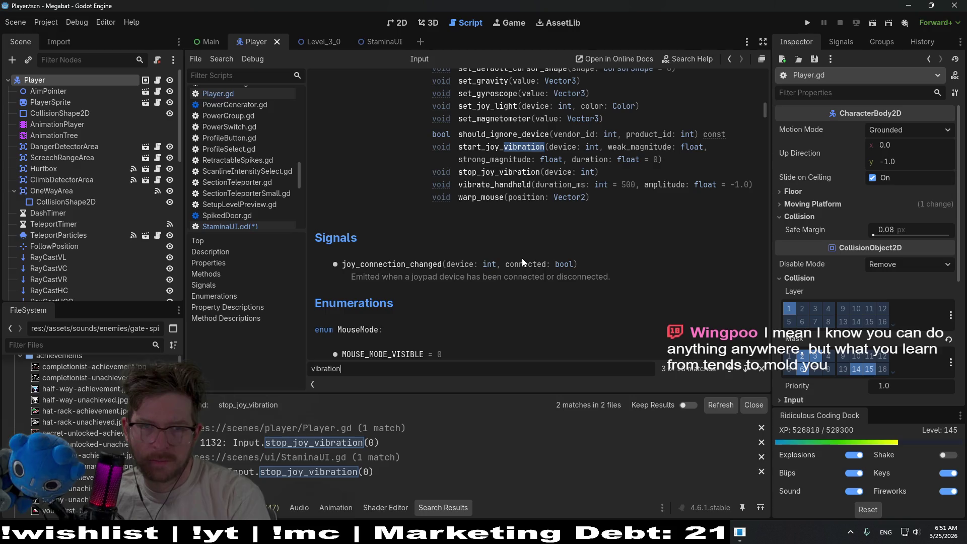
key(Return)
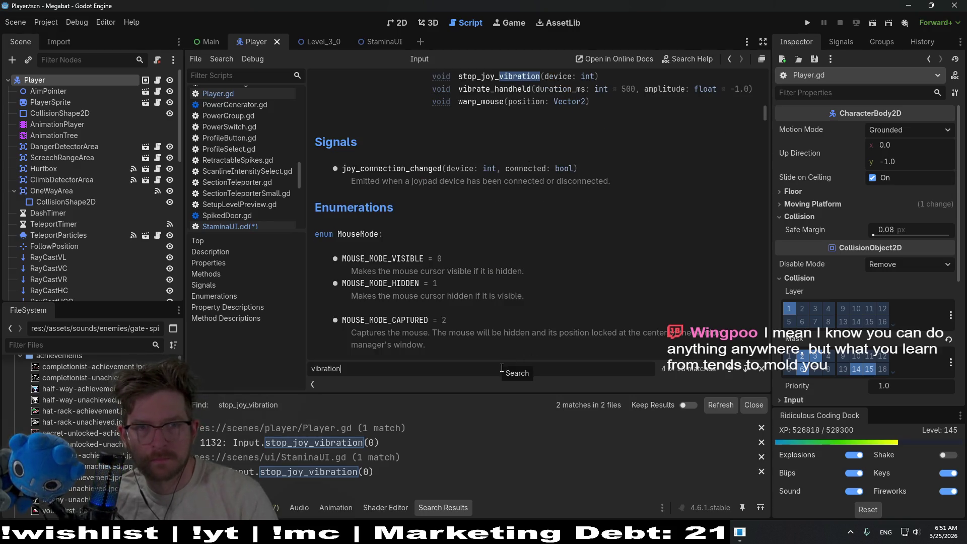
key(Return)
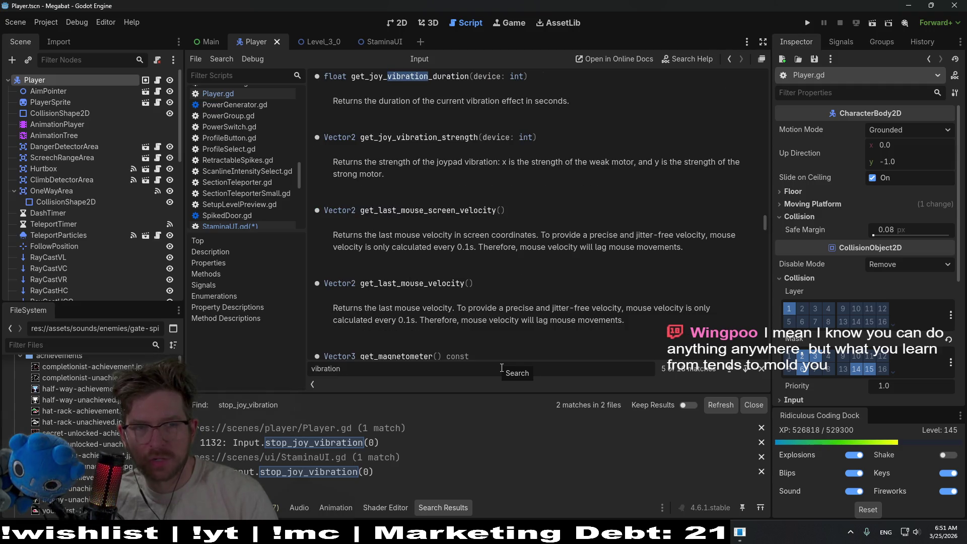
scroll(442, 184, up, 2)
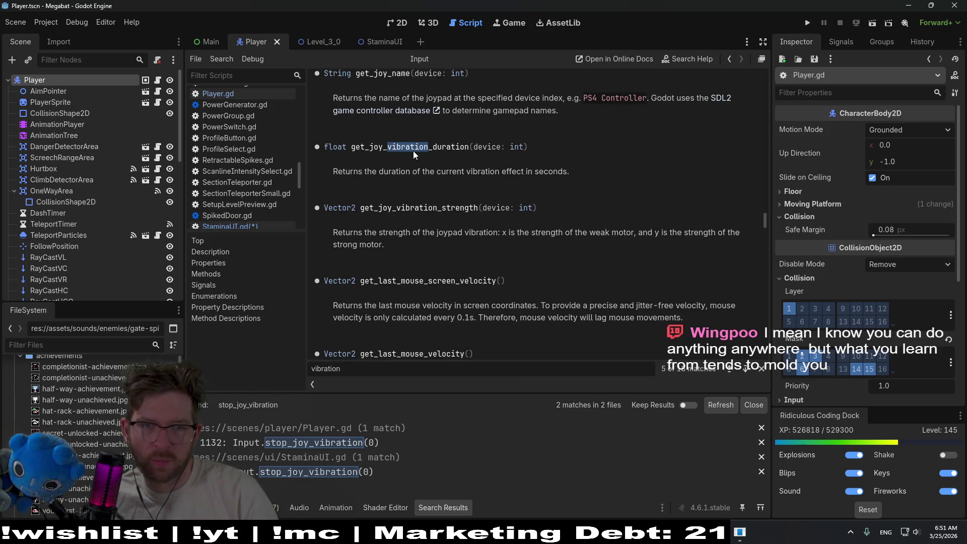
click(255, 227)
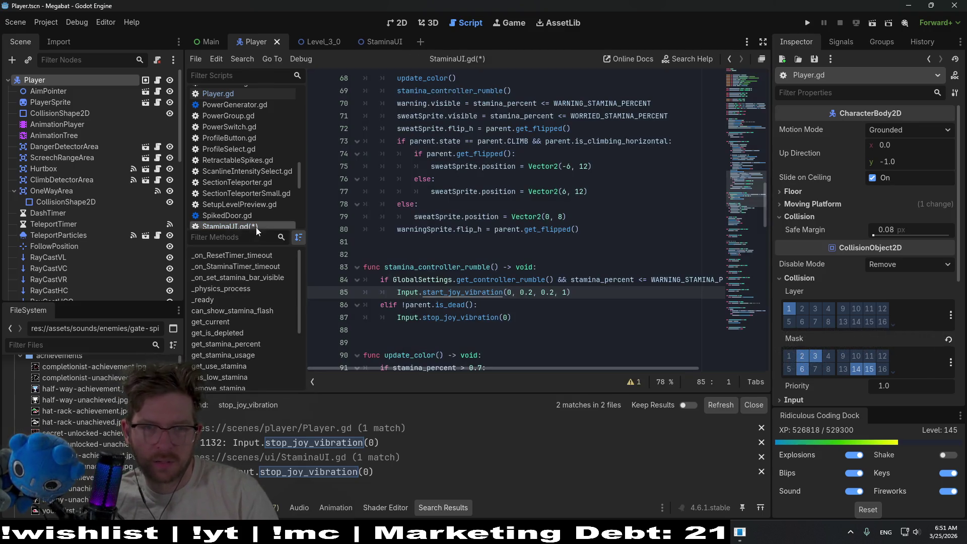
Append '&& Input.get_joy_vibration_duration(0) == 0' to the line 84 rumble condition
click(680, 279)
drag(676, 279, 705, 280)
click(706, 280)
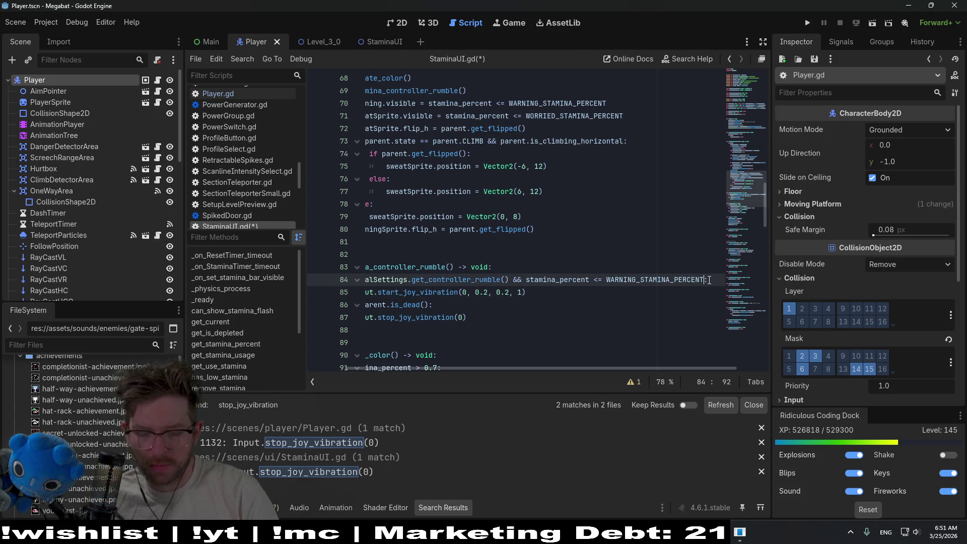
text(&&)
text(get_joy_vibration_duration)
key(ctrl+BackSpace)
text(Input.)
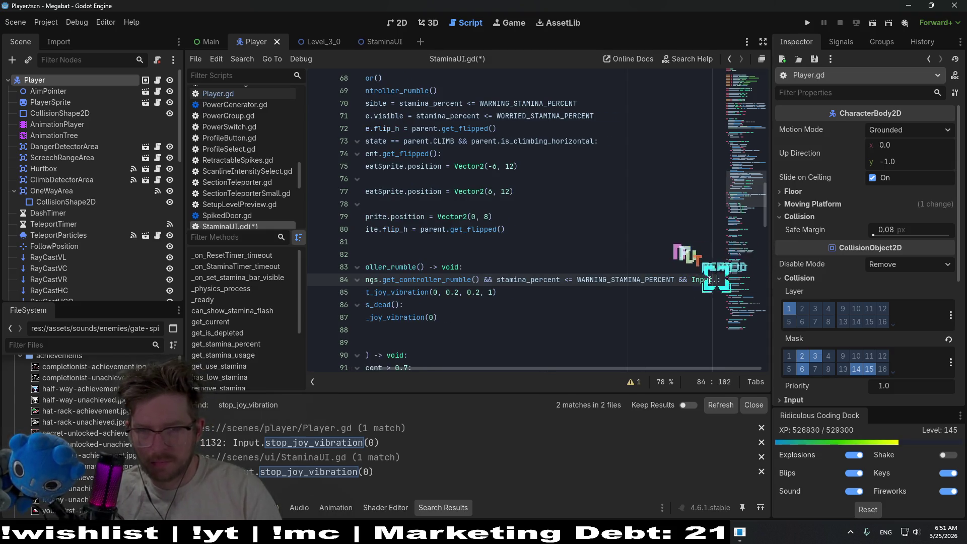
key(ctrl+v)
text(()
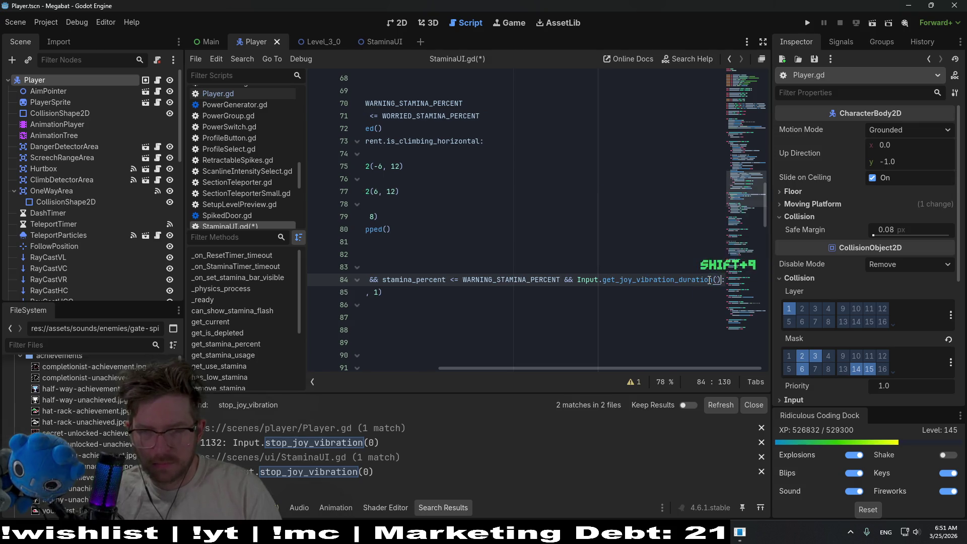
key(Right)
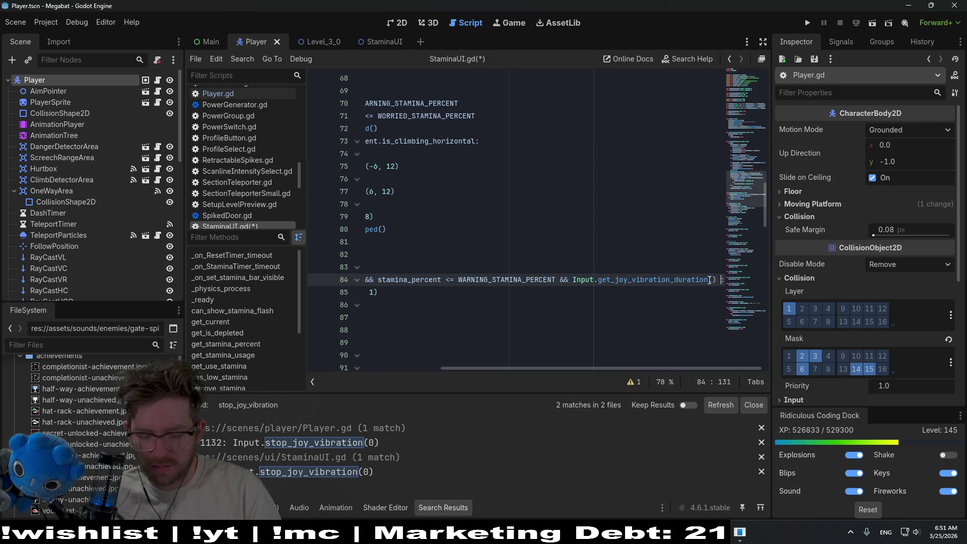
text(== 0)
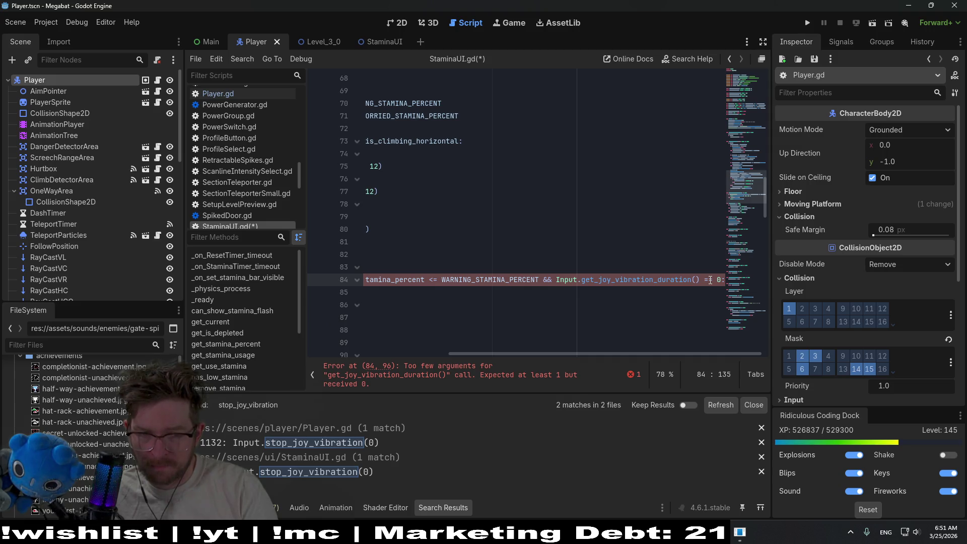
text(0)
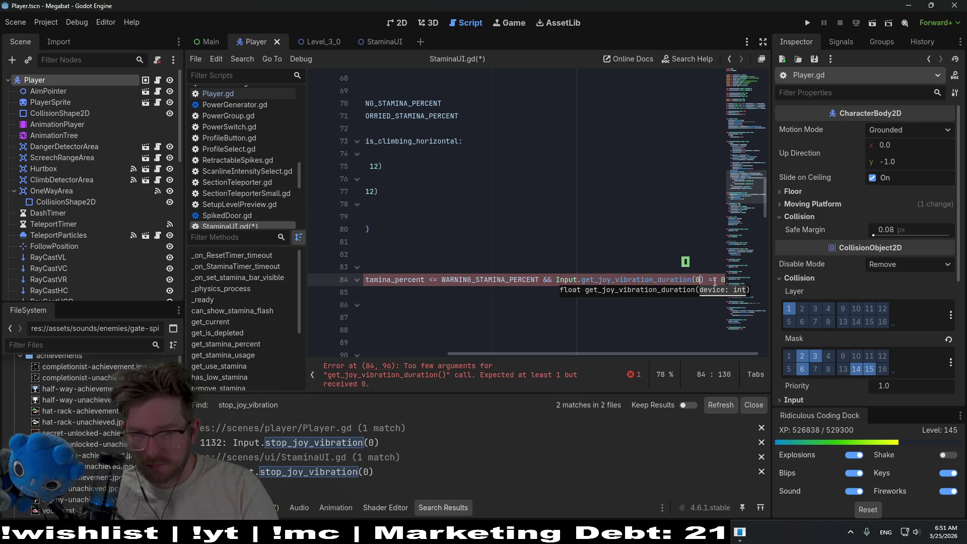
click(716, 282)
Move to the rumble arguments on line 85 and switch to the Level_3_0 scene
drag(637, 366, 467, 364)
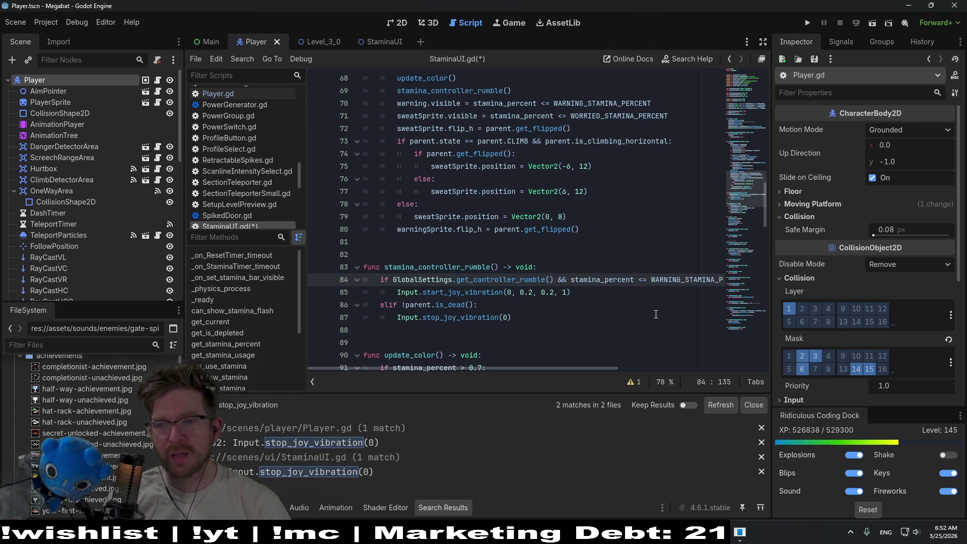
drag(555, 367, 731, 346)
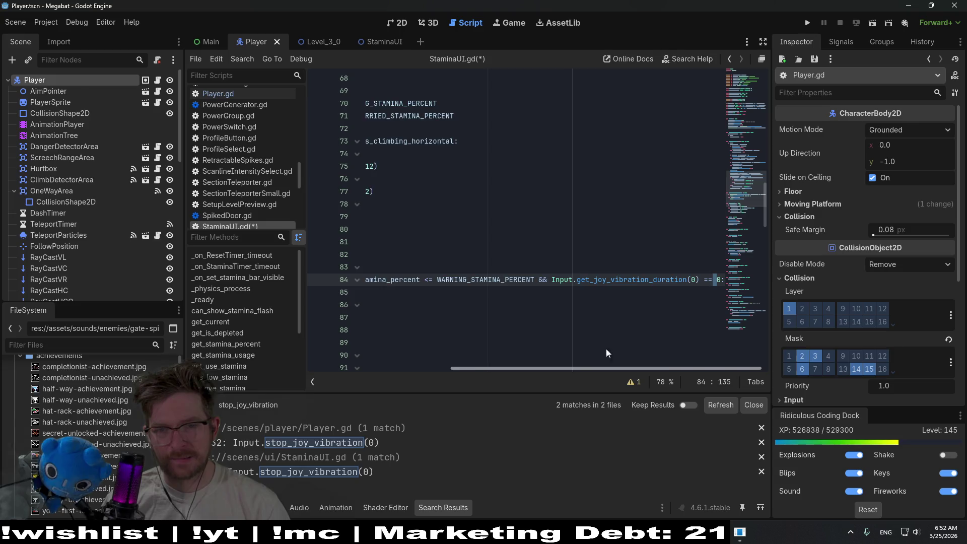
key(Down)
key(Left)
key(Left)
key(Left)
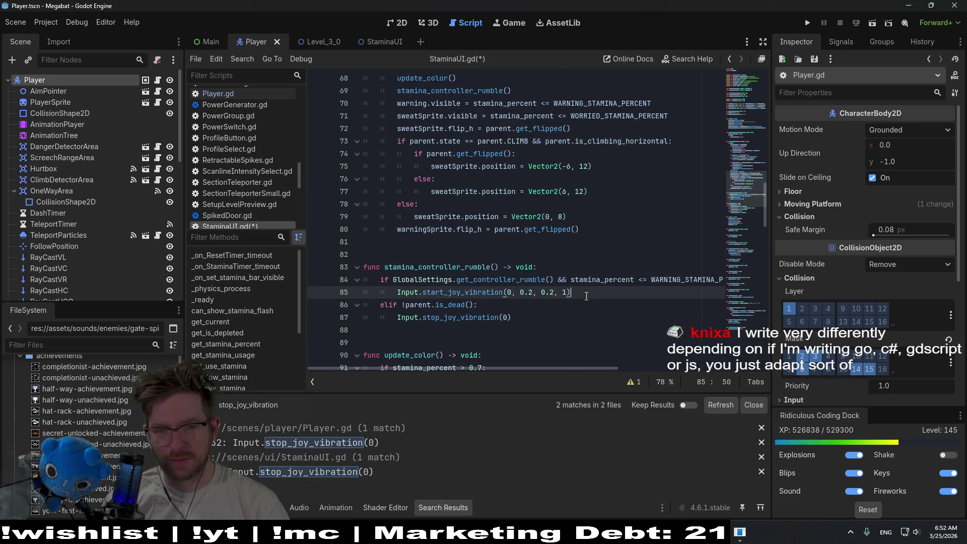
click(323, 42)
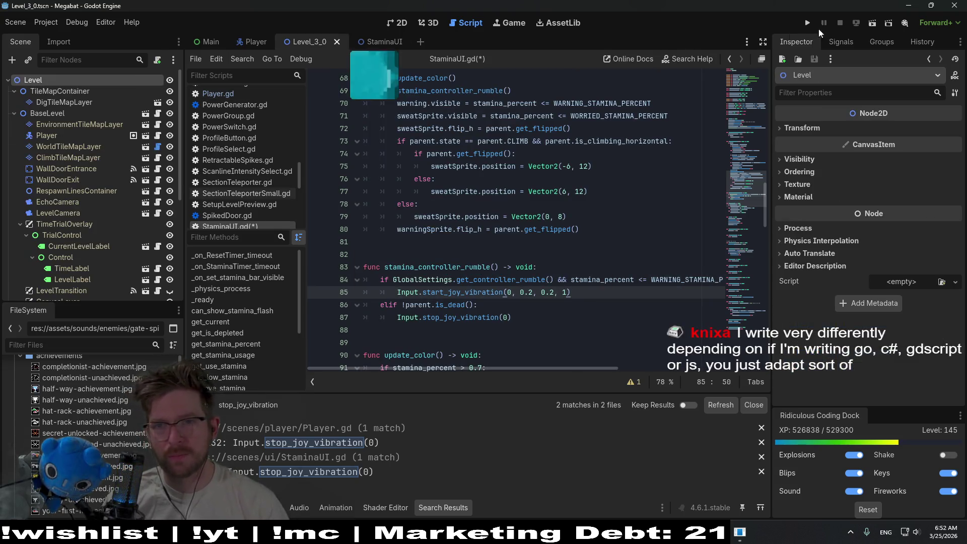
Run Level_3_0, fly the bat to drain stamina and test rumble, then close the game
click(872, 23)
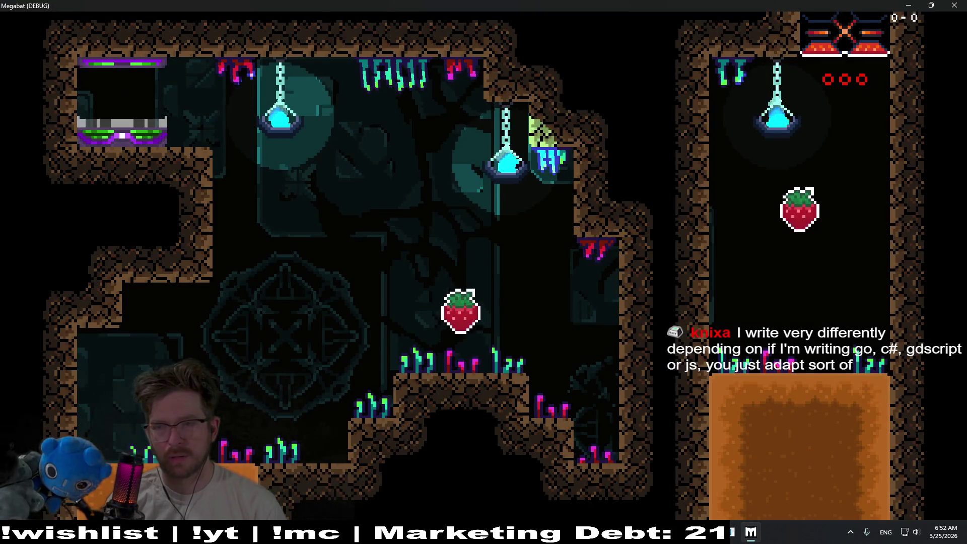
key(space)
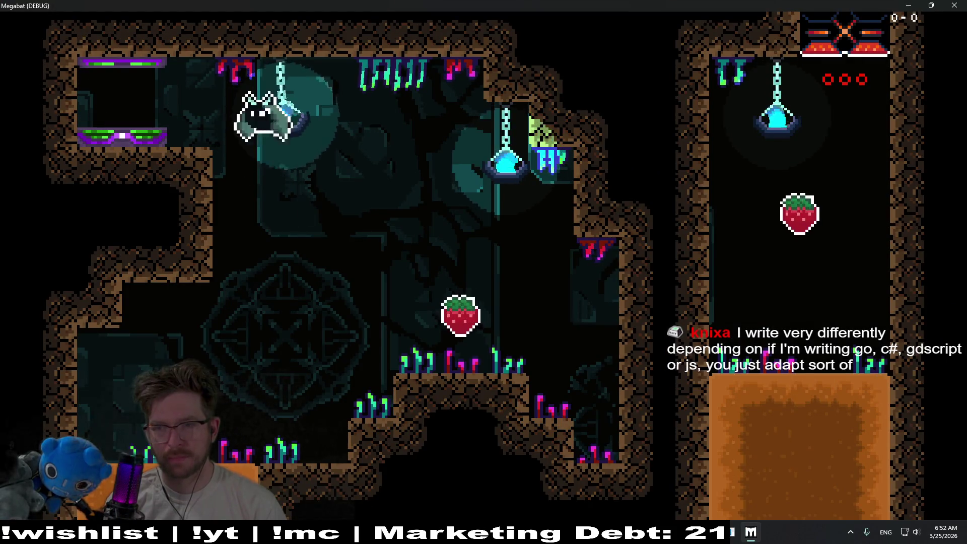
key(space)
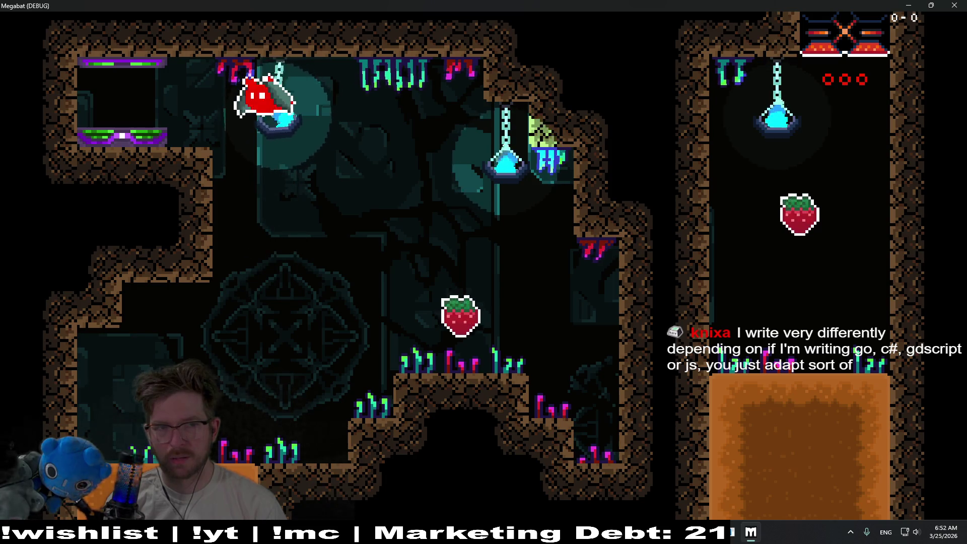
key(space)
key(space)
key(space)
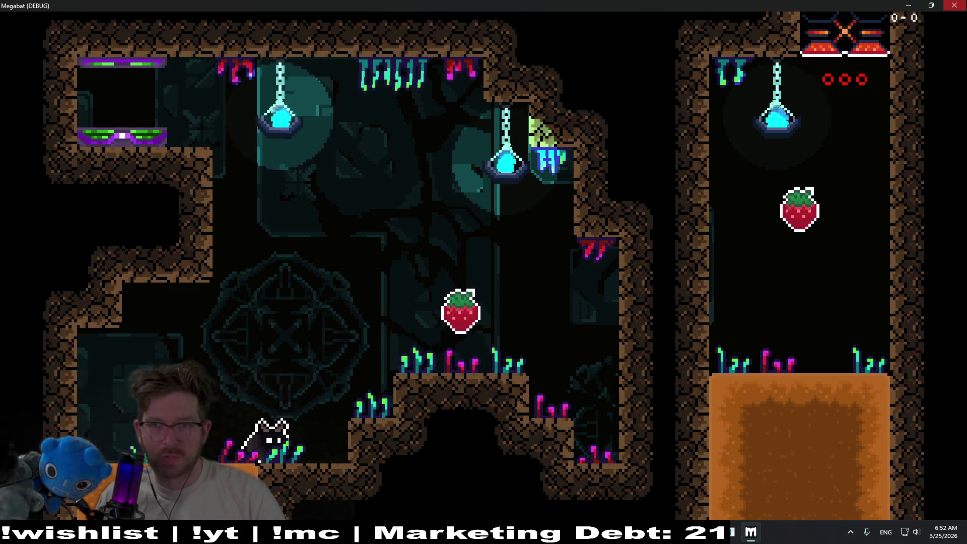
key(alt+F4)
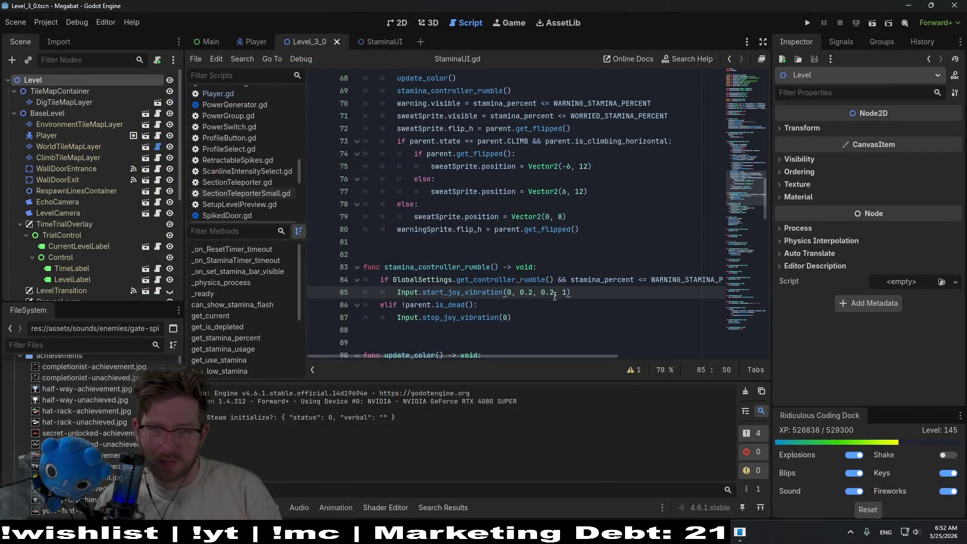
ctrl+click(460, 291)
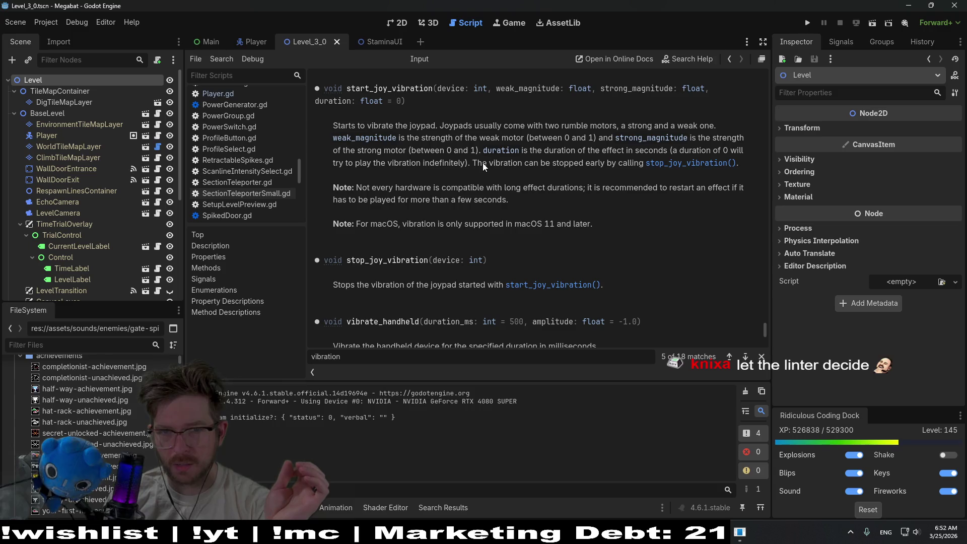
Go from the 2D level view back through the Input docs to the StaminaUI.gd script
click(406, 23)
click(468, 23)
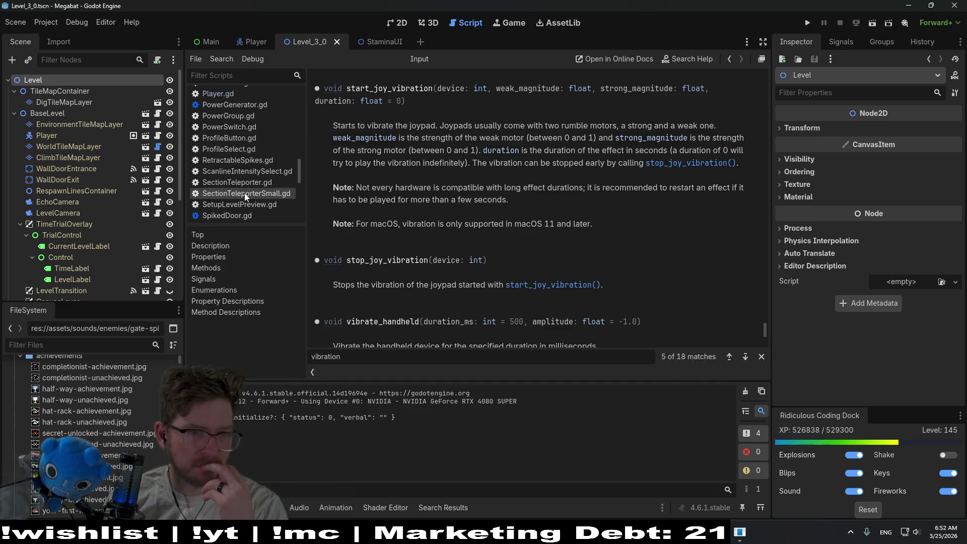
scroll(240, 122, down, 4)
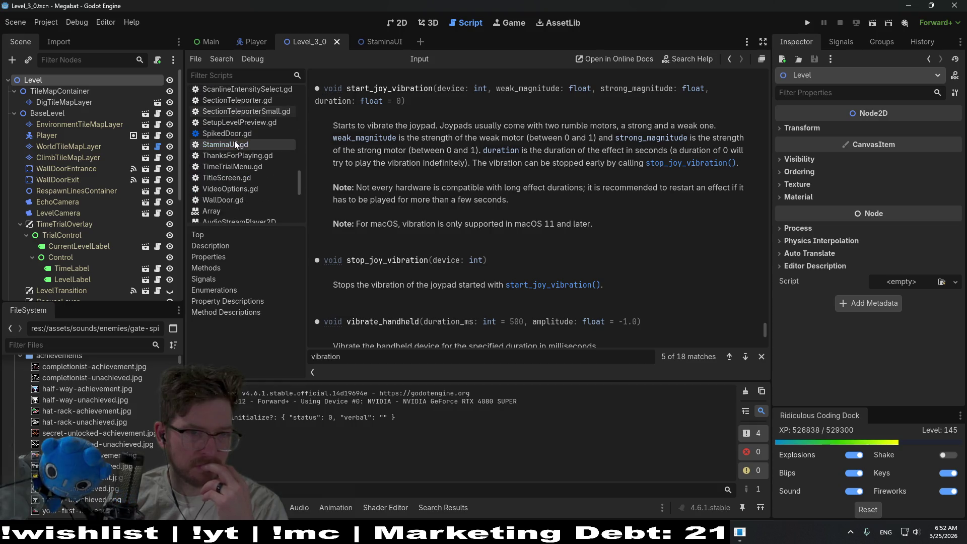
click(234, 141)
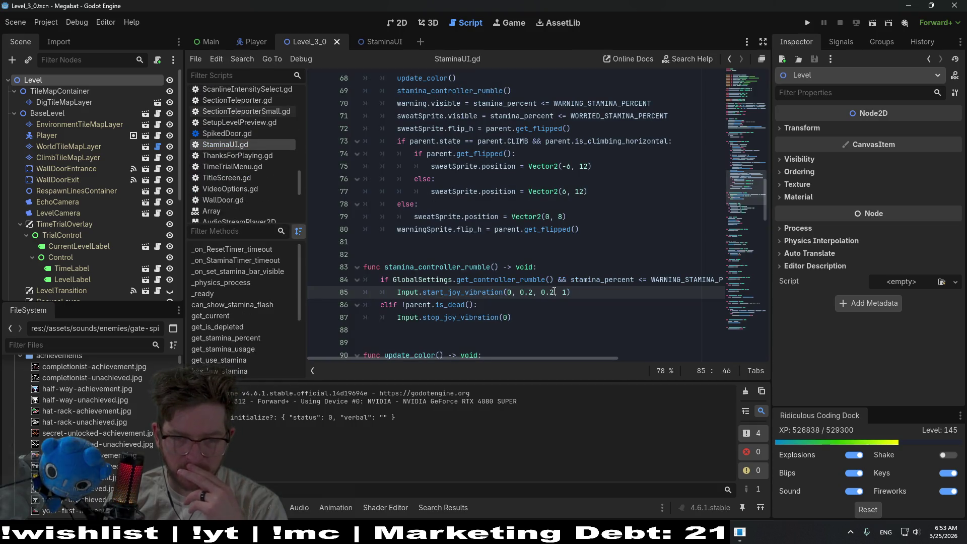
Change the rumble's 0.2 magnitude to 0 and play-test flying the bat
key(BackSpace)
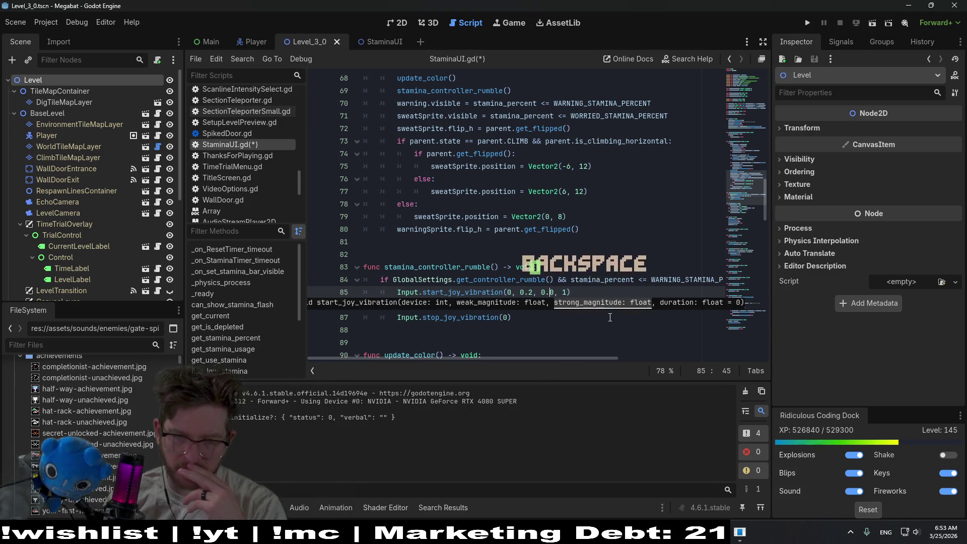
text(0)
key(Left)
key(Left)
key(Left)
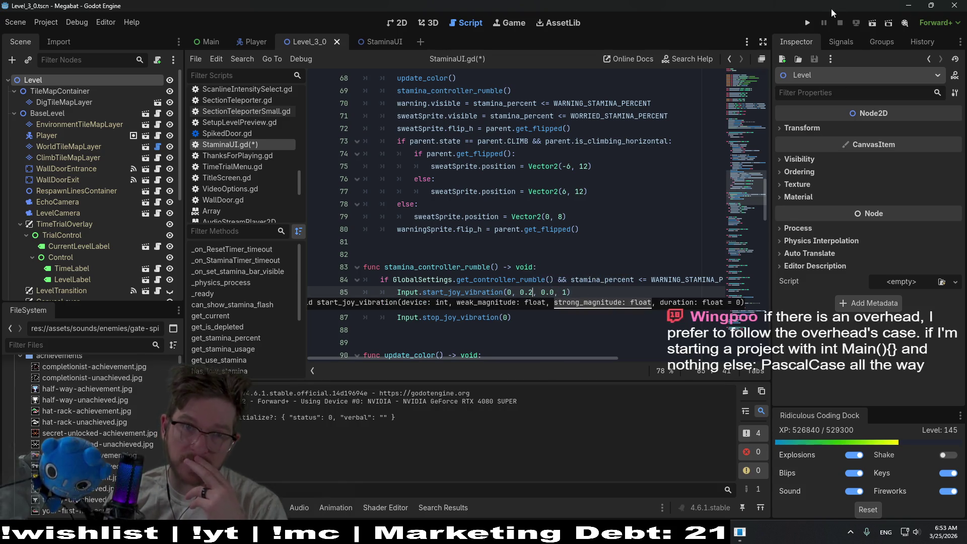
click(871, 27)
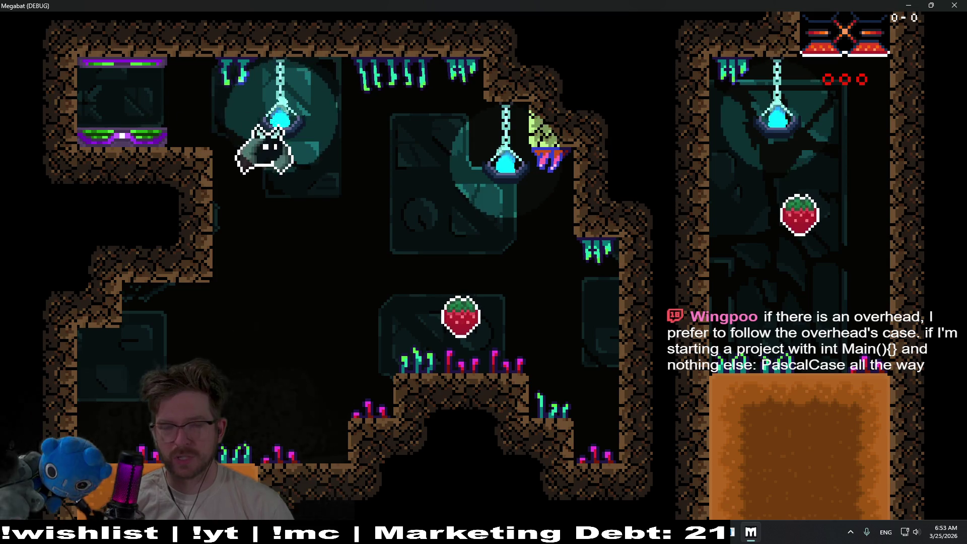
key(Up)
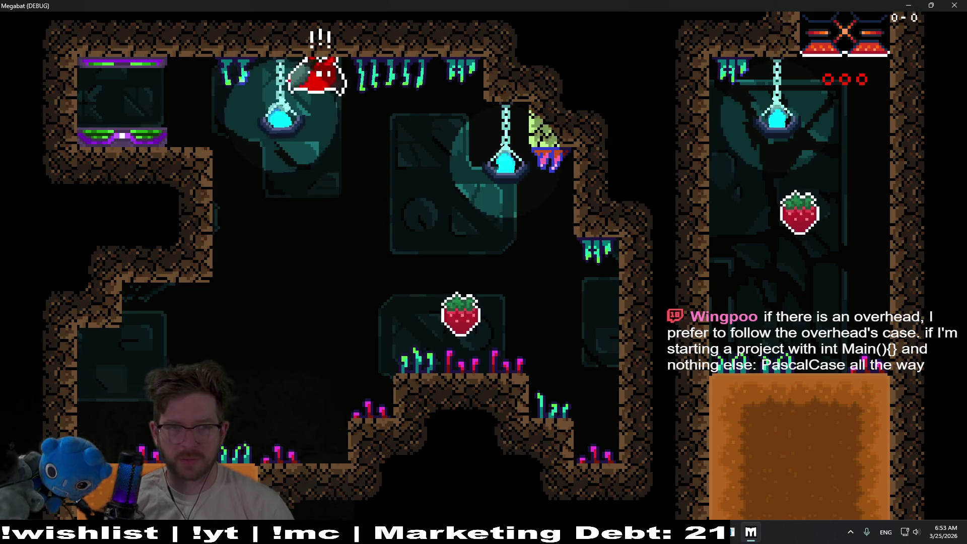
key(Left)
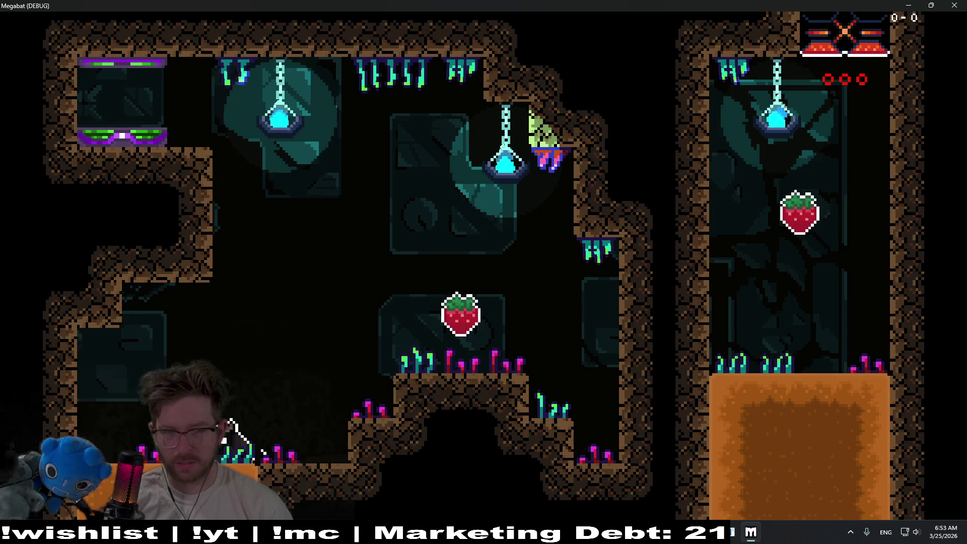
click(954, 5)
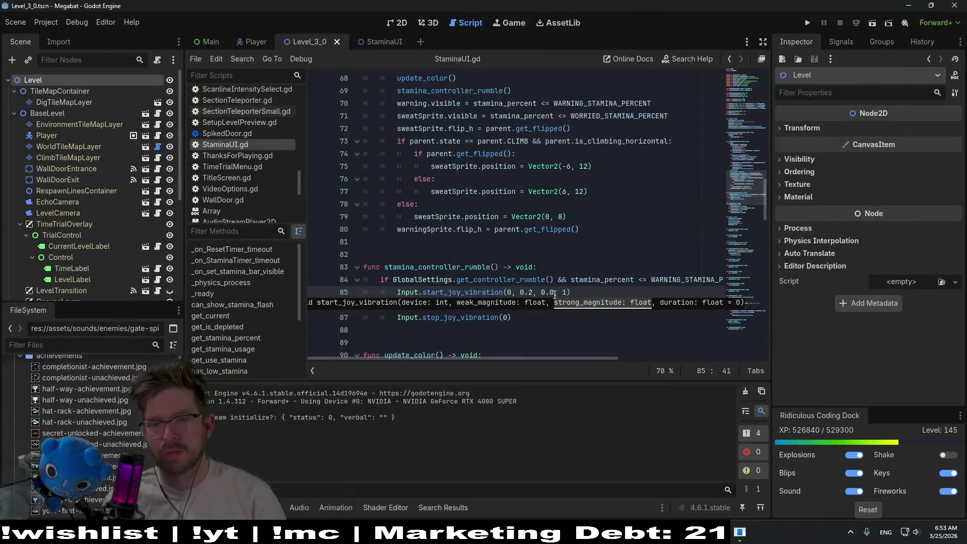
Set the weak magnitude to 0.5, save, and play-test climbing the wall to drain stamina
key(BackSpace)
text(5)
key(ctrl+s)
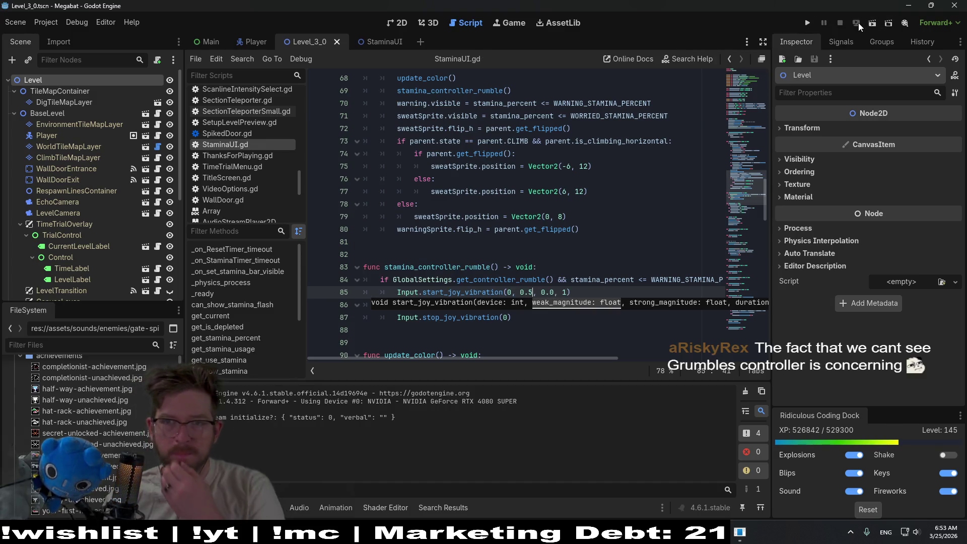
click(872, 23)
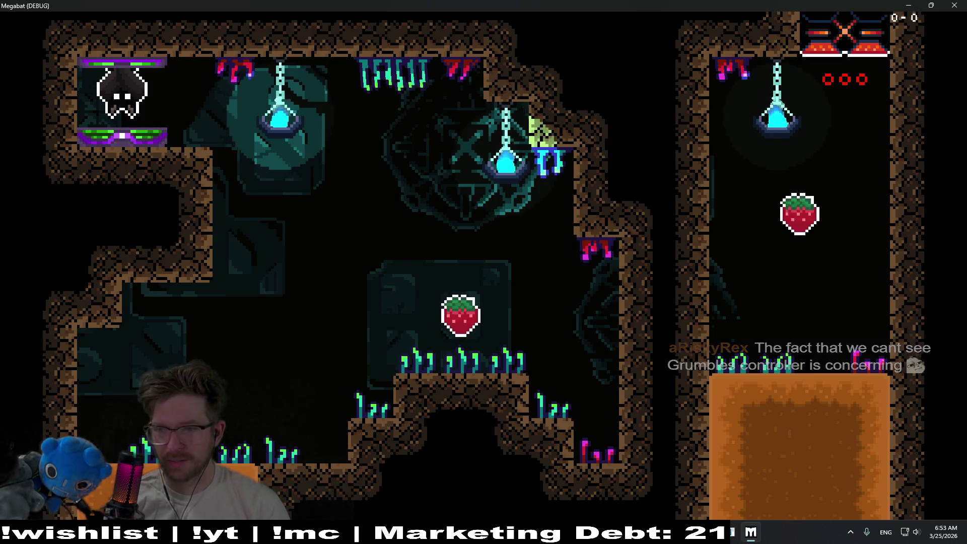
key(Right)
key(Down)
key(Down)
key(Up)
key(Left)
key(Down)
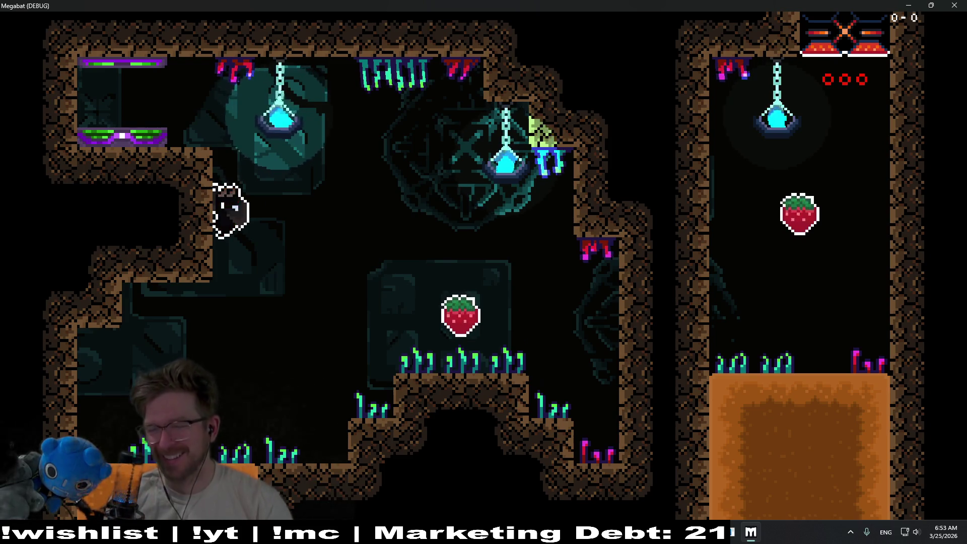
key(Up)
key(Down)
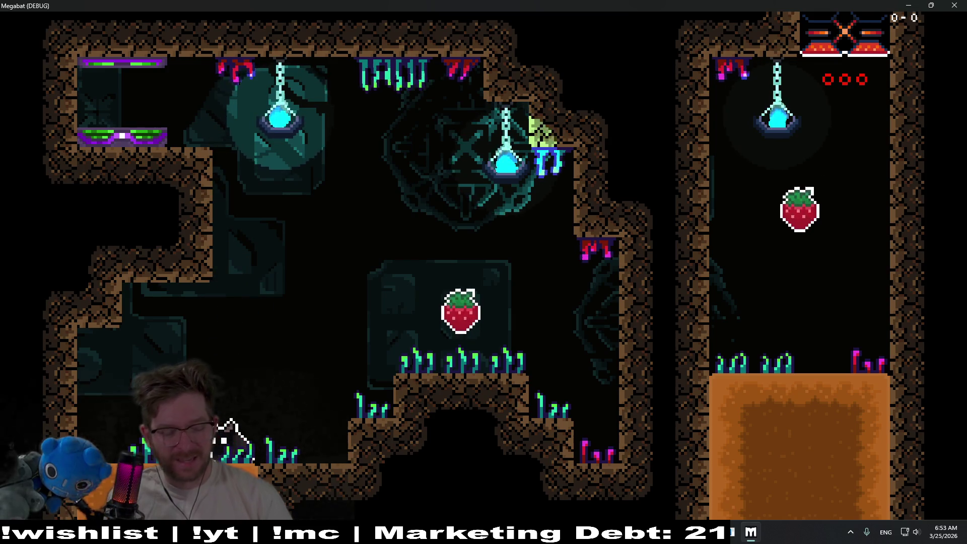
click(954, 5)
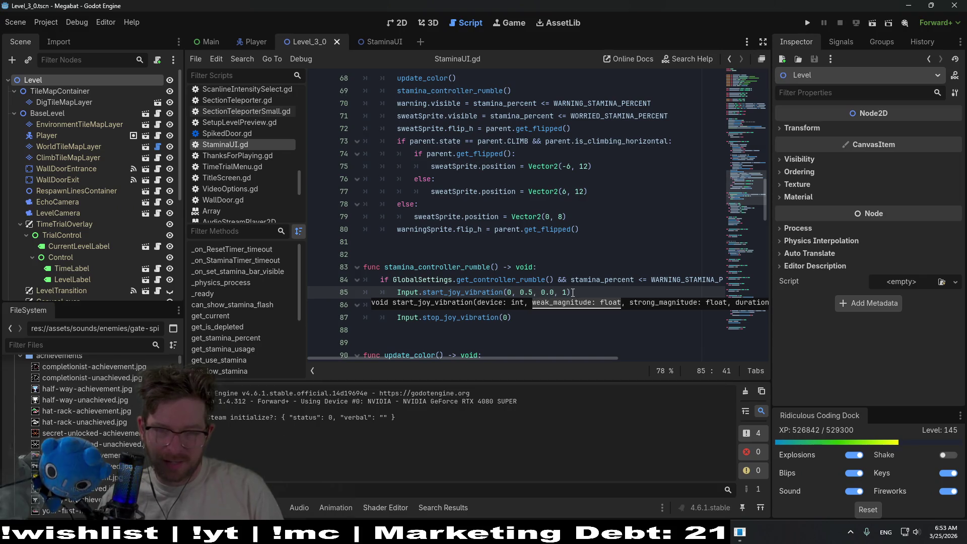
Set the strong magnitude to 0.1 and play-test again with F6
key(BackSpace)
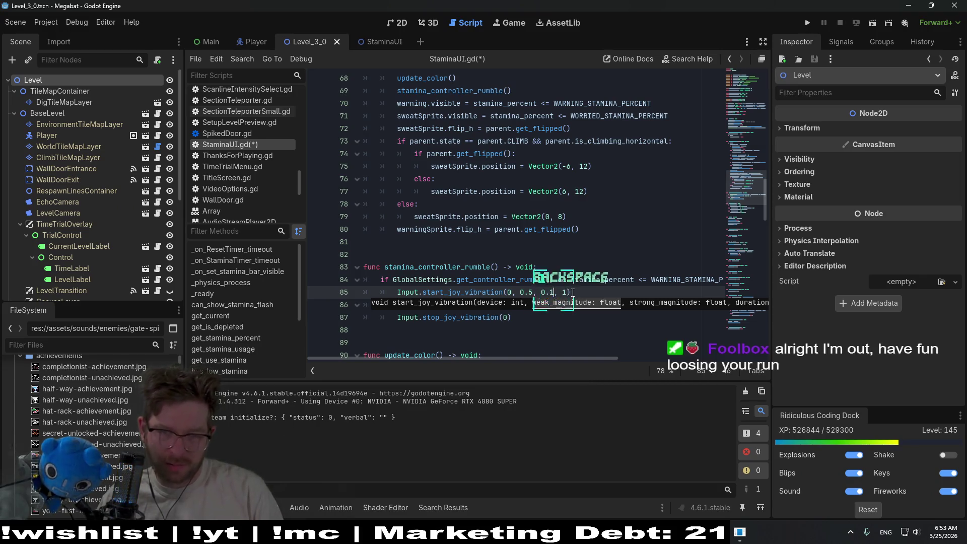
text(1)
key(F6)
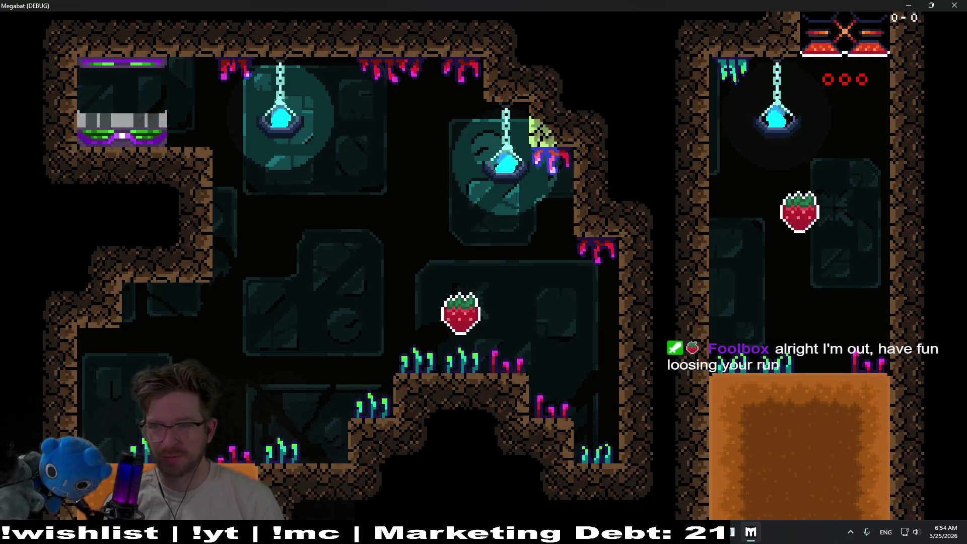
key(Up)
key(Up)
key(Left)
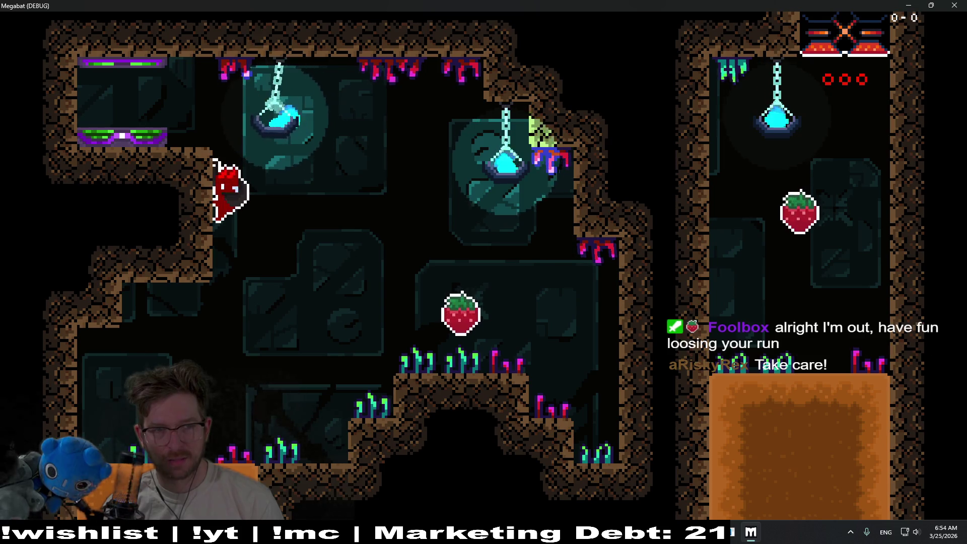
key(Down)
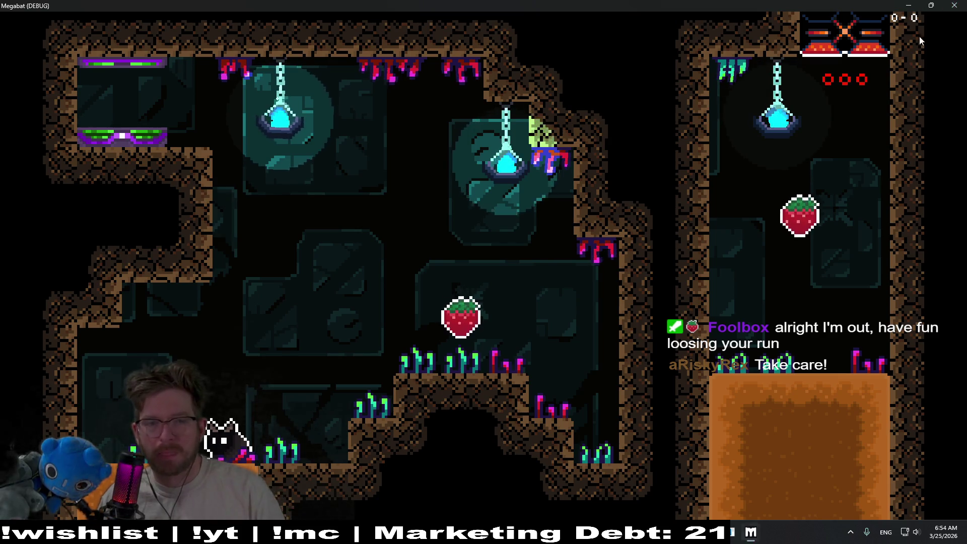
key(F8)
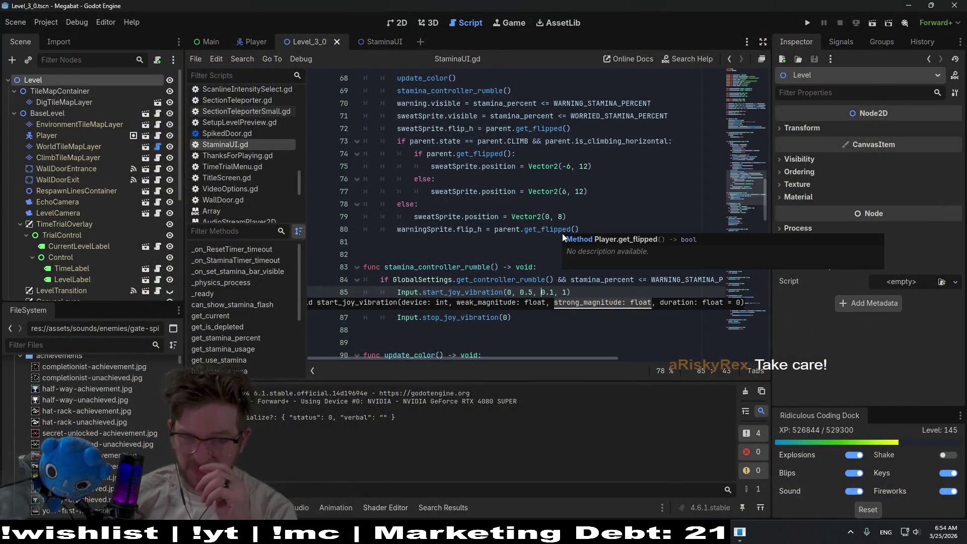
click(513, 280)
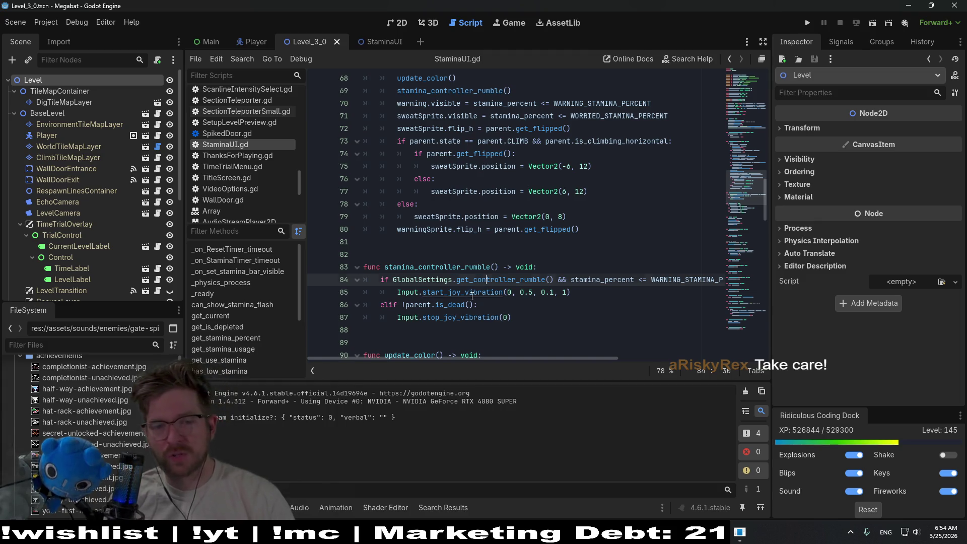
ctrl+click(472, 295)
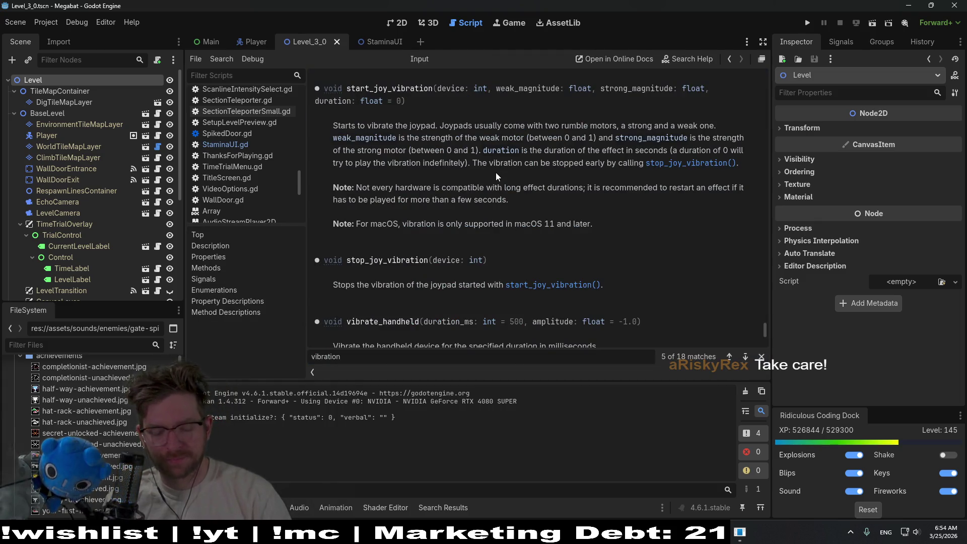
key(ctrl+f)
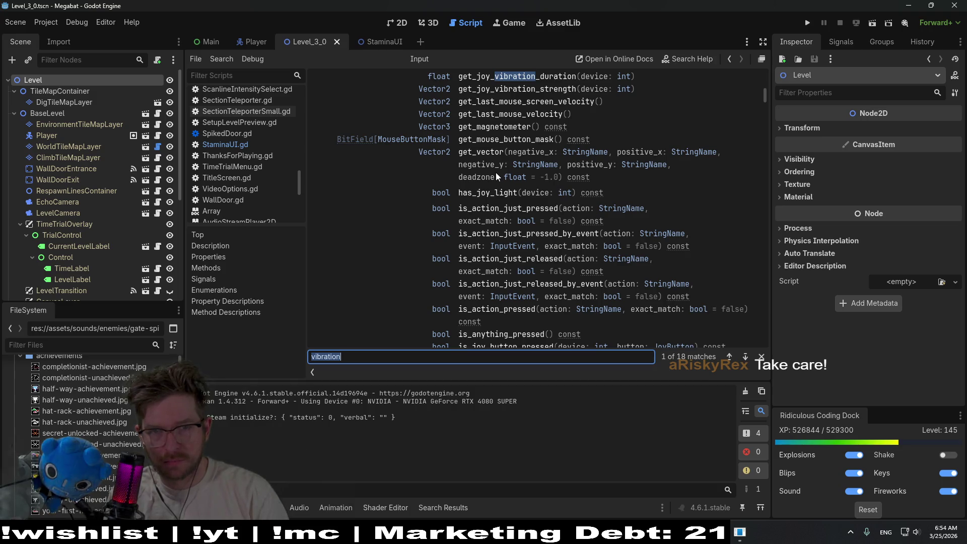
scroll(496, 174, up, 3)
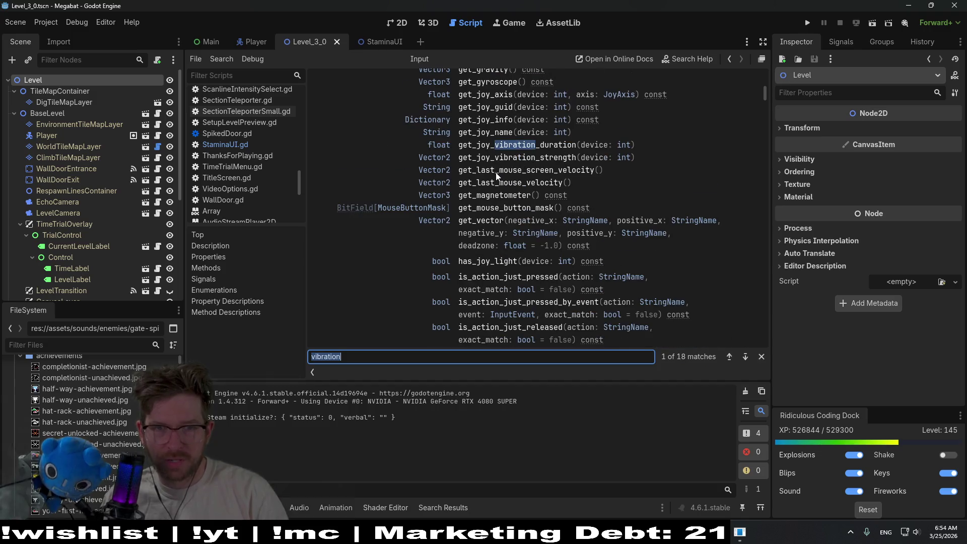
click(512, 159)
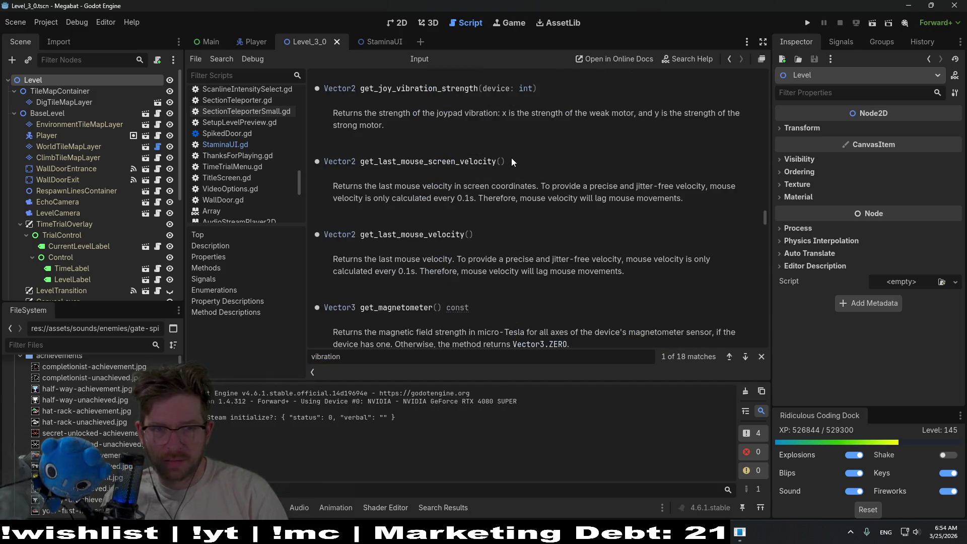
scroll(512, 160, up, 5)
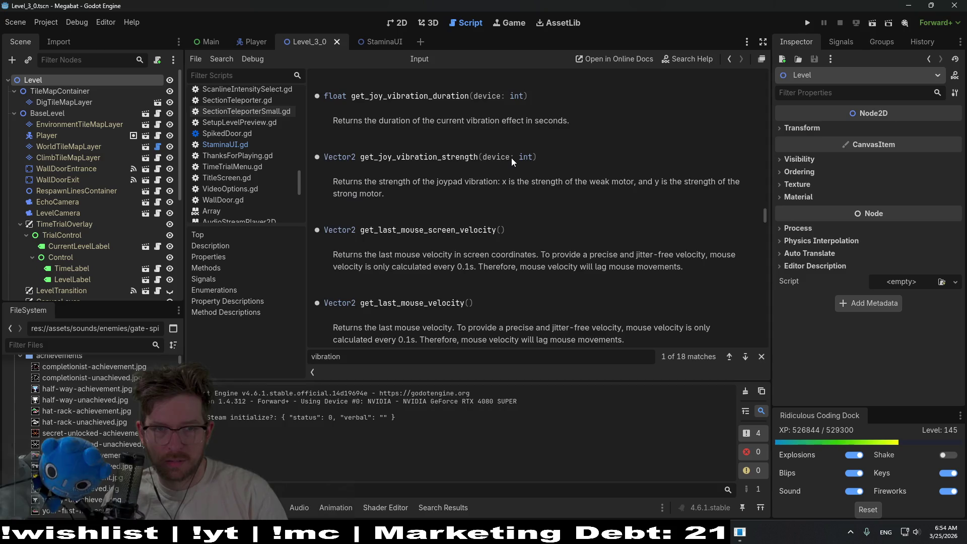
scroll(512, 162, up, 3)
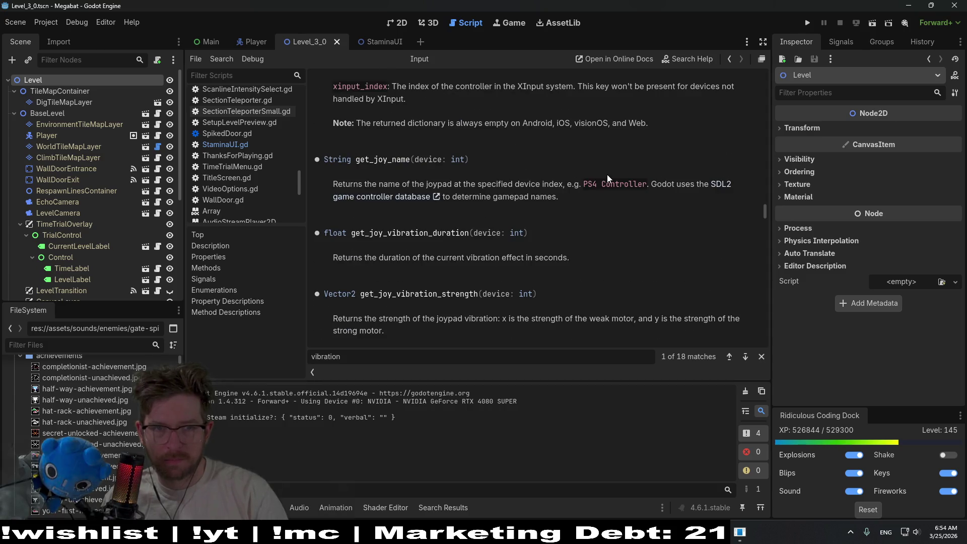
key(ctrl+f)
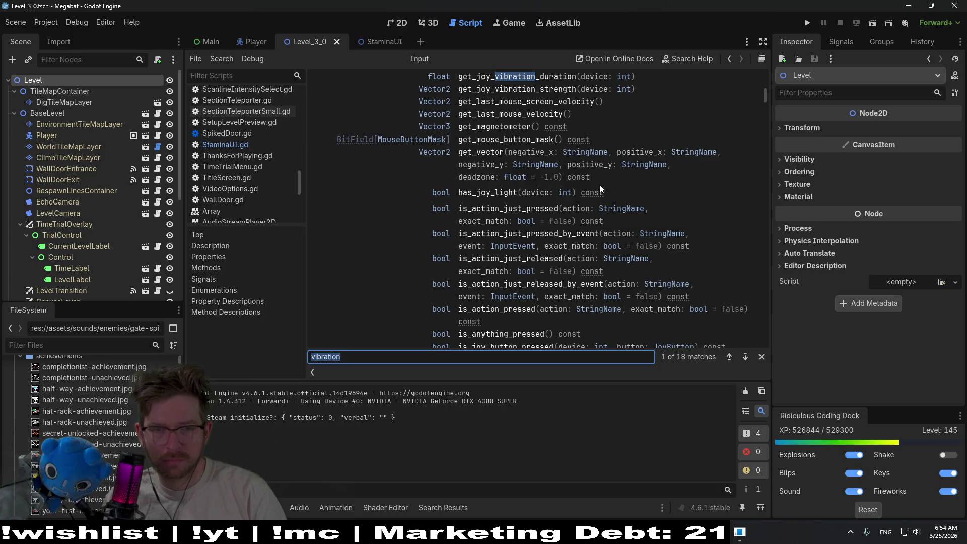
scroll(594, 192, up, 4)
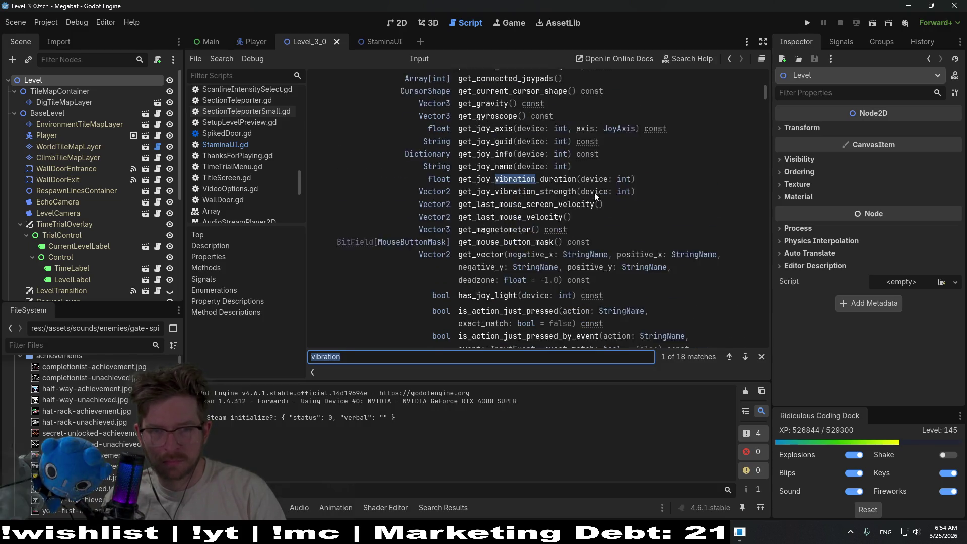
scroll(595, 193, up, 1)
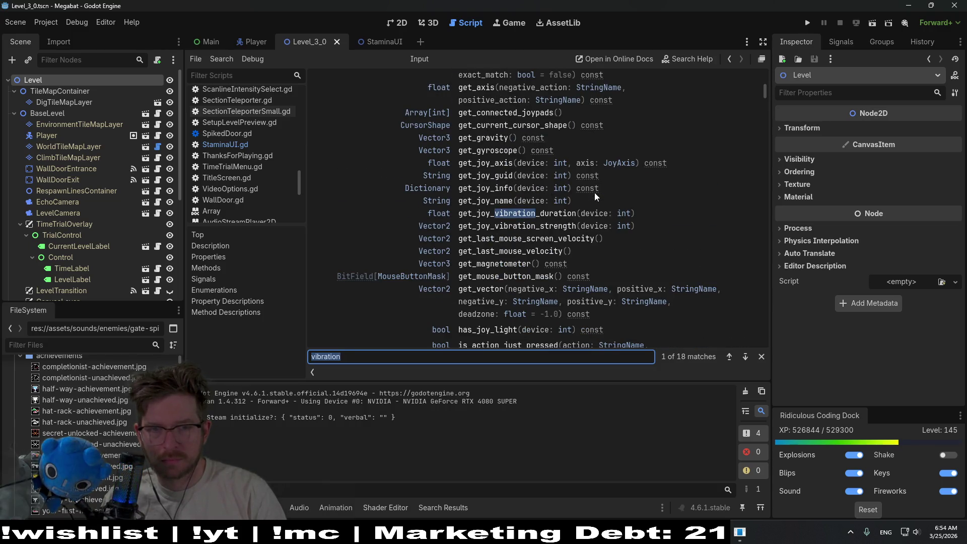
scroll(595, 192, up, 5)
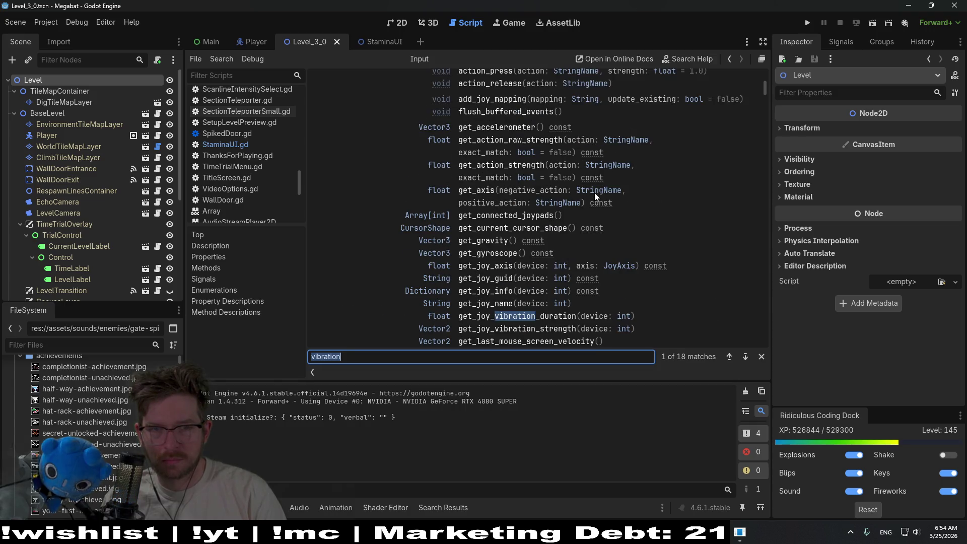
scroll(594, 192, down, 3)
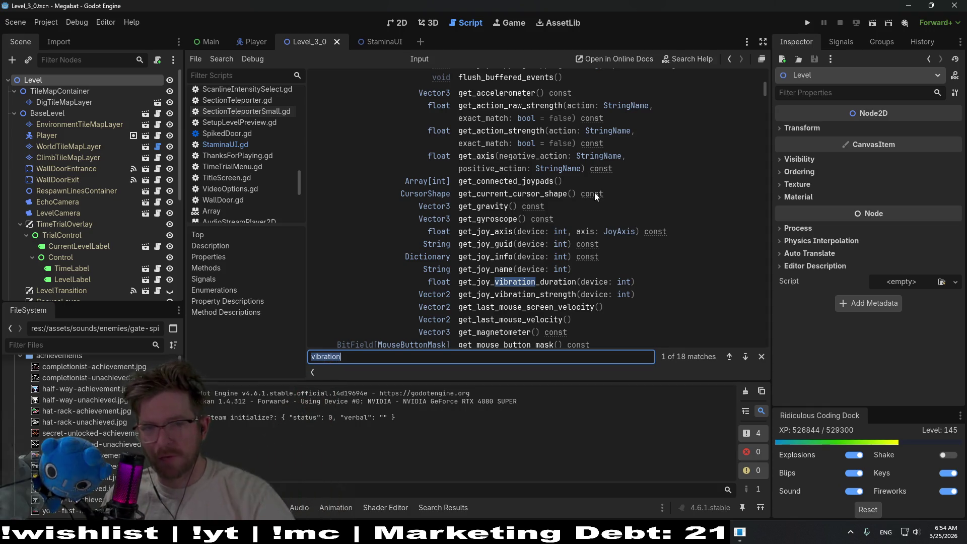
scroll(651, 251, down, 1)
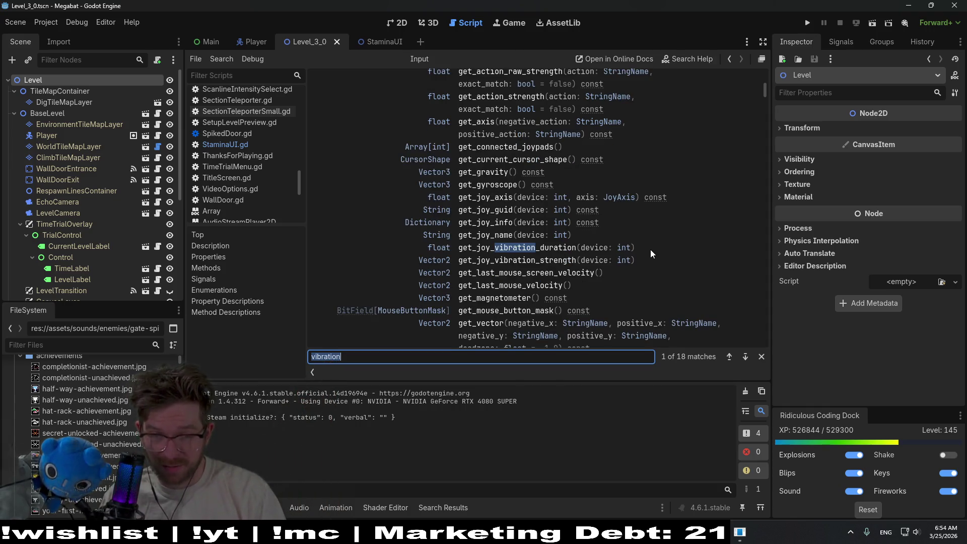
scroll(651, 253, down, 1)
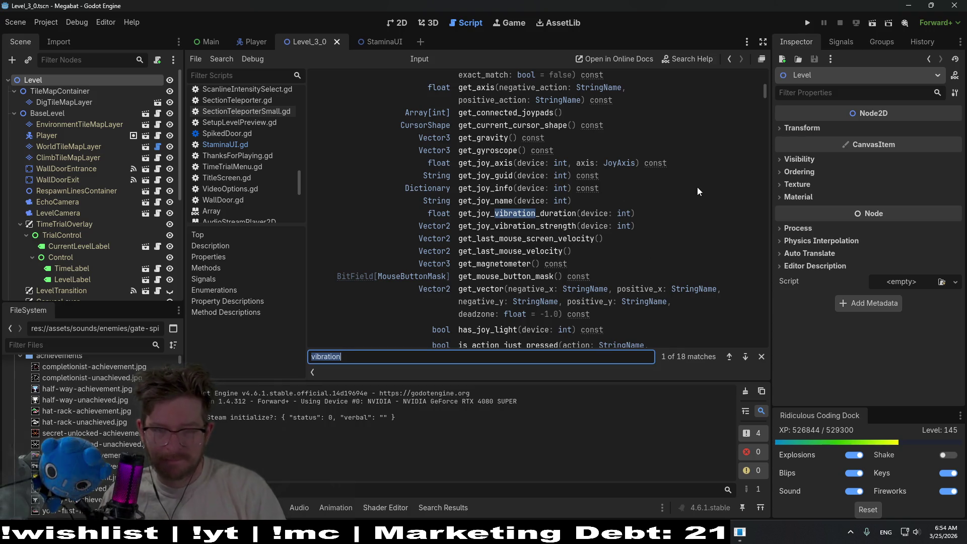
Search the Input docs for 'set_' and step through the setter matches
text(set_)
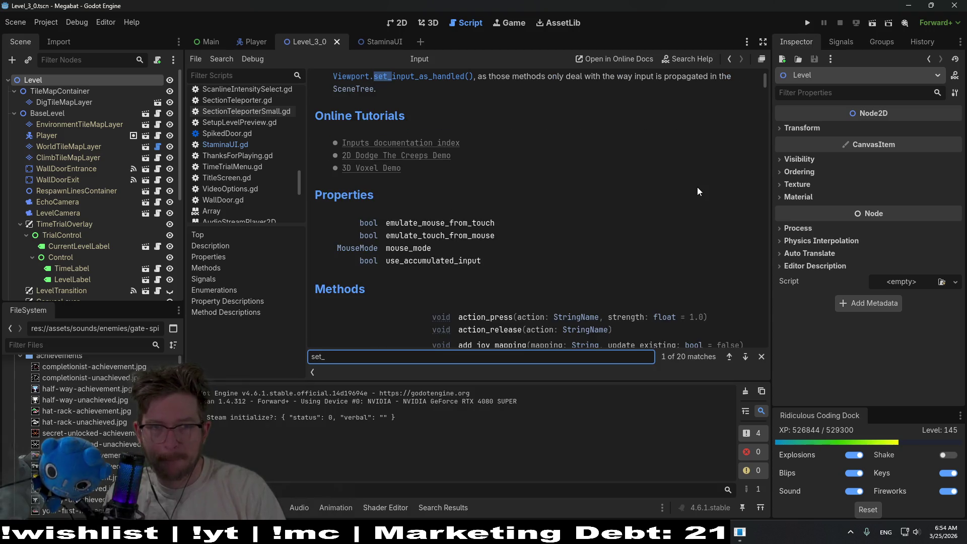
key(Return)
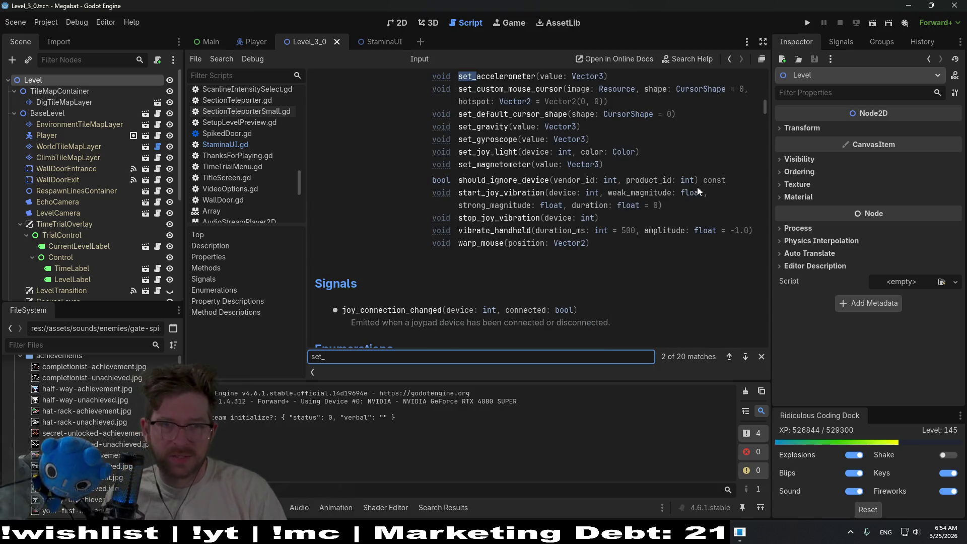
scroll(554, 161, up, 1)
click(508, 112)
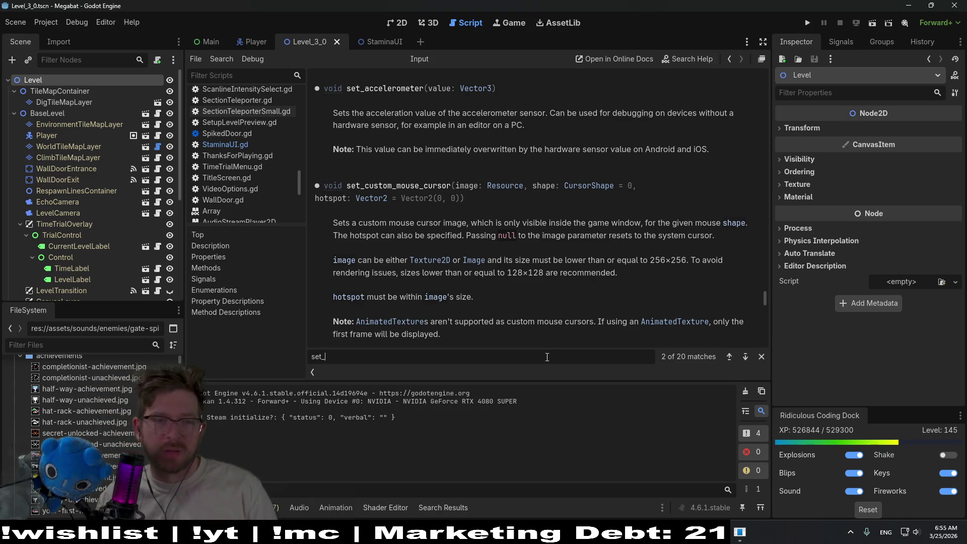
key(F3)
key(F3)
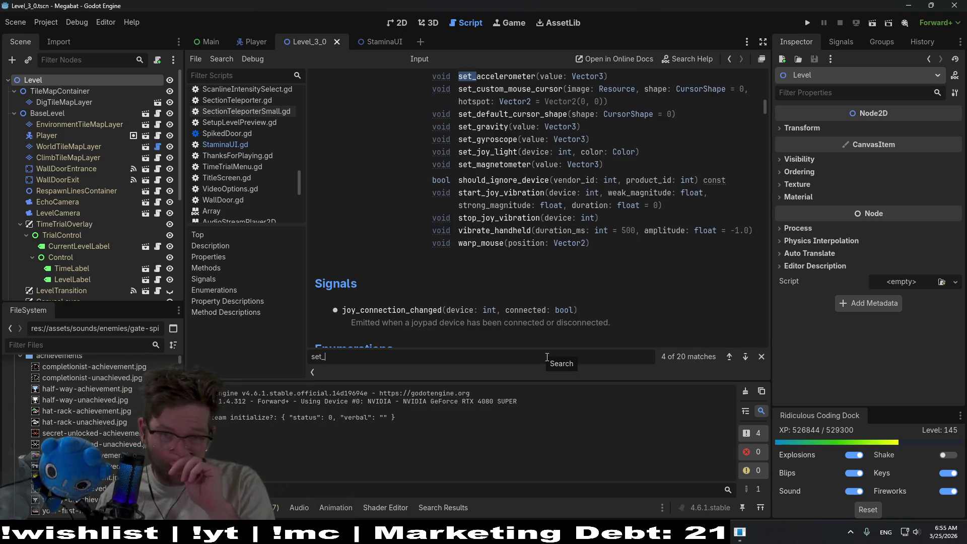
key(Return)
key(Return)
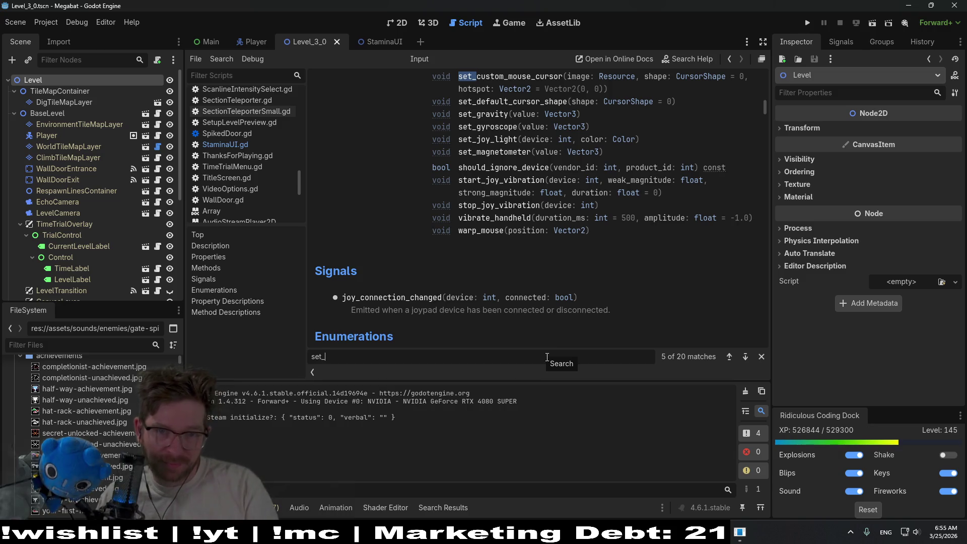
key(Return)
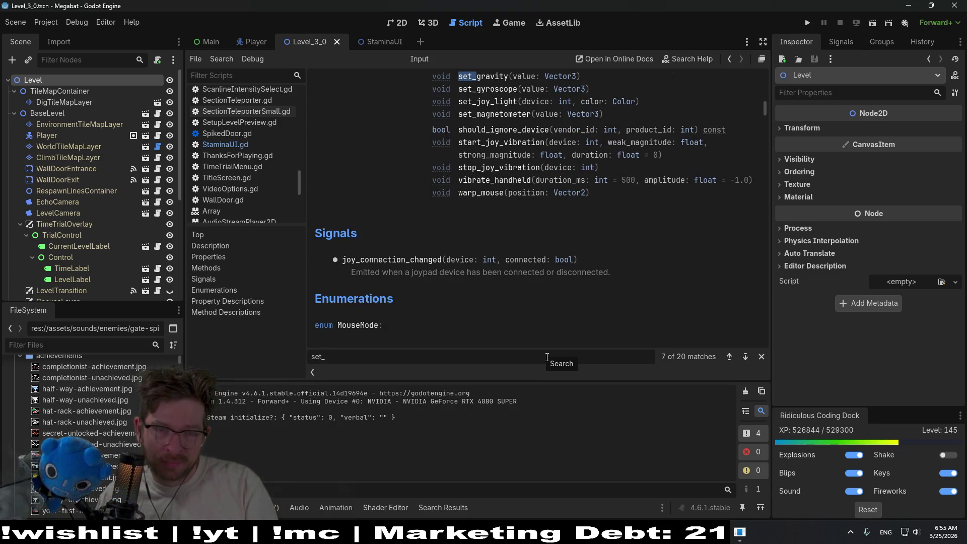
key(Return)
key(Return)
key(Return)
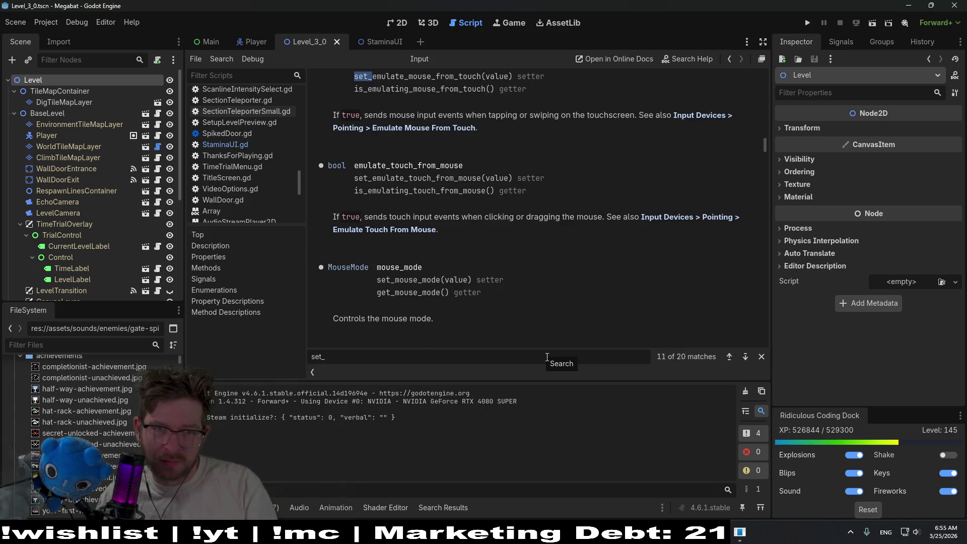
key(Return)
key(Return)
key(Return)
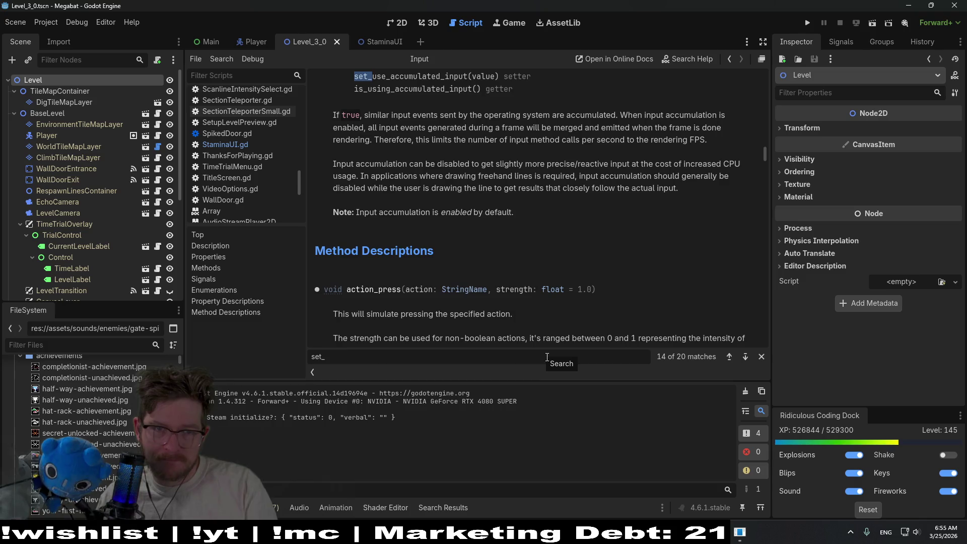
key(Return)
text(vi)
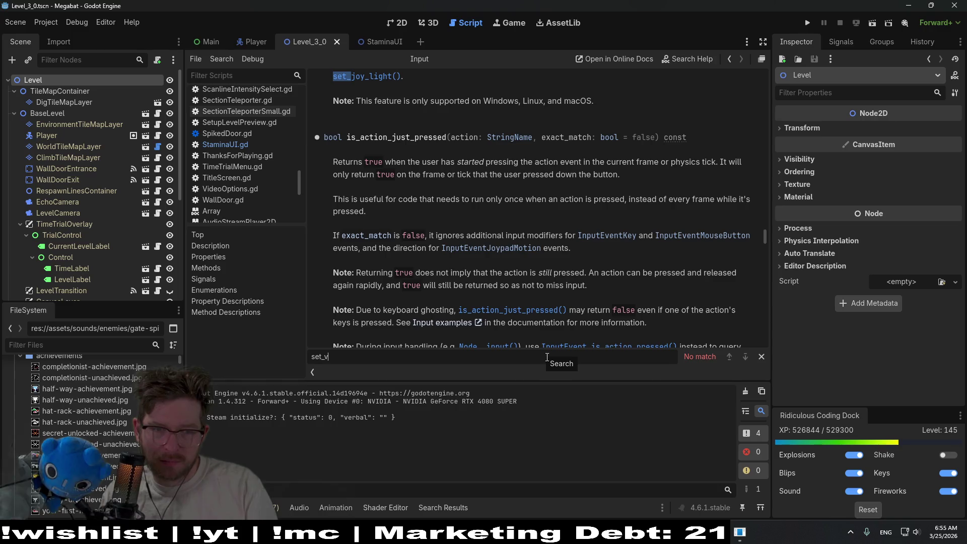
key(BackSpace)
text(s)
key(BackSpace)
key(BackSpace)
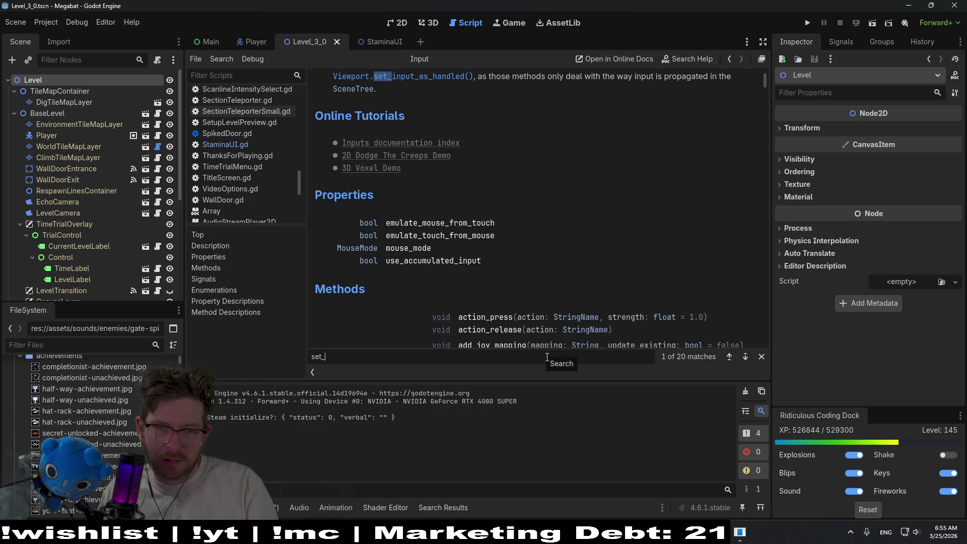
key(Return)
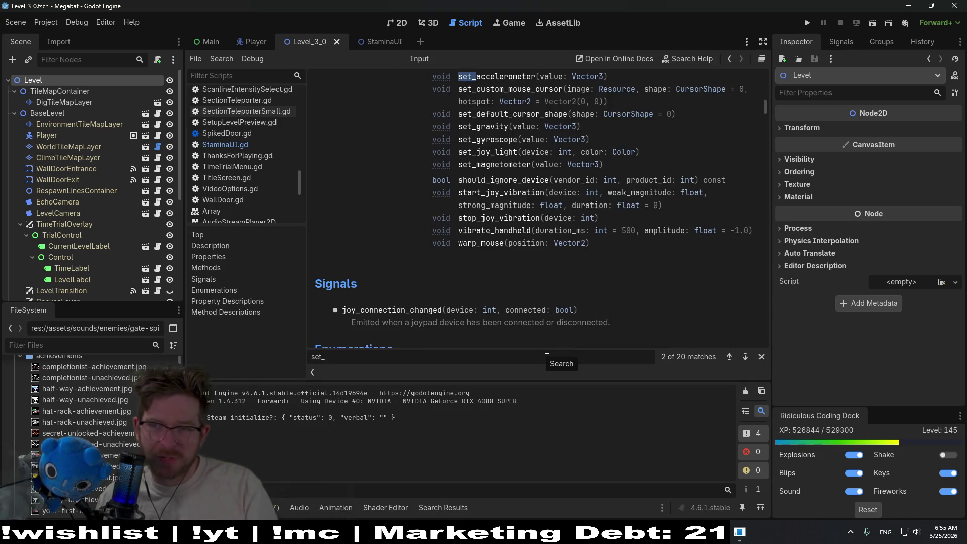
Read the get_joy_vibration_strength description, then reopen StaminaUI.gd at stamina_controller_rumble
scroll(542, 216, up, 2)
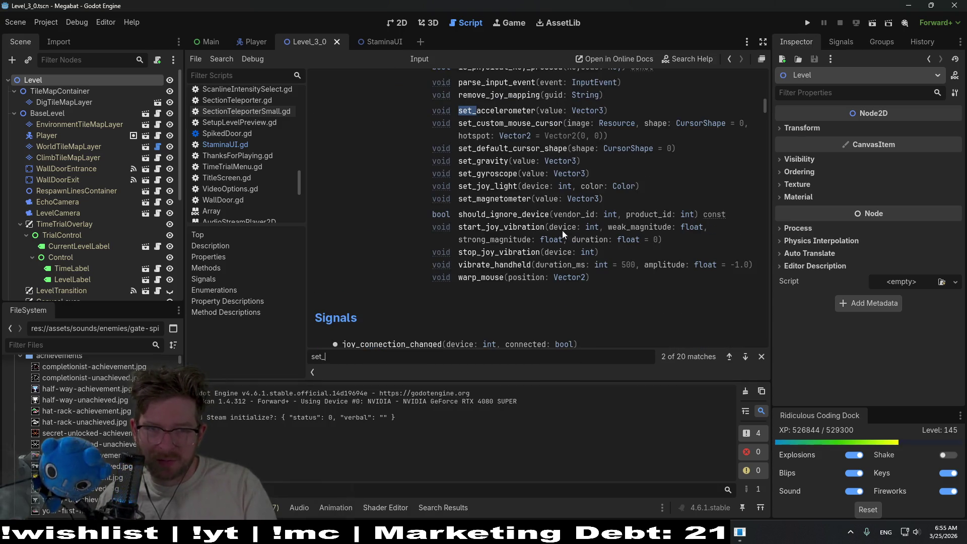
scroll(563, 228, up, 4)
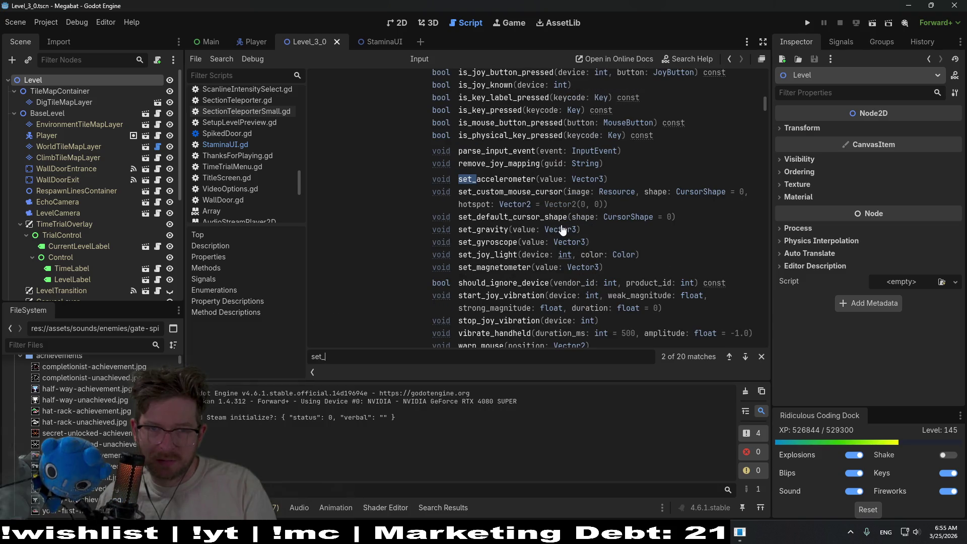
scroll(562, 229, up, 6)
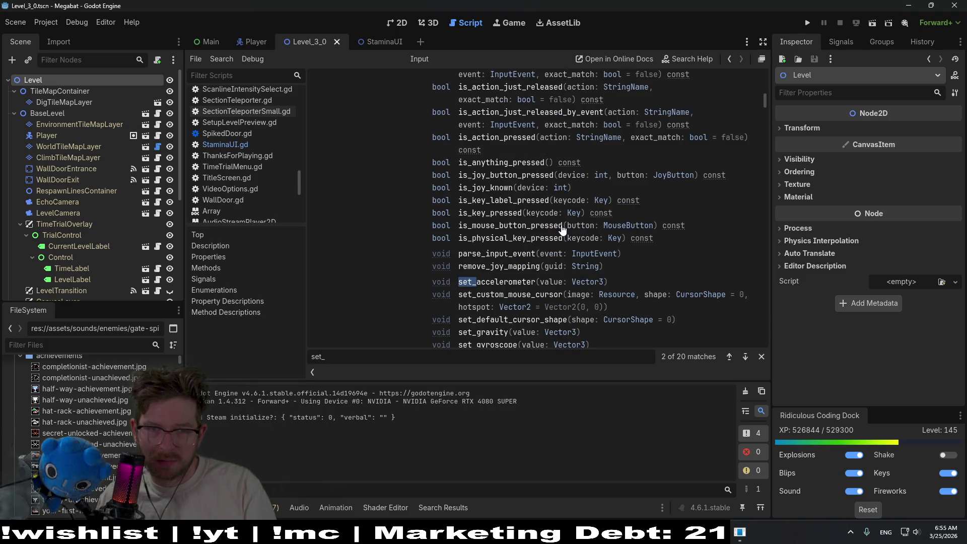
scroll(563, 230, up, 8)
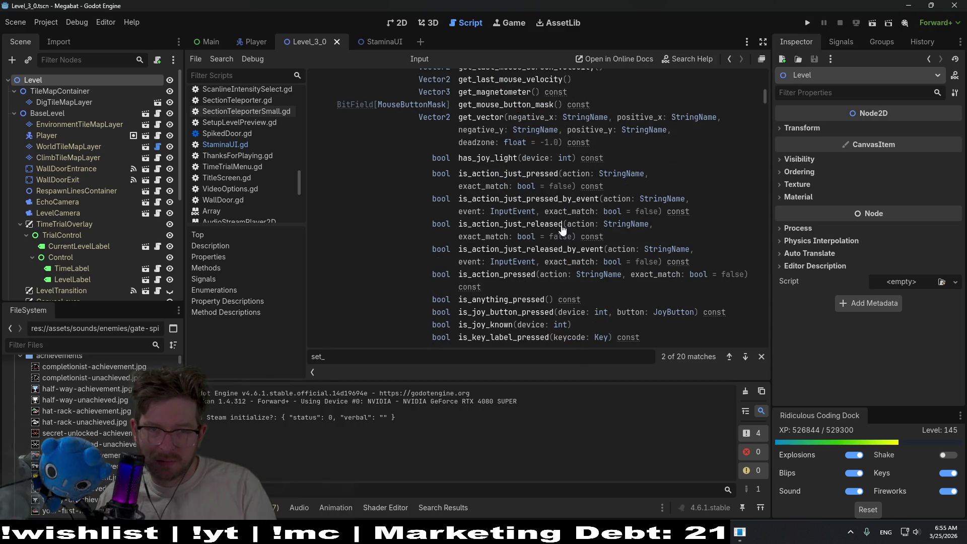
scroll(592, 227, up, 6)
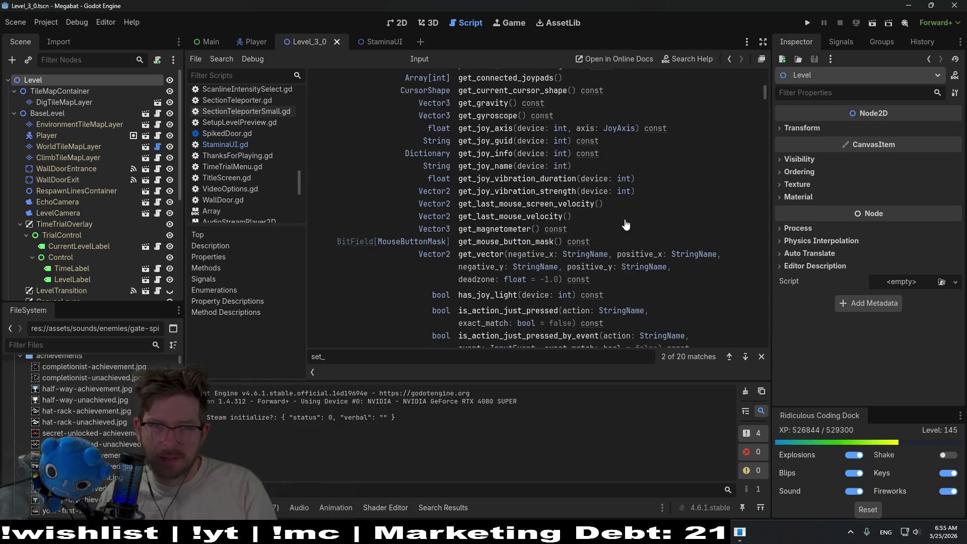
scroll(621, 220, up, 4)
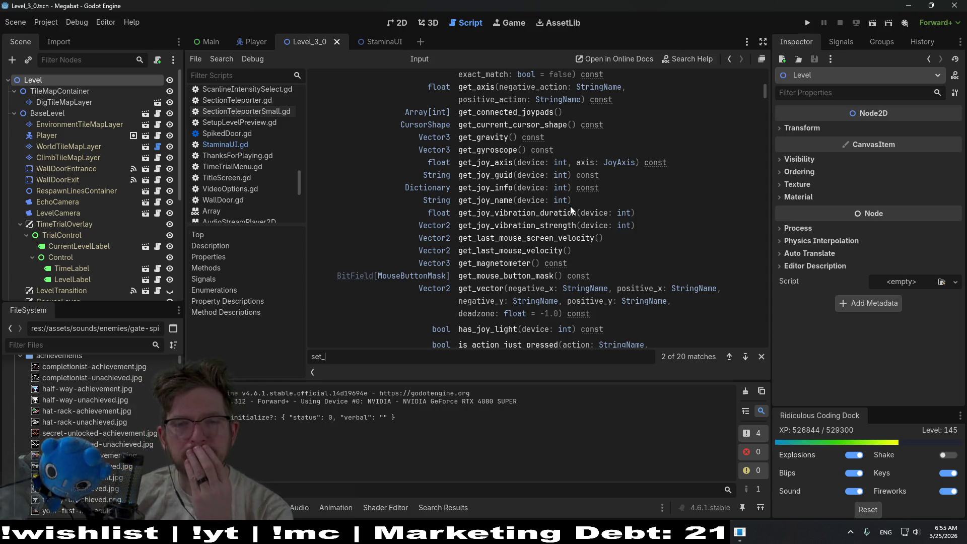
click(550, 232)
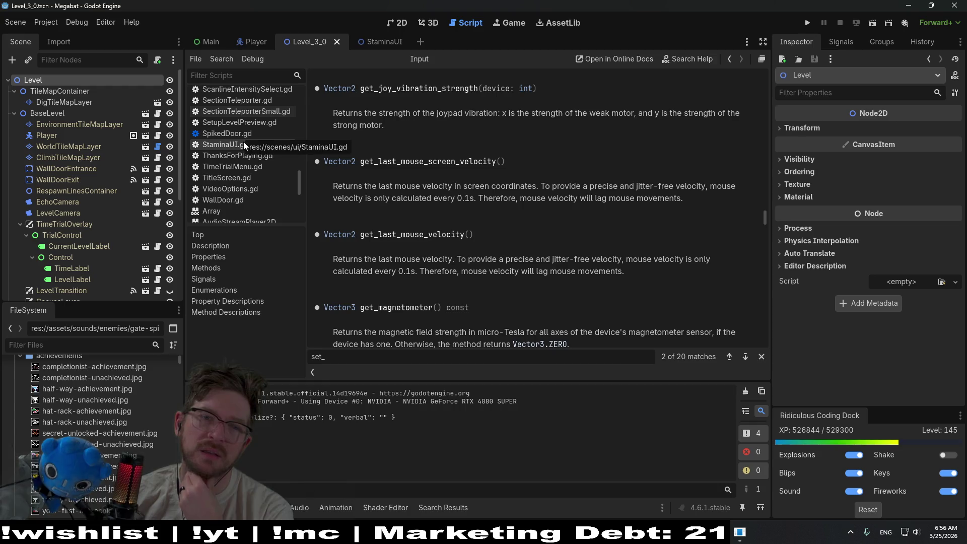
scroll(704, 192, up, 3)
drag(766, 210, 766, 76)
scroll(608, 150, down, 3)
scroll(608, 149, down, 3)
scroll(608, 149, down, 1)
scroll(607, 149, down, 3)
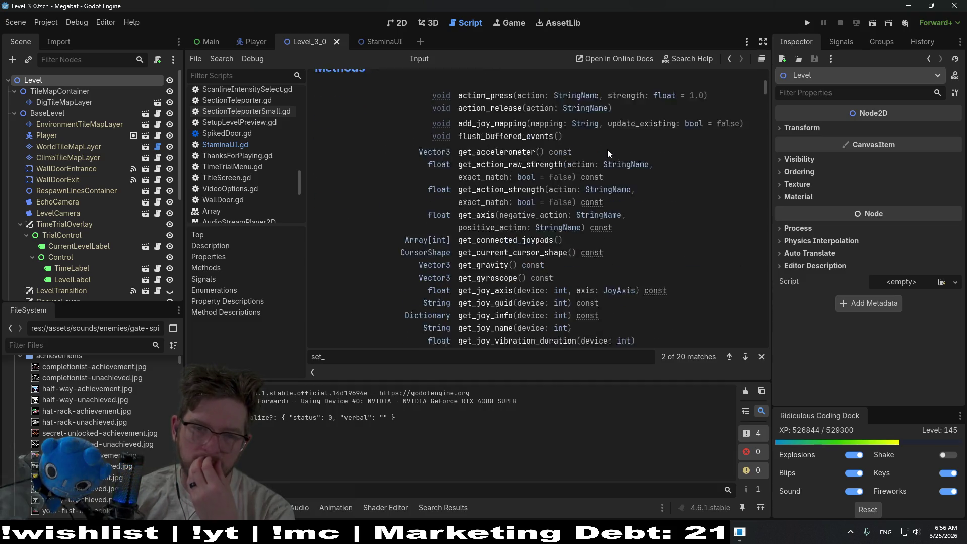
click(244, 144)
click(500, 200)
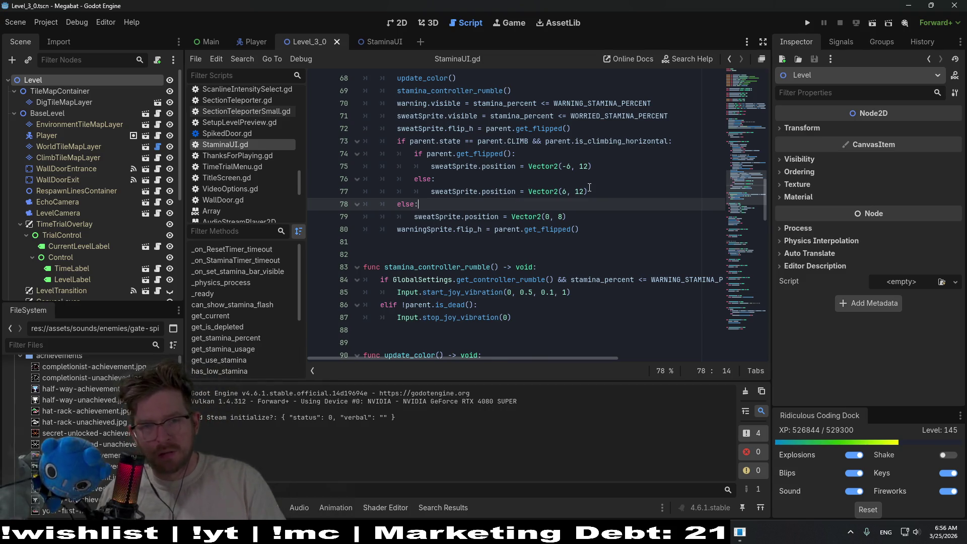
Make the rumble call Input.start_joy_vibration(0, 0.5, 0.01, 1) and run the current scene
scroll(590, 187, down, 2)
click(555, 217)
key(BackSpace)
text(01)
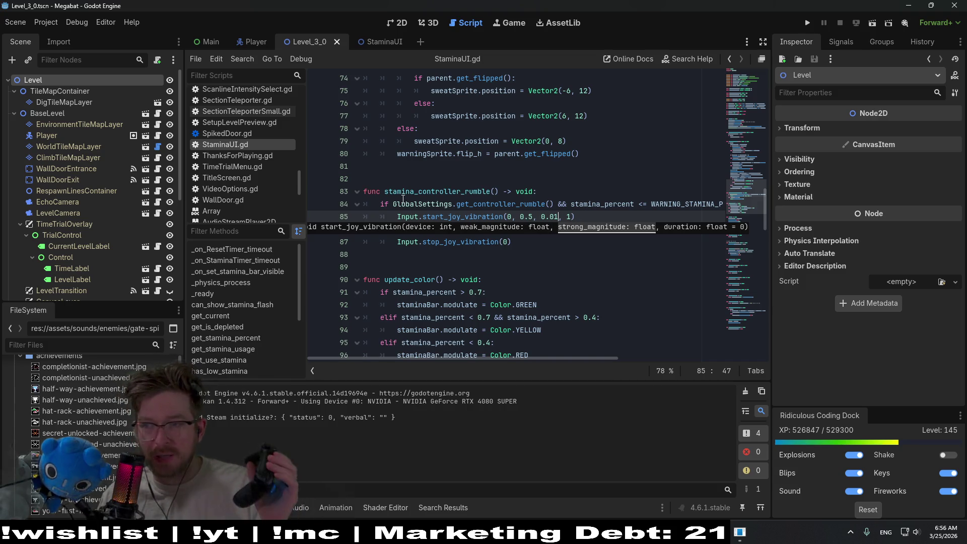
mouse_move(402, 200)
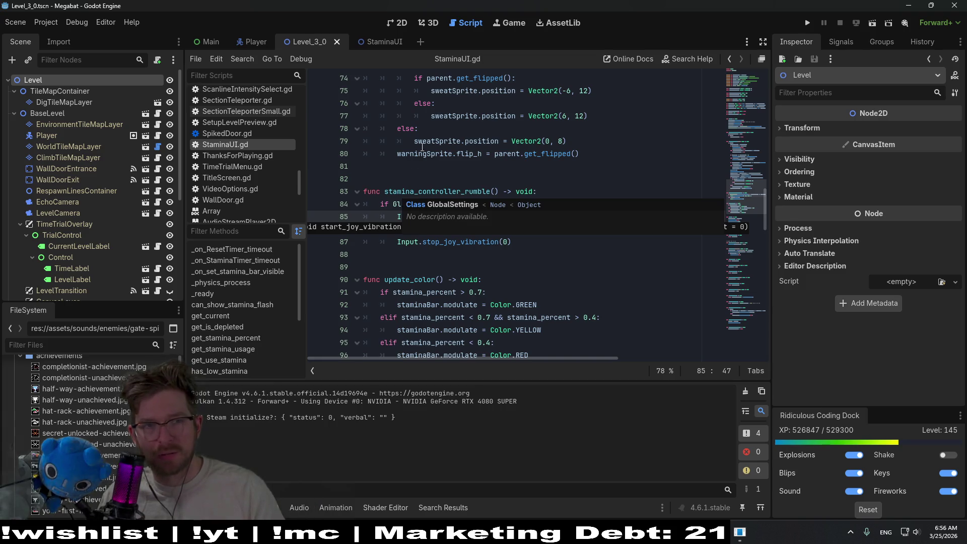
click(875, 22)
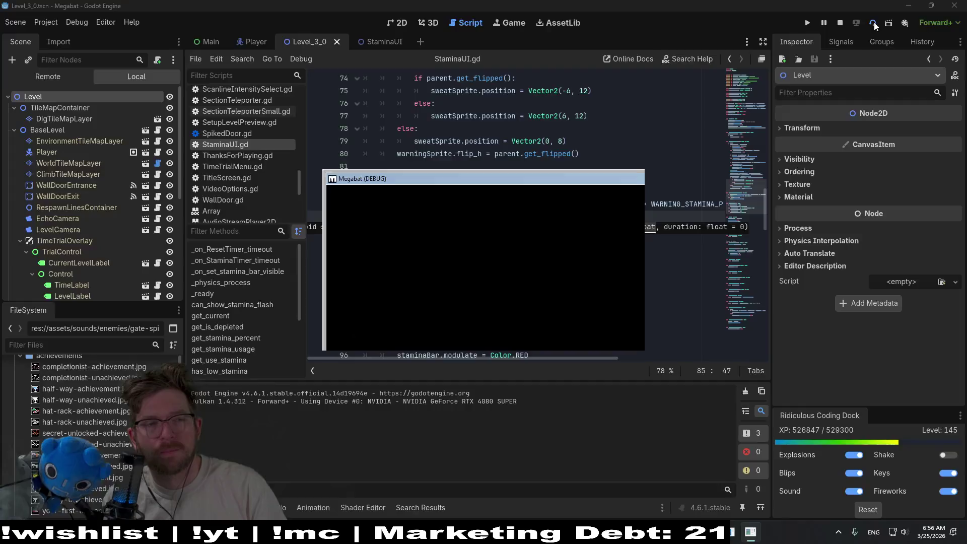
Fly the bat around the cave lamps, ceiling and floor to feel the rumble, then close the Megabat game
key(Right)
key(Up)
key(Left)
key(Right)
key(Up)
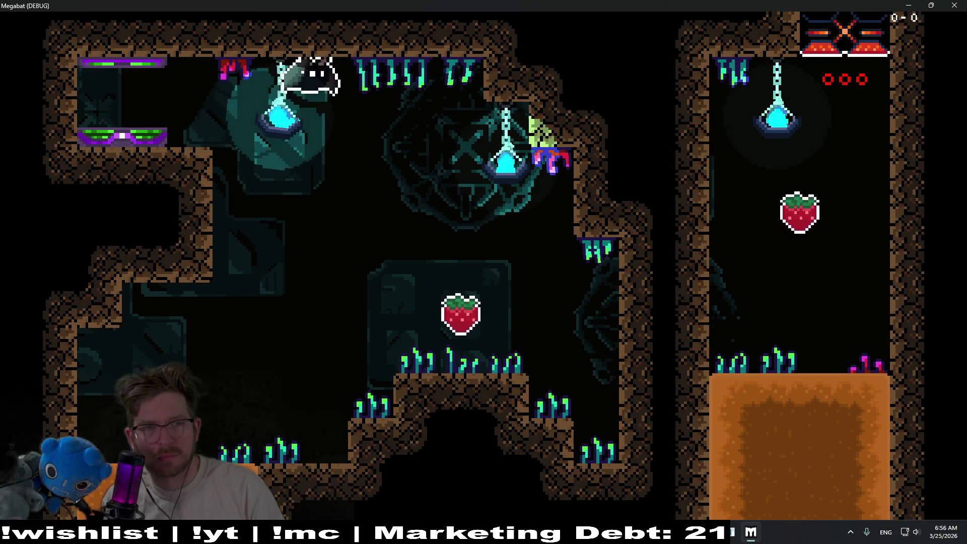
key(Down)
key(Left)
key(Right)
key(Up)
key(Left)
key(Down)
key(Left)
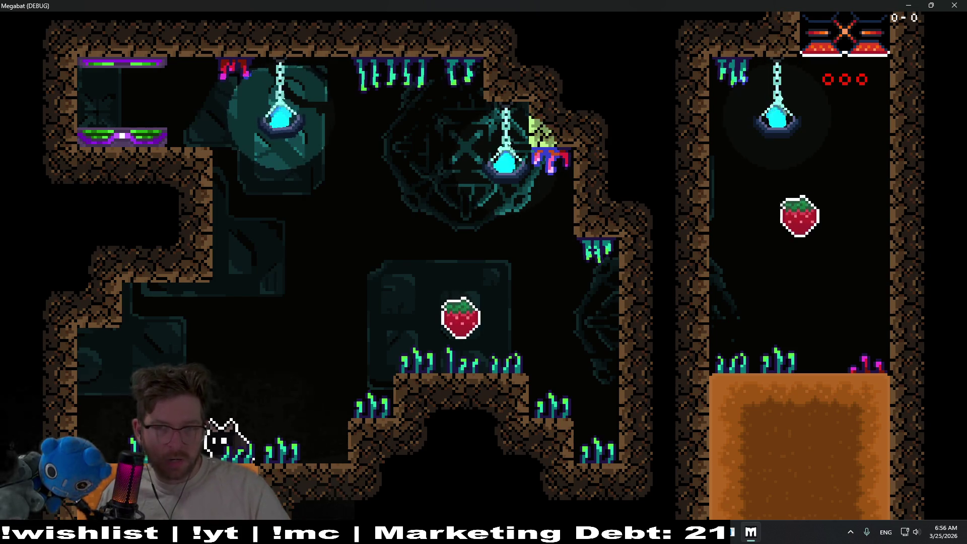
key(alt+F4)
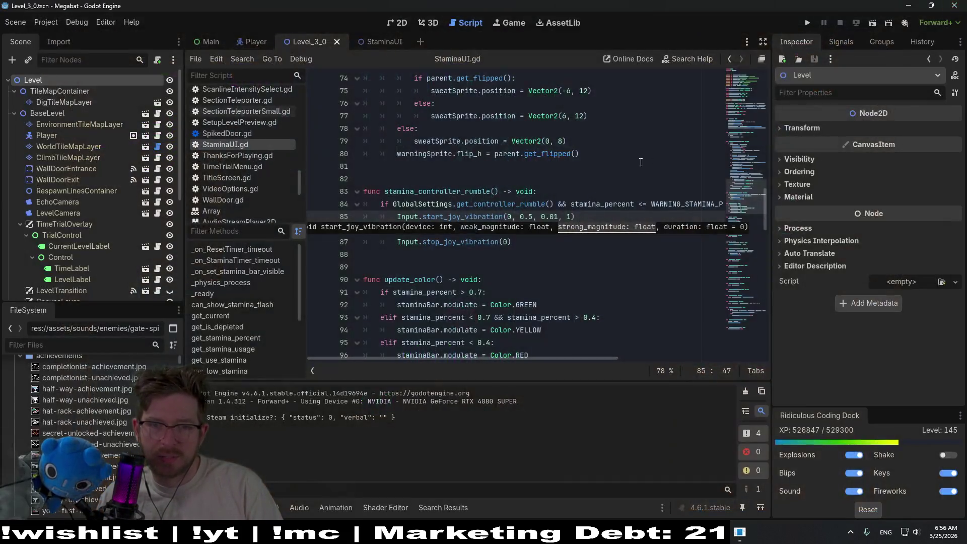
Inspect the vibration call on line 85 and the WARNING_STAMINA_PERCENT constant
click(582, 246)
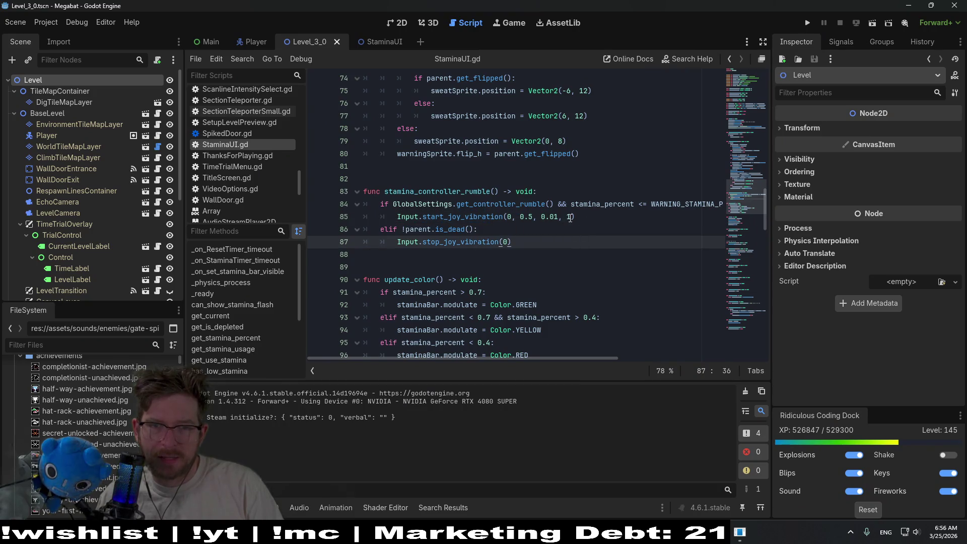
click(569, 218)
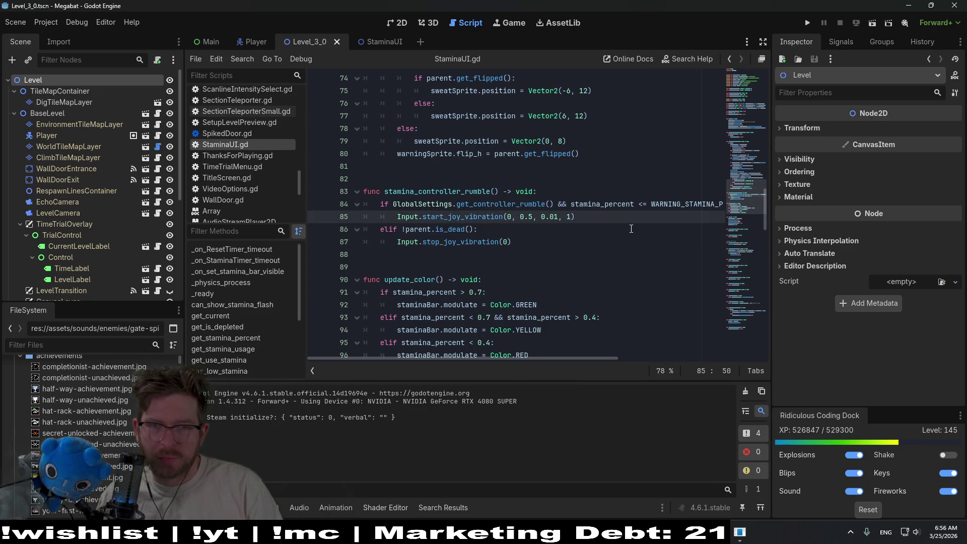
click(665, 203)
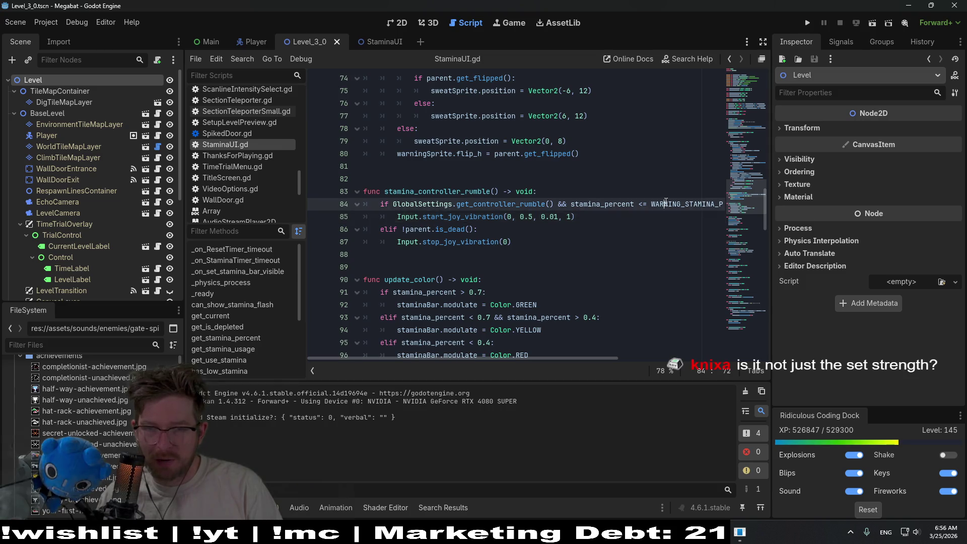
double_click(666, 204)
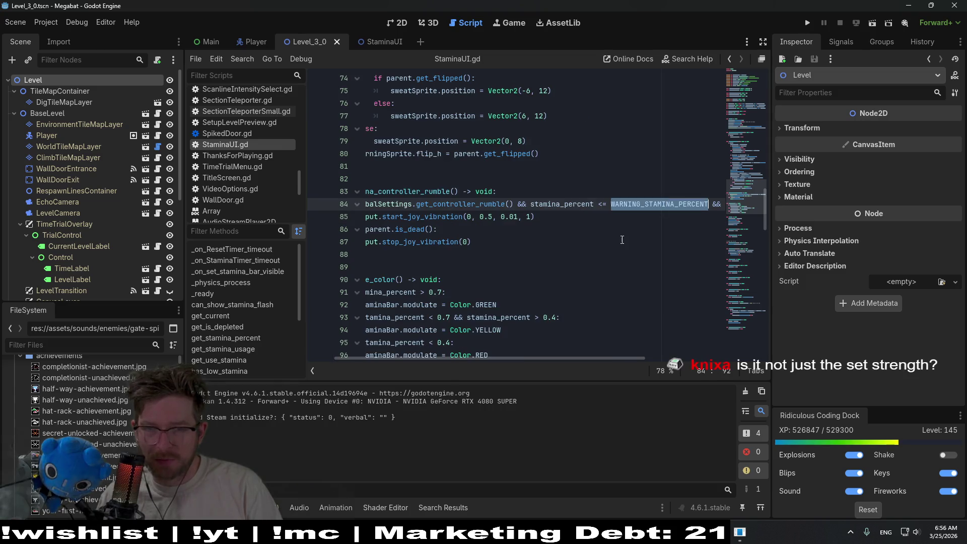
click(648, 217)
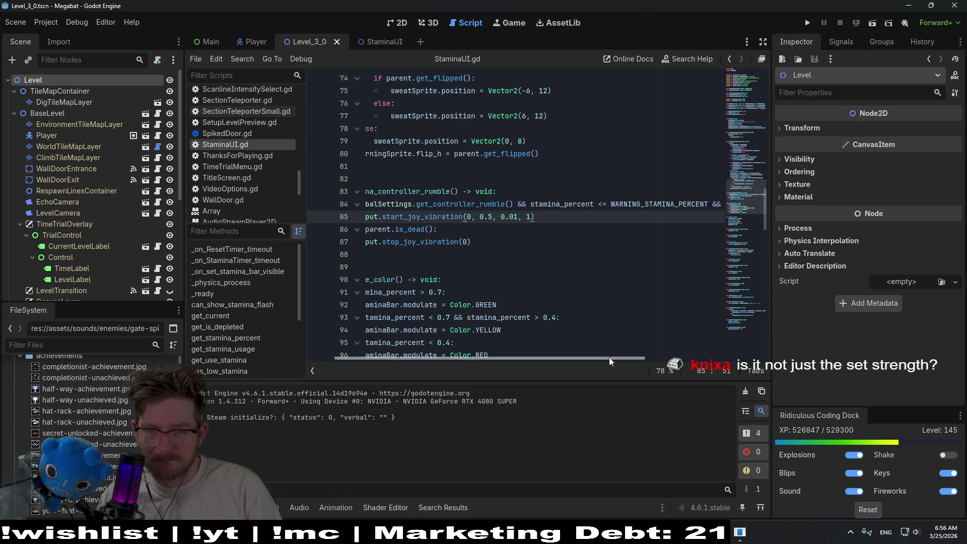
drag(606, 359, 739, 340)
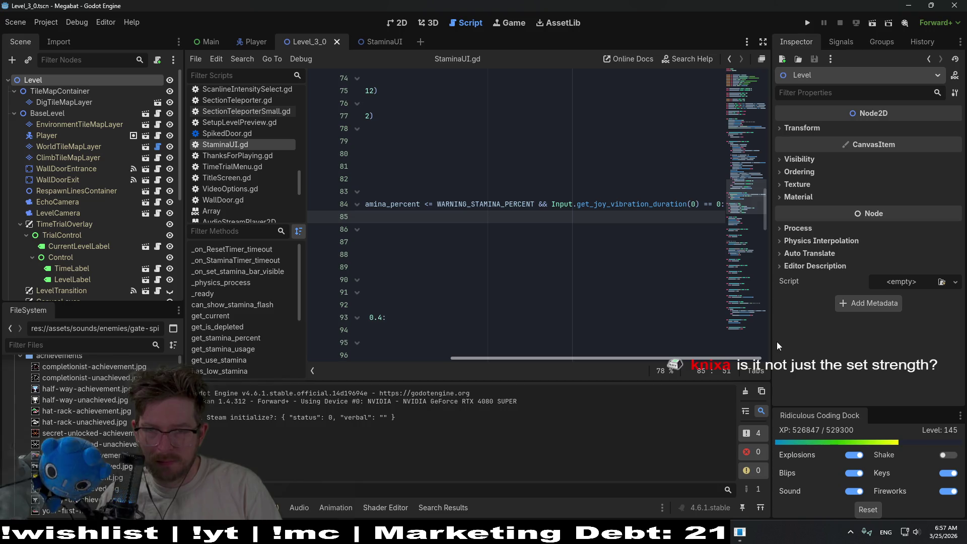
scroll(497, 330, left, 5)
mouse_move(498, 330)
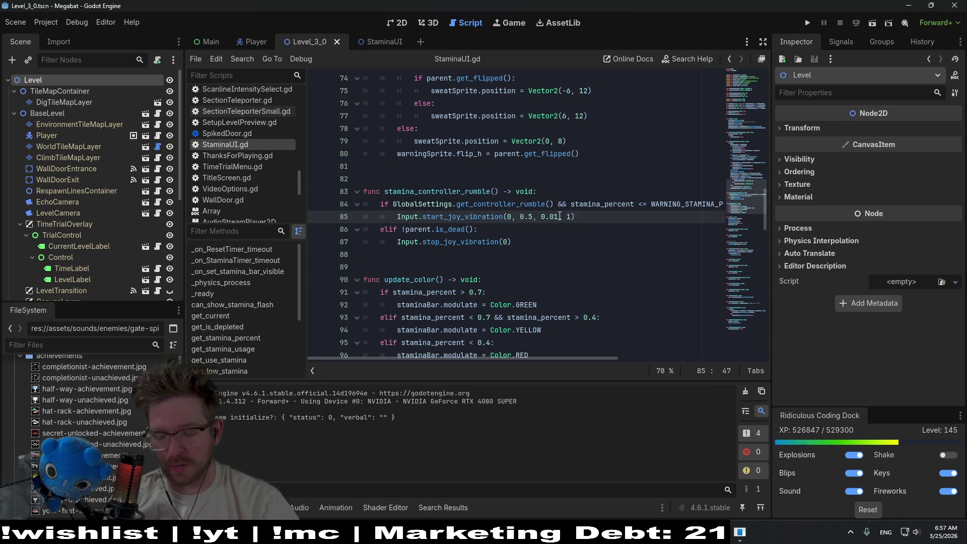
Change the strong strength on line 85 to 0.05, then to 0.1, save, and launch the scene
key(BackSpace)
text(5)
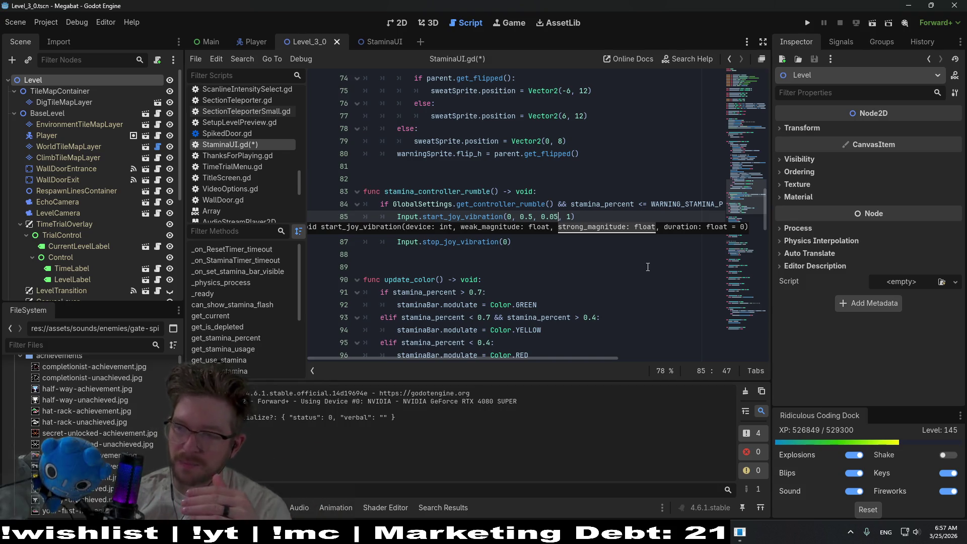
click(591, 269)
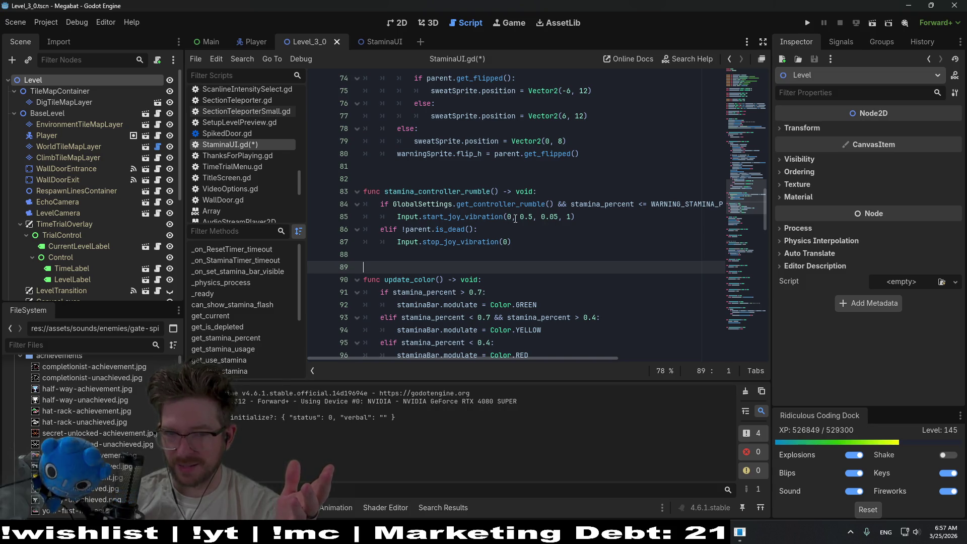
click(559, 218)
key(BackSpace)
key(BackSpace)
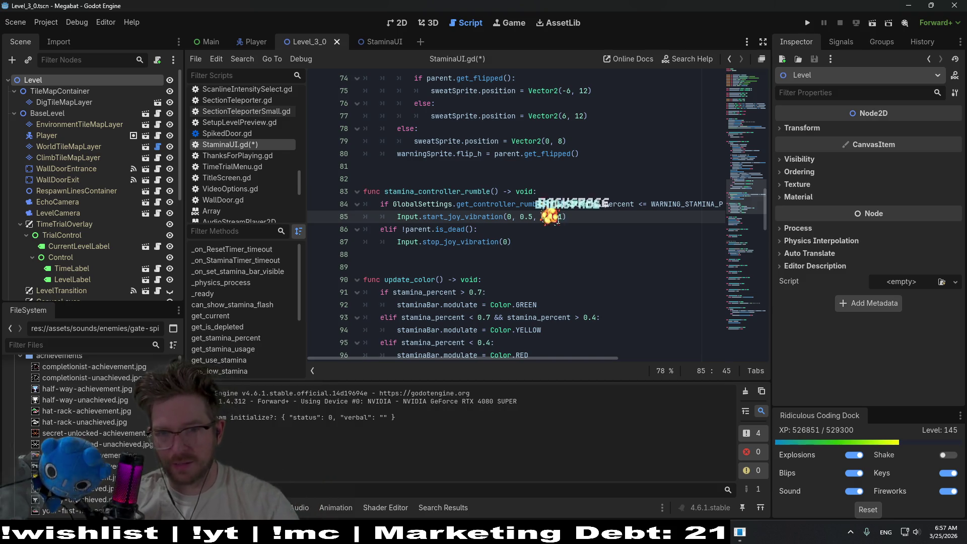
text(1)
key(ctrl+s)
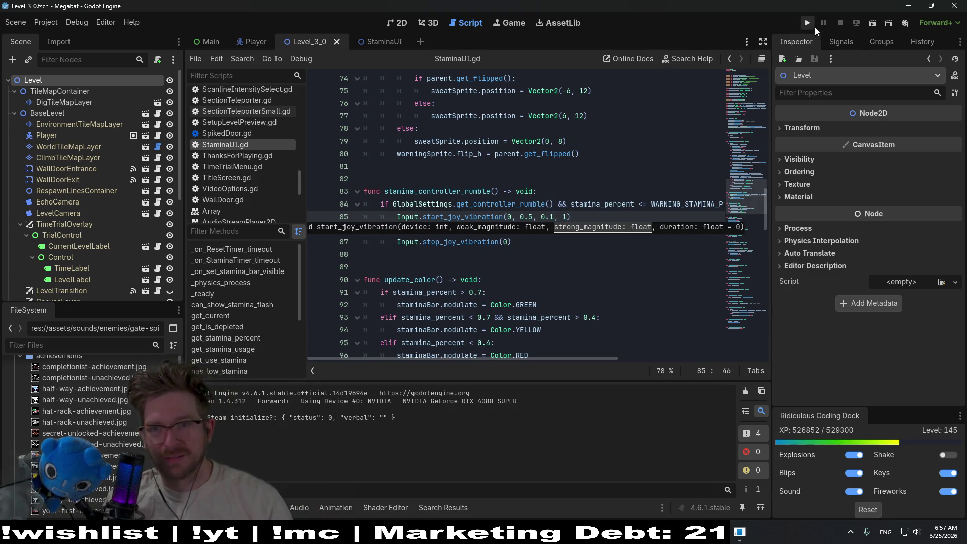
click(873, 24)
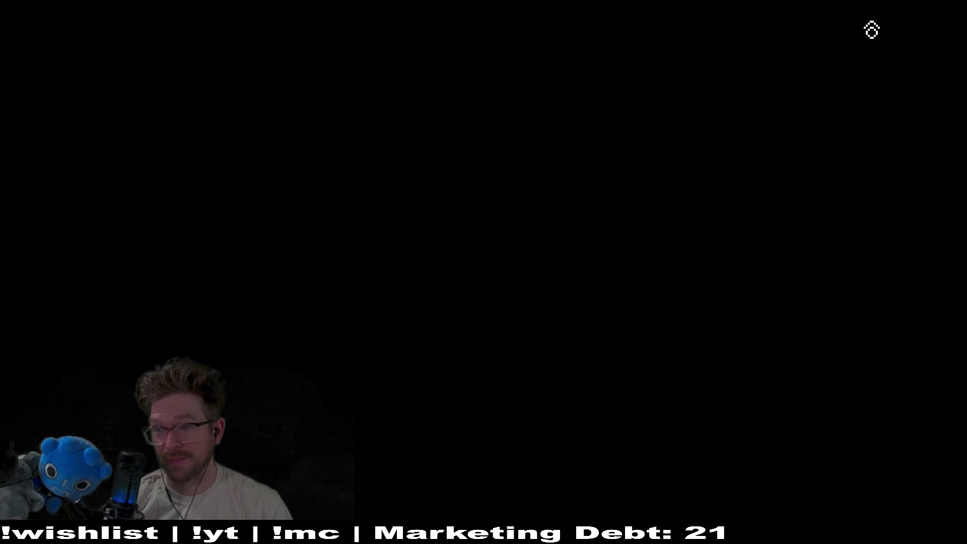
Play-test the 0.1 rumble by flying the bat around, then stop the game
key(Right)
key(Left)
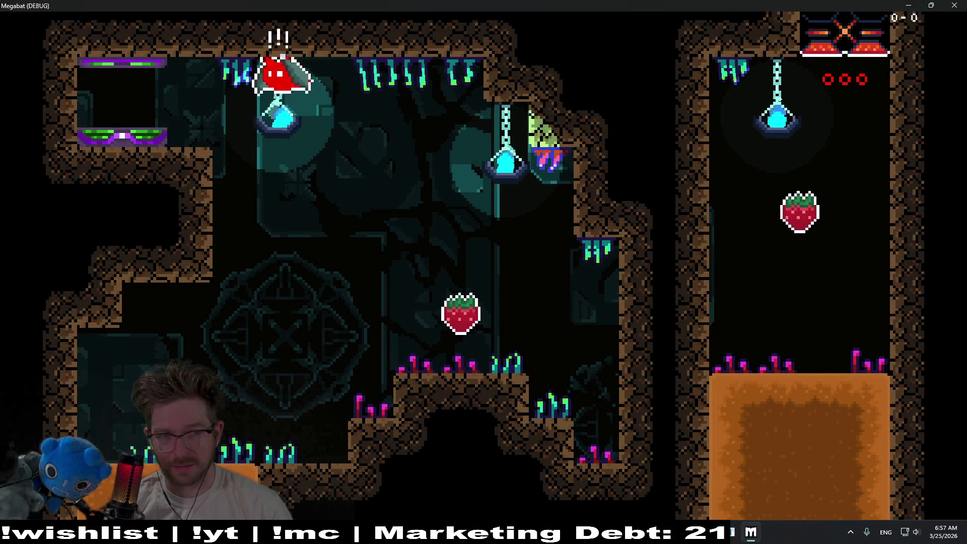
key(Left)
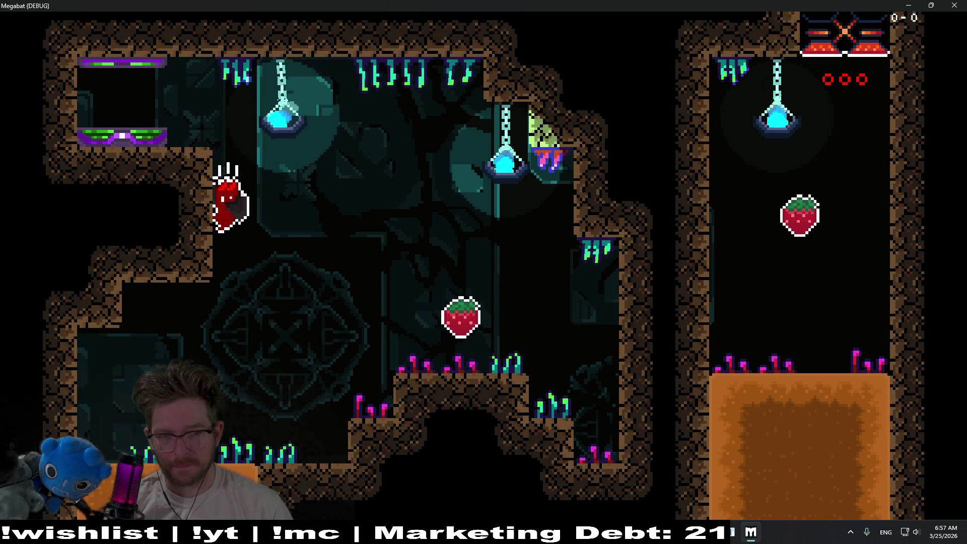
key(Up)
key(Down)
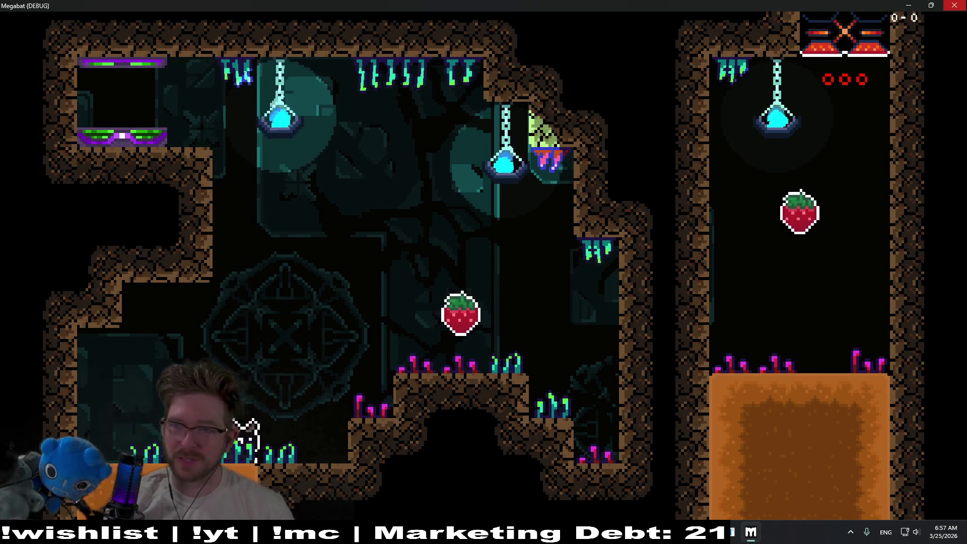
key(F8)
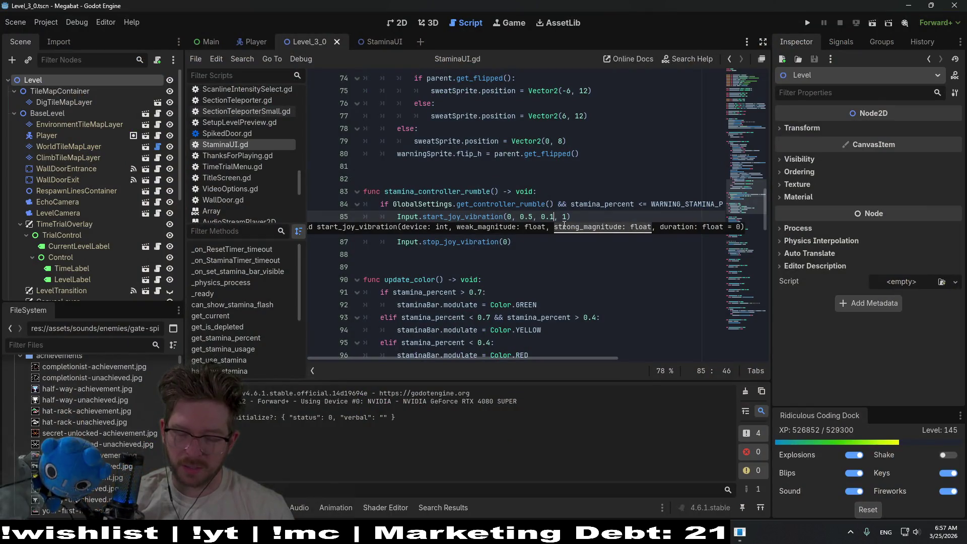
Edit line 85 to start_joy_vibration(0, 1.0, 0.00, 1) and save the script
key(BackSpace)
text(05)
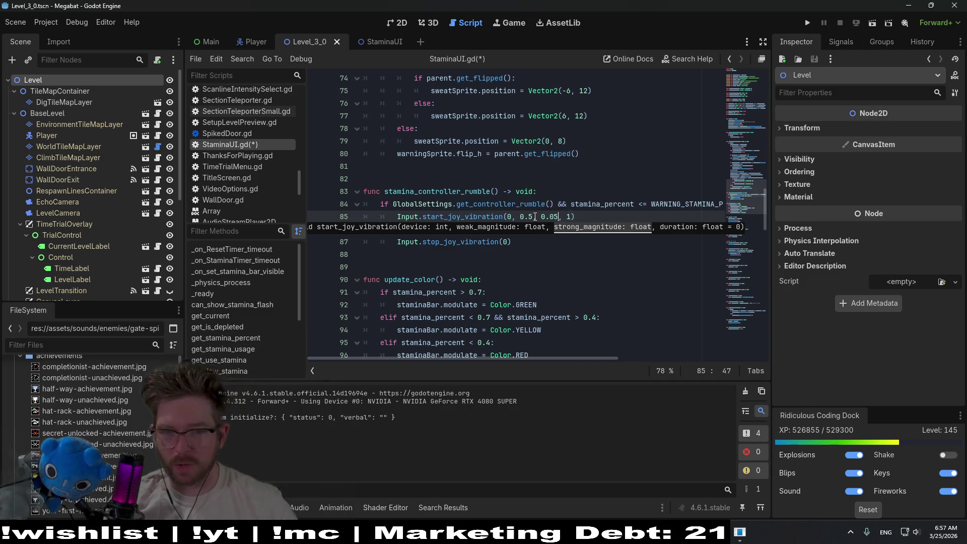
key(BackSpace)
text(0)
key(Left)
key(Left)
key(Left)
key(BackSpace)
text(1)
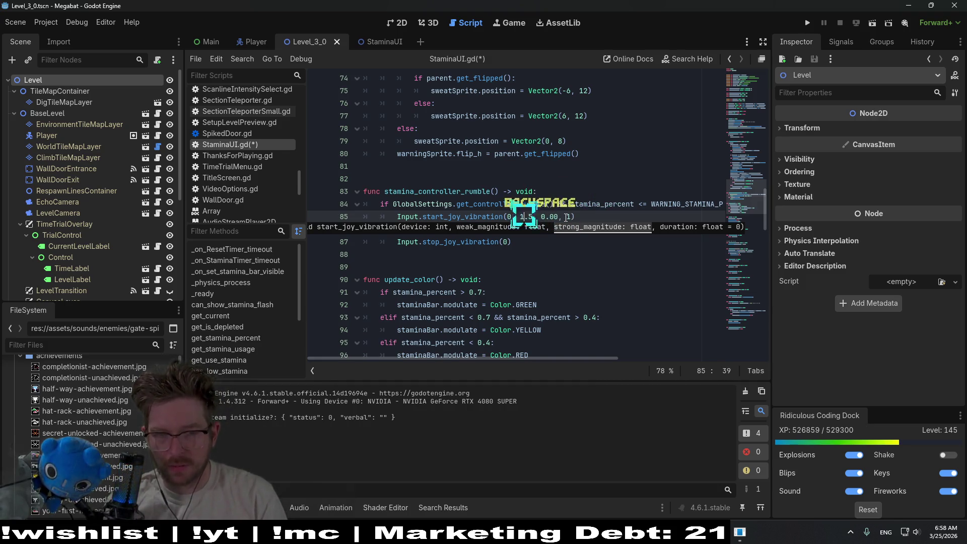
key(Right)
key(Right)
key(BackSpace)
text(0)
key(ctrl+s)
Run the scene to test the new rumble, fly the bat around, then close the game
click(876, 22)
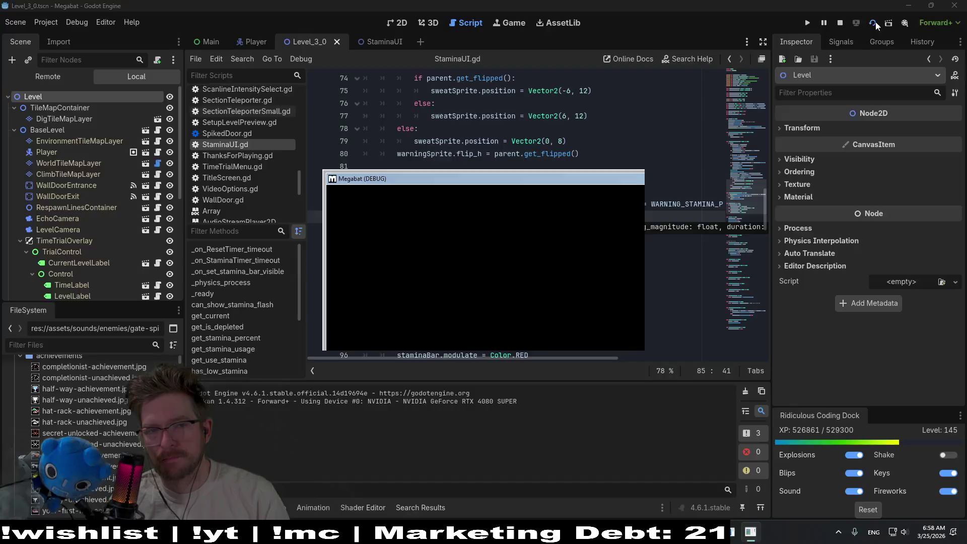
key(Right)
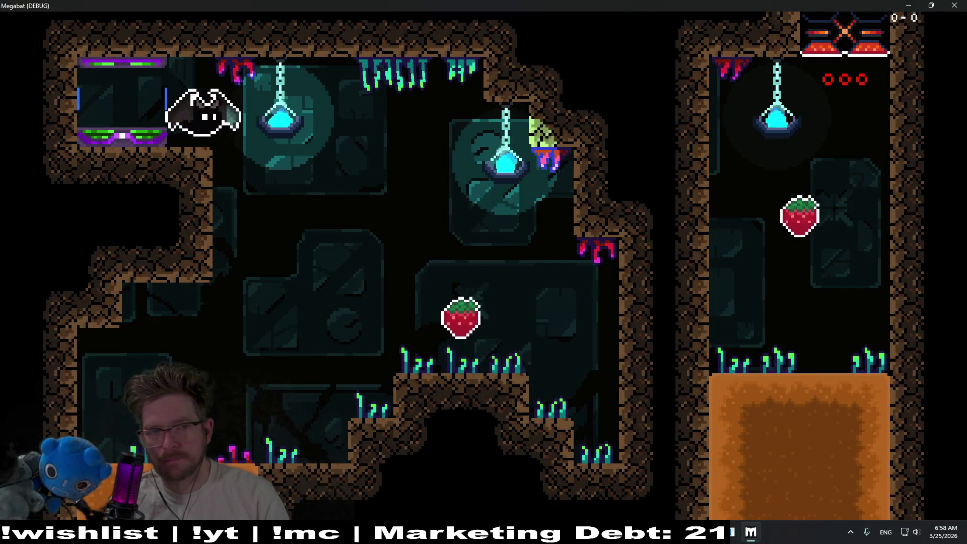
key(Left)
key(Left)
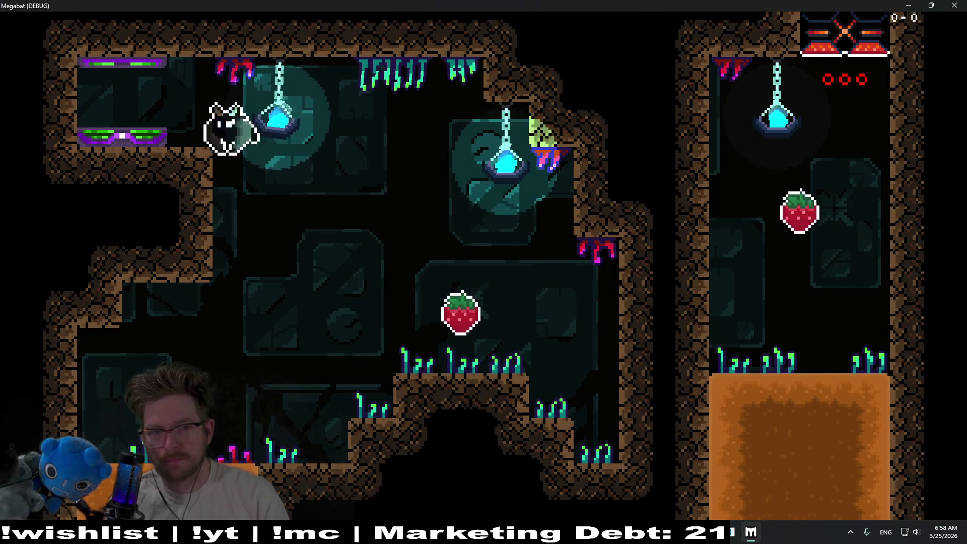
key(Right)
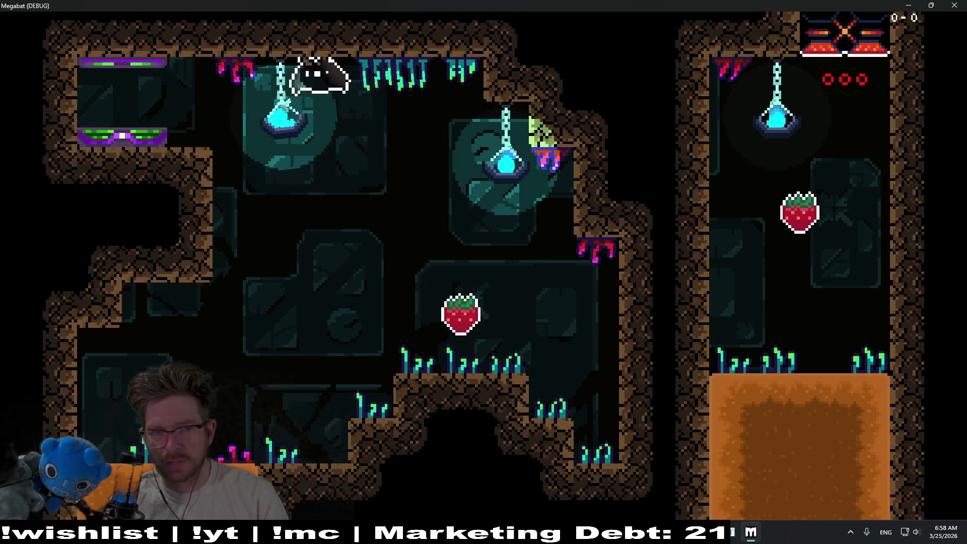
key(Left)
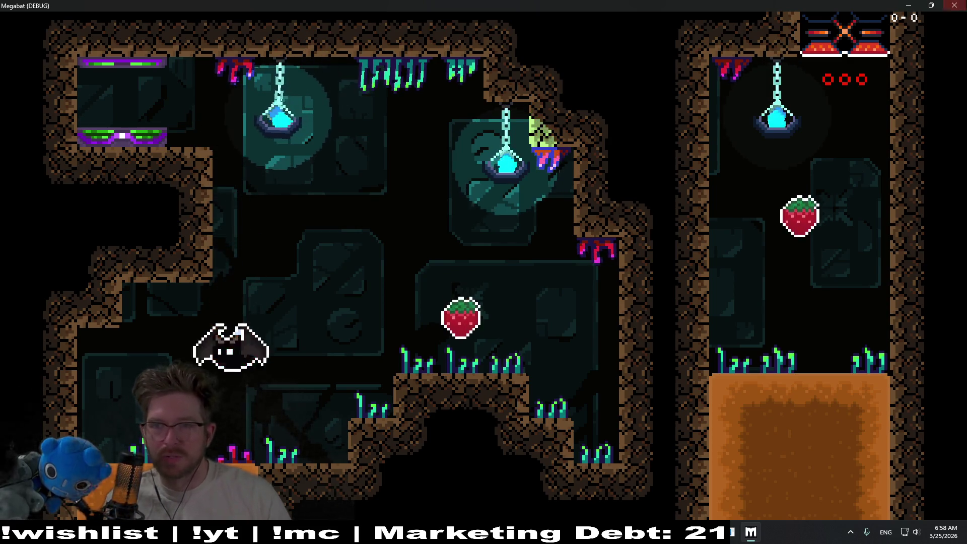
click(955, 5)
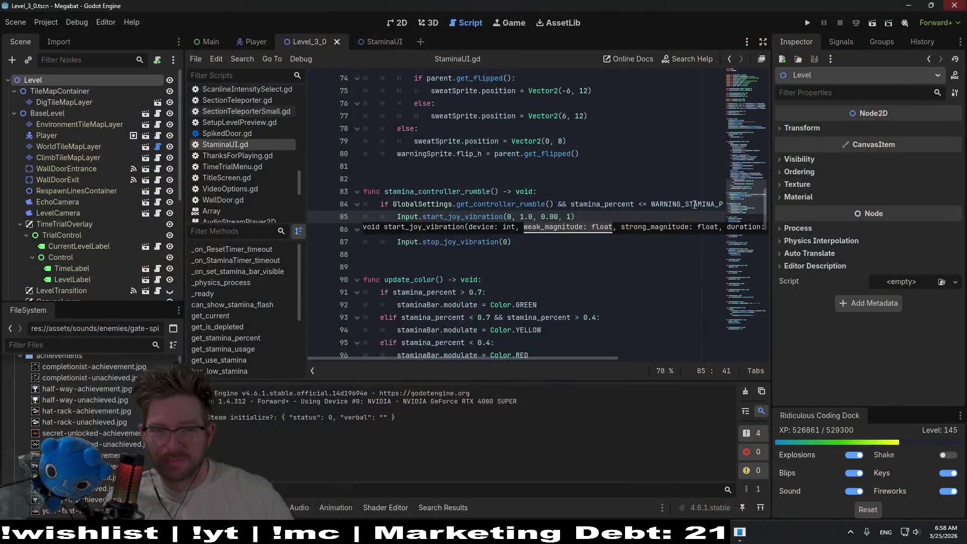
Play-test the rumble with strong strength 0.00 and close the game
click(560, 217)
click(877, 24)
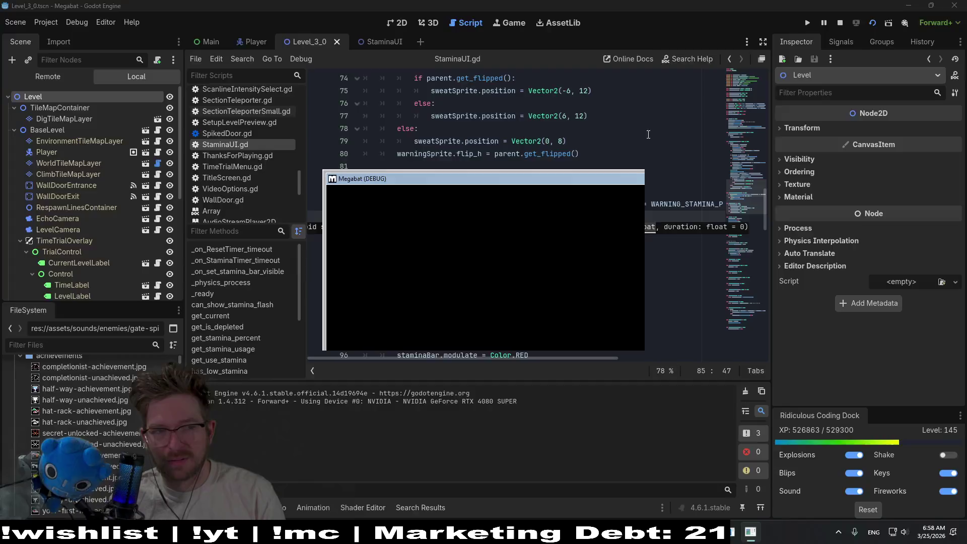
key(Right)
key(Left)
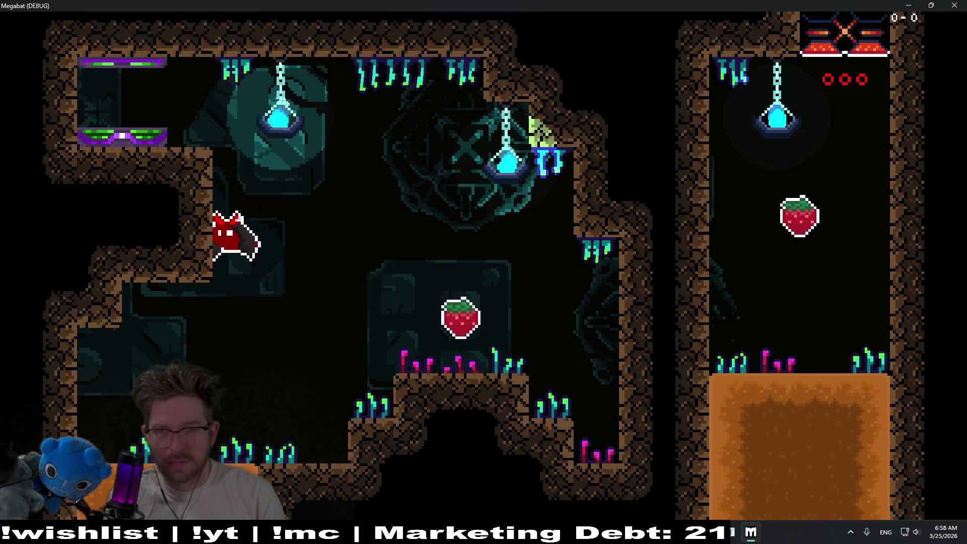
click(950, 7)
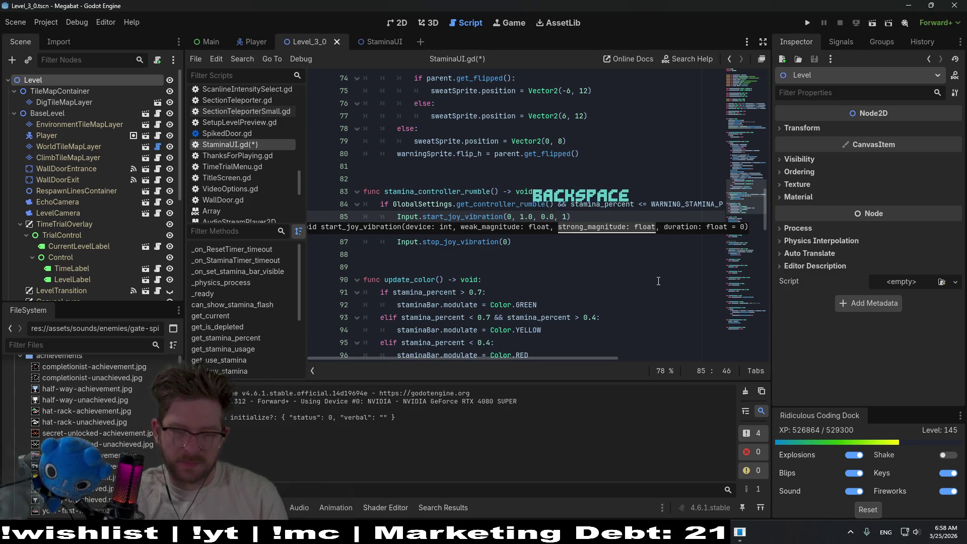
Set the strong strength to 0.01 and play-test it in Megabat, then close the game
text(1)
click(872, 24)
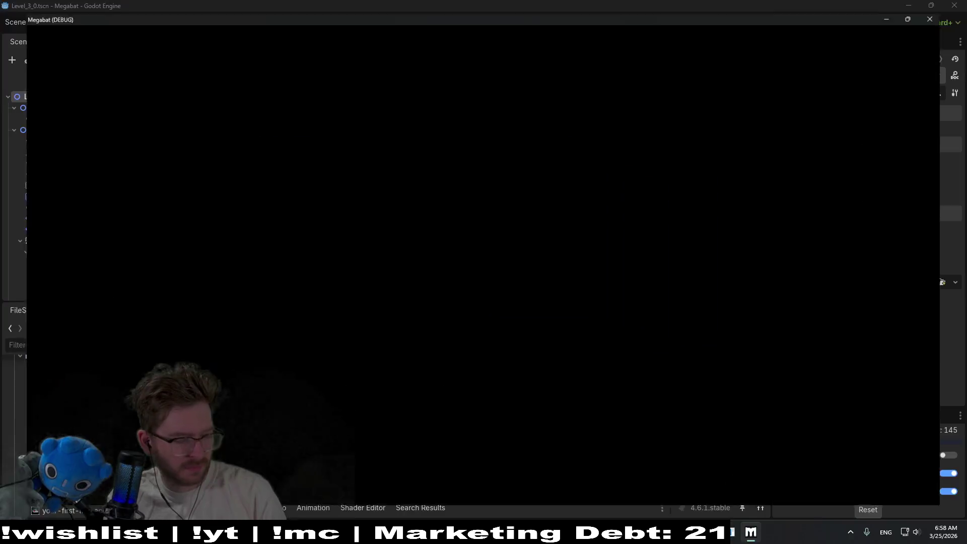
key(Right)
key(Up)
key(Left)
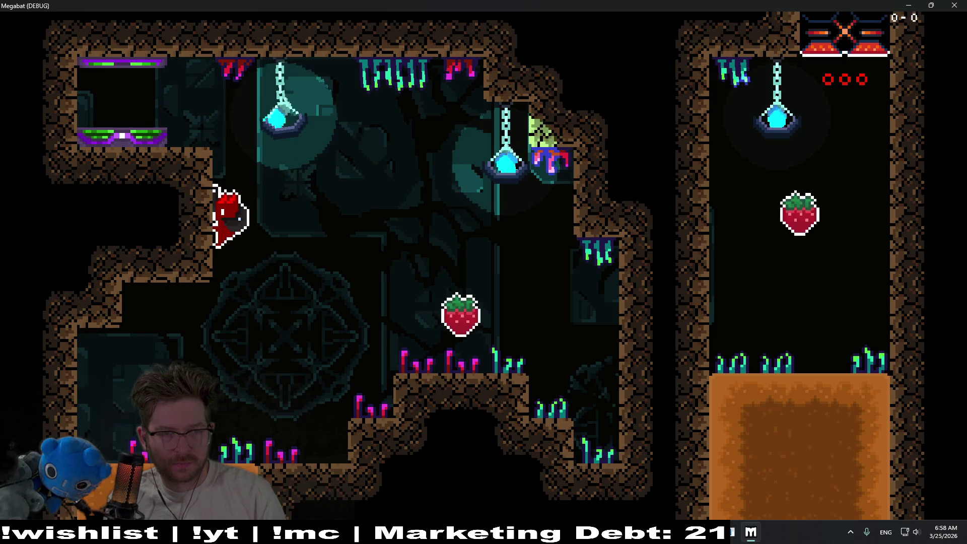
key(Down)
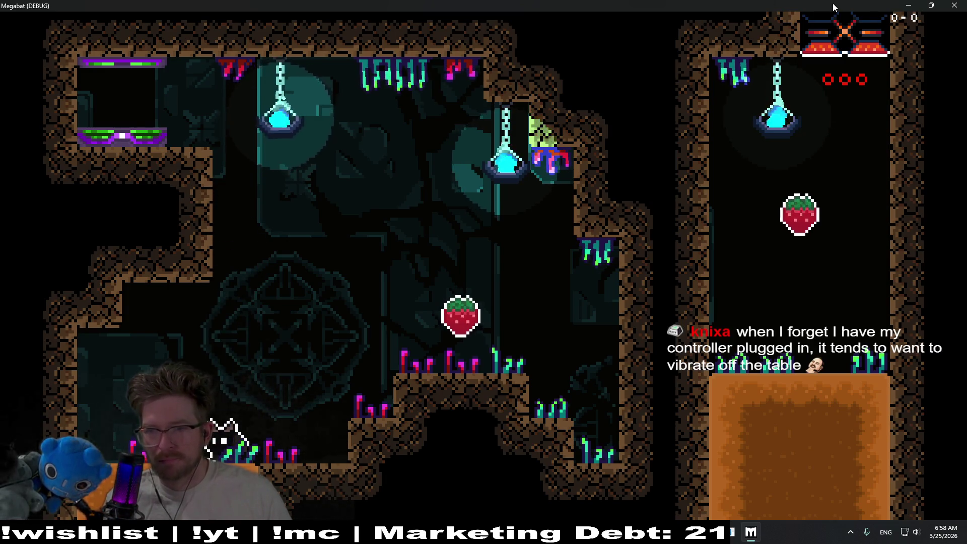
click(954, 5)
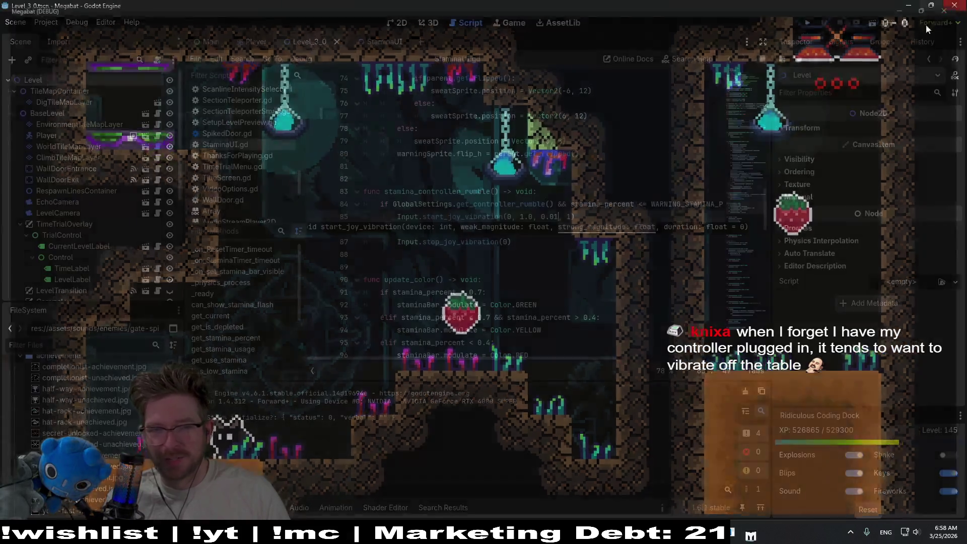
Raise the strong strength to 0.025, fly the bat to test it, then stop the game
text(2)
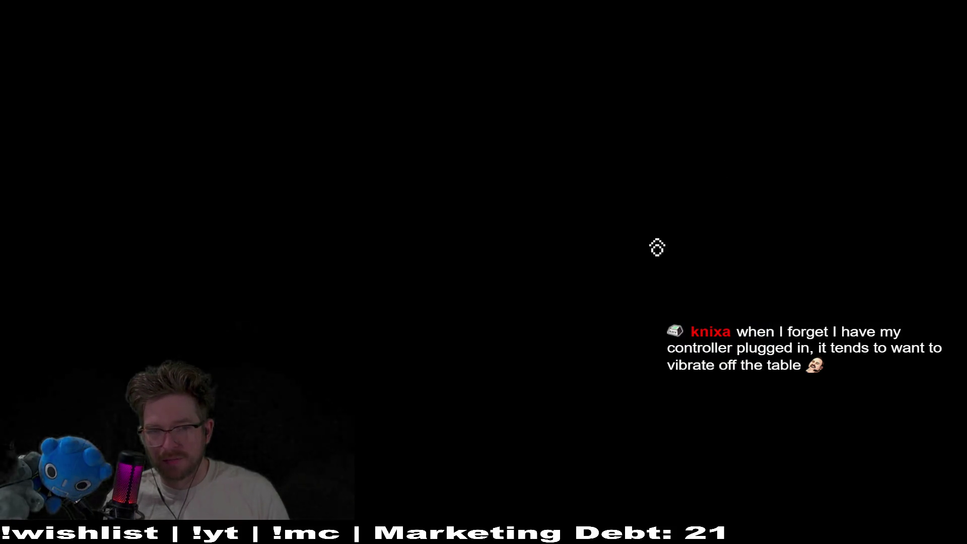
key(Right)
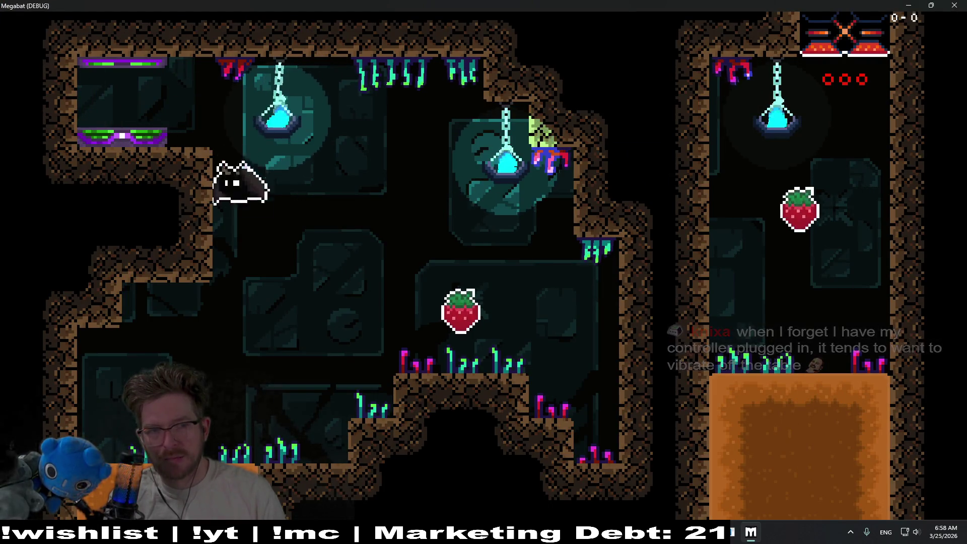
key(Left)
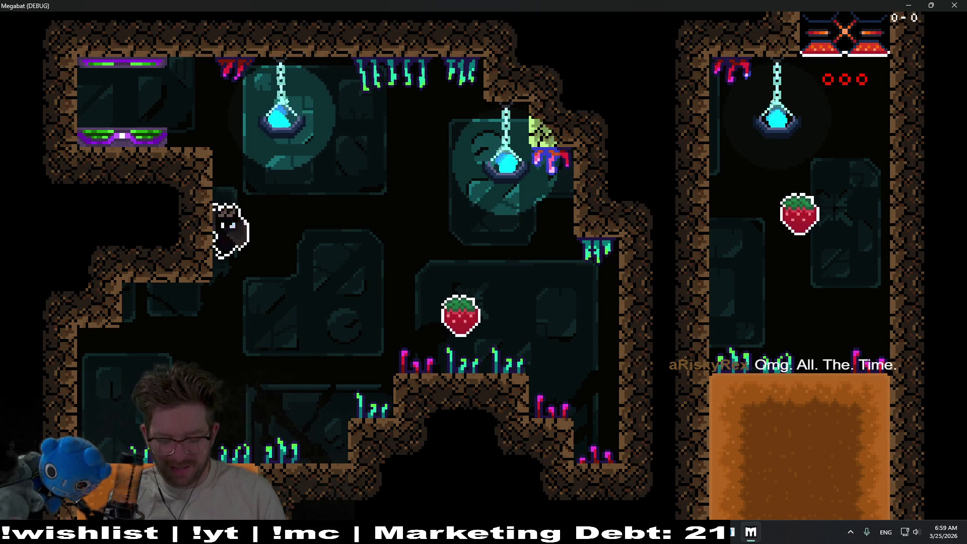
key(F8)
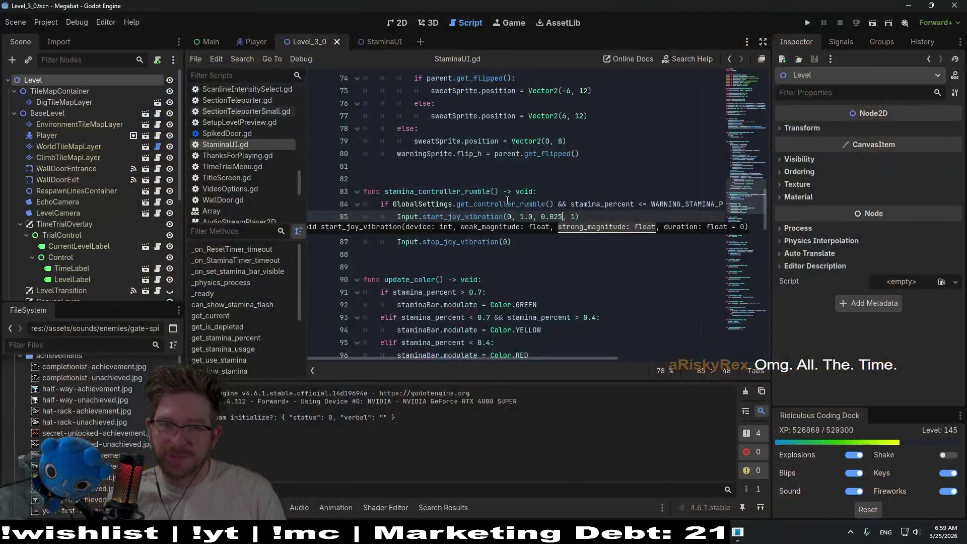
Trim the strong strength on line 85 to 0.02 and save the script
key(BackSpace)
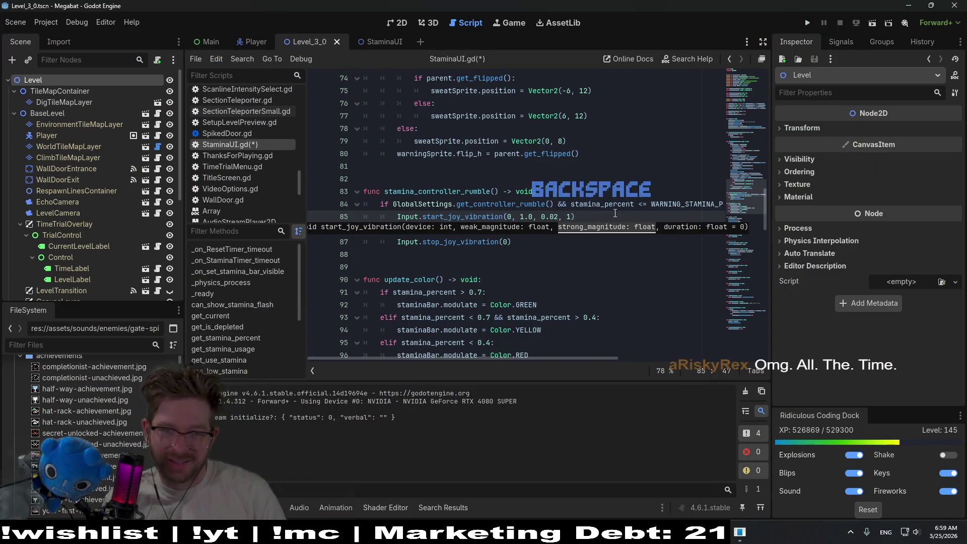
key(ctrl+a)
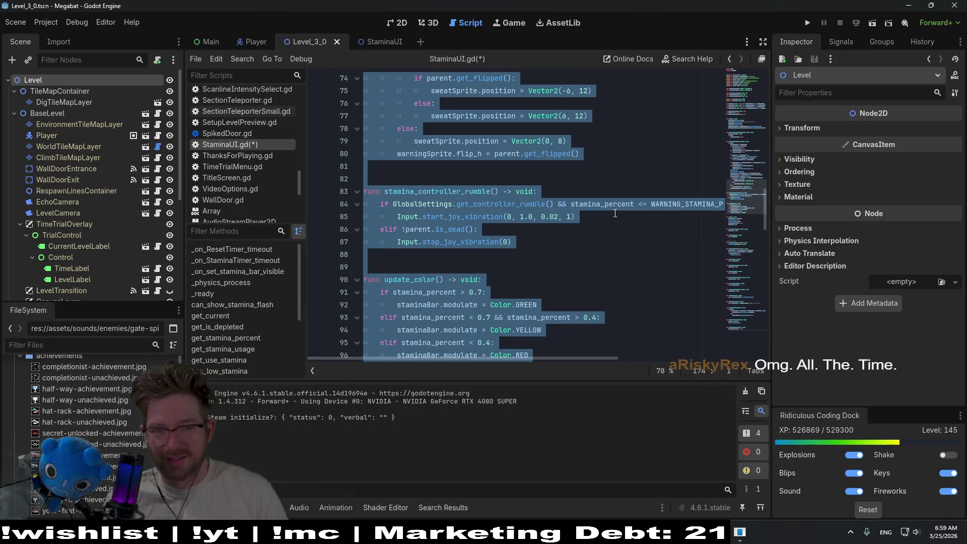
click(615, 213)
key(ctrl+s)
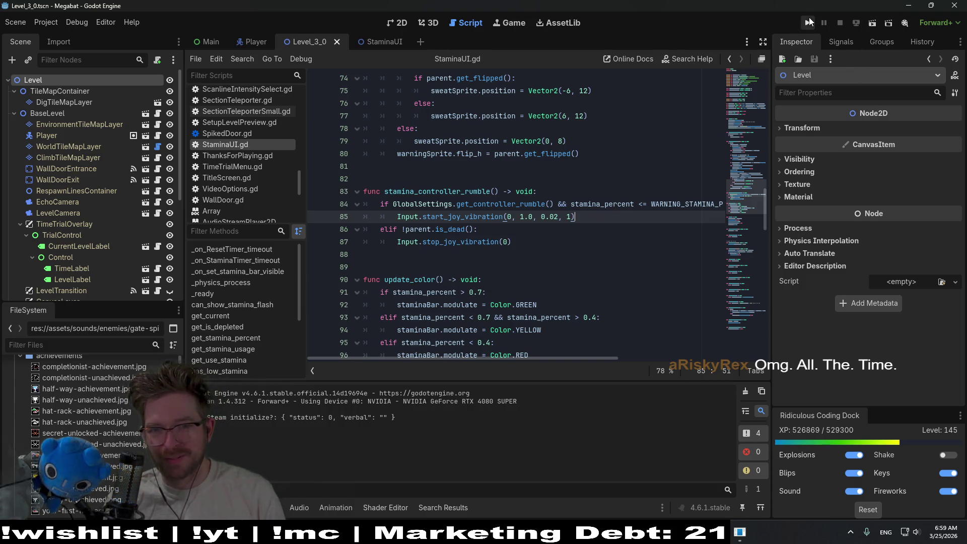
Play-test the 0.02 rumble by flying the bat to the wall and floor, then close the game
click(868, 24)
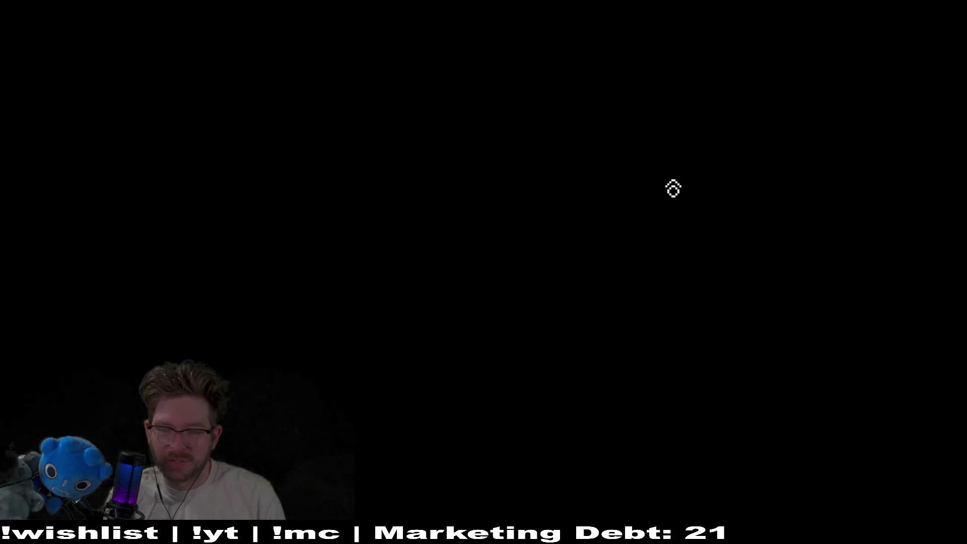
key(Right)
key(Left)
key(Down)
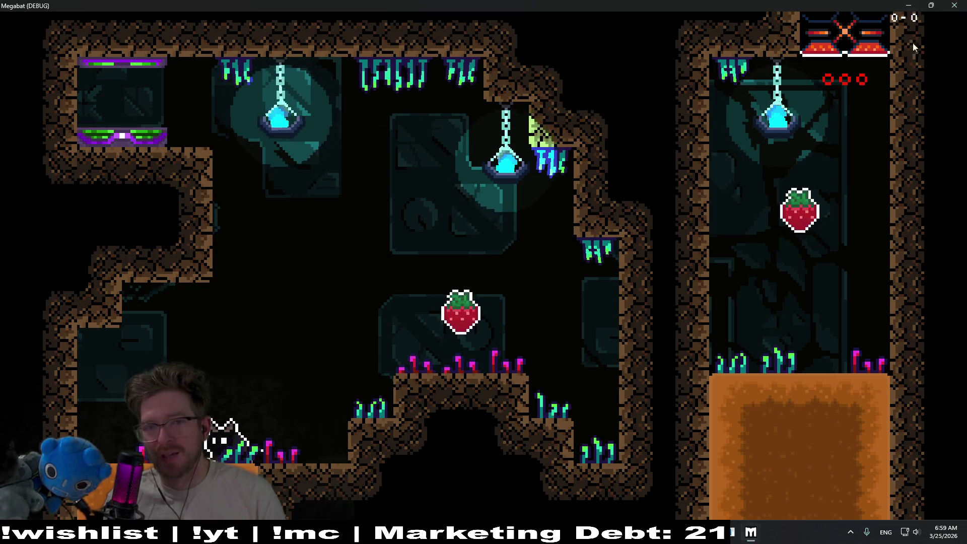
key(alt+F4)
Set the strong strength to 0.015, save, play-test it, and save the script again
key(BackSpace)
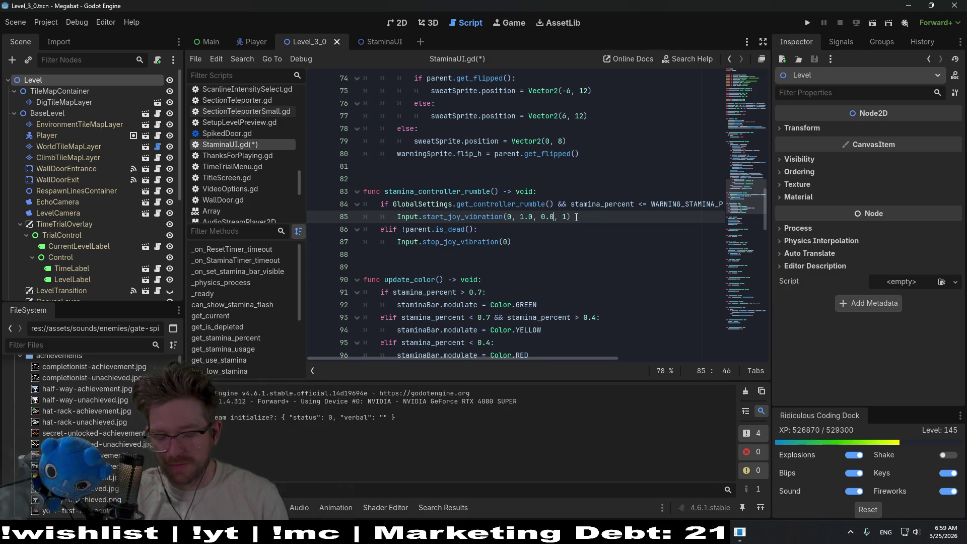
text(15)
key(ctrl+s)
click(873, 23)
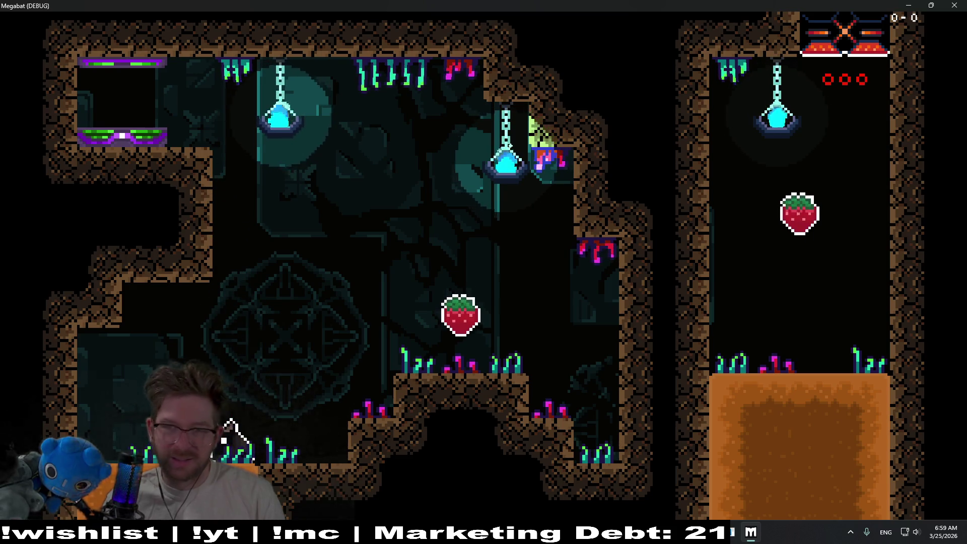
click(954, 5)
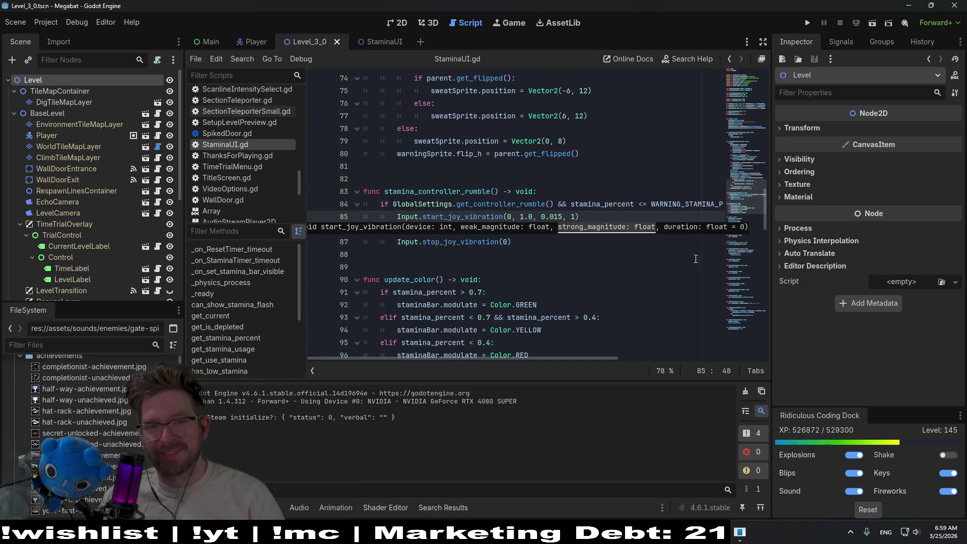
click(615, 153)
key(ctrl+s)
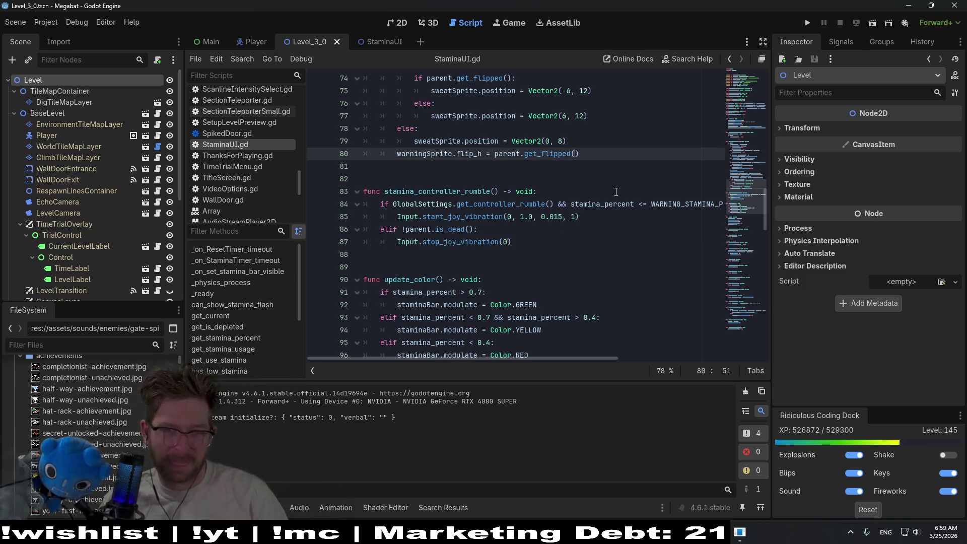
click(642, 268)
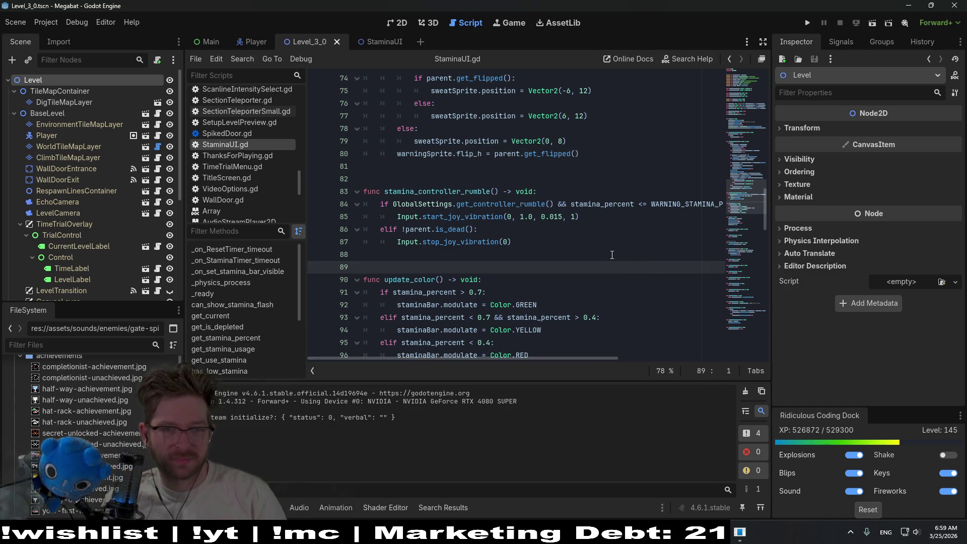
Delete the elif stop_joy_vibration branch on lines 86–87
click(484, 229)
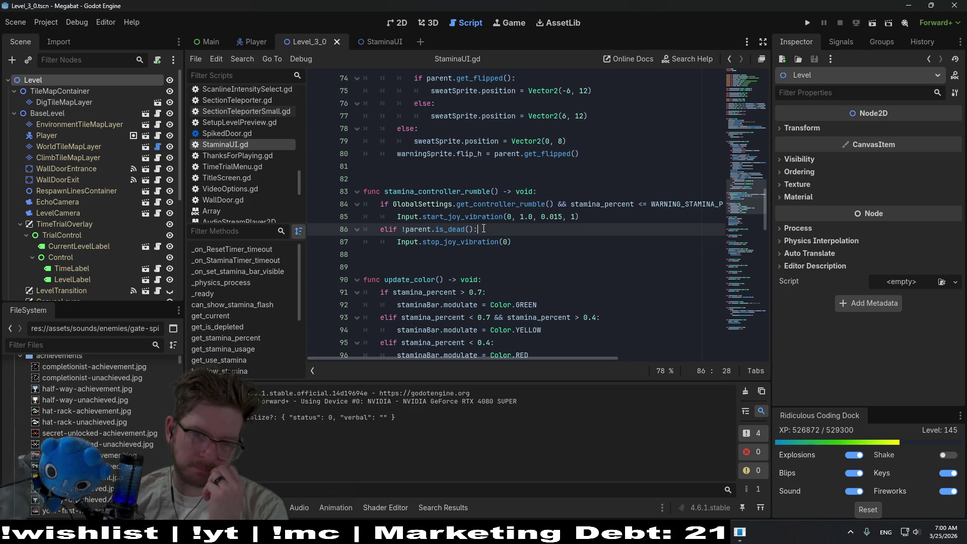
drag(513, 242, 397, 244)
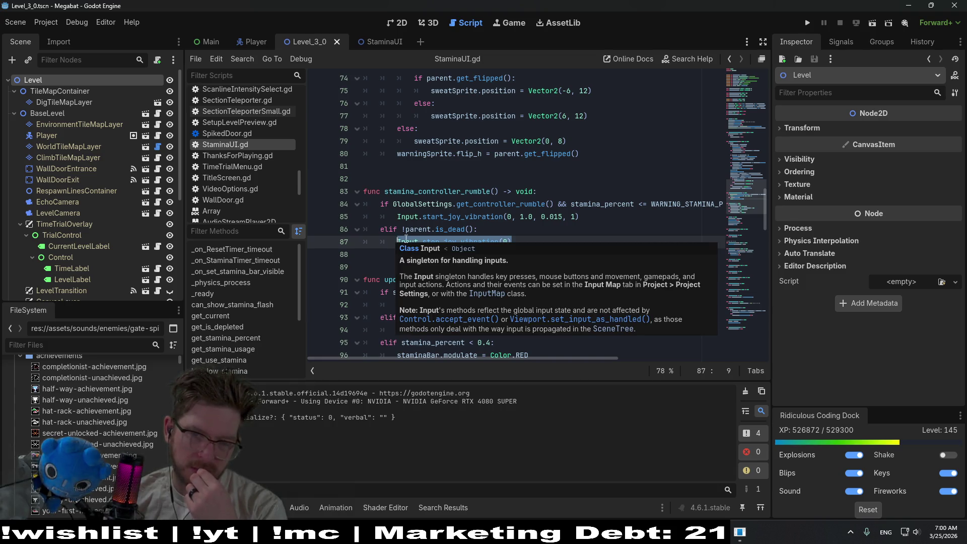
click(493, 233)
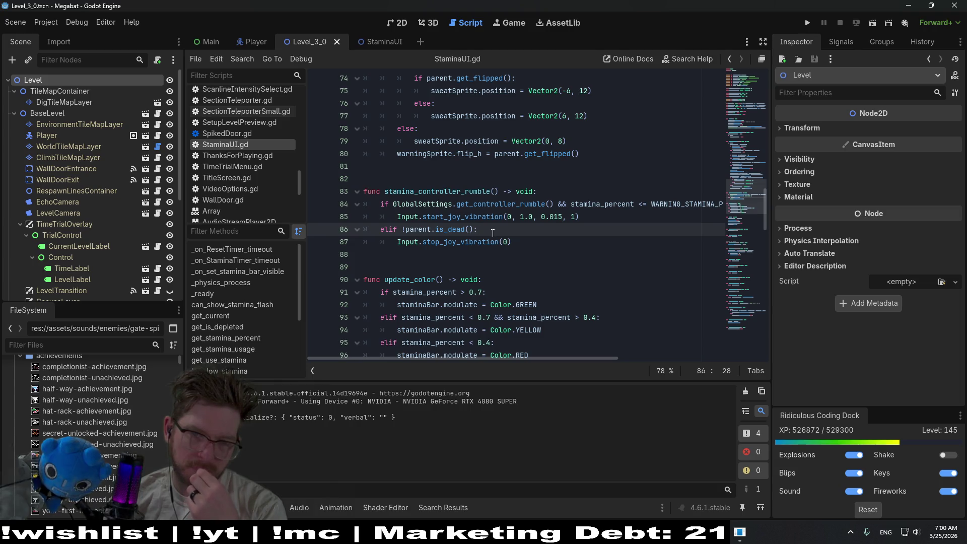
click(520, 242)
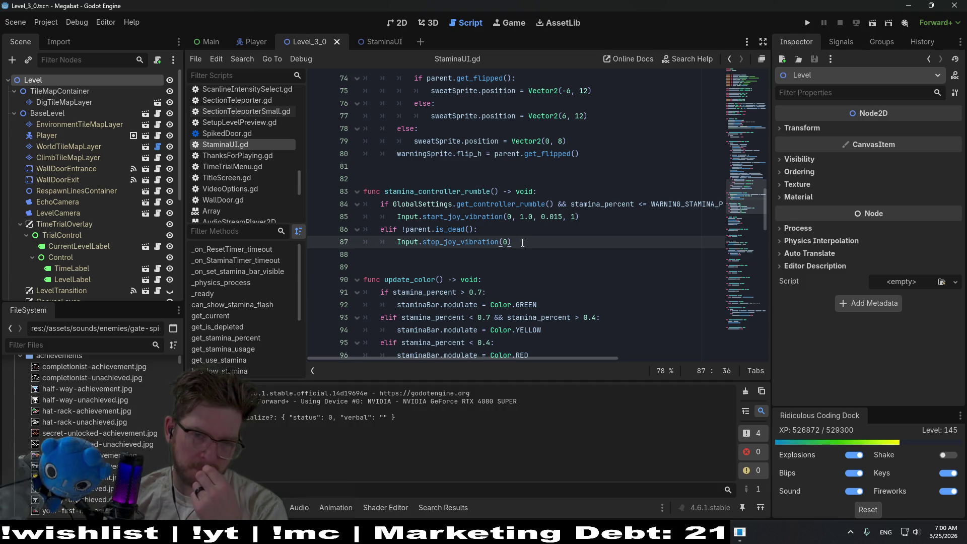
drag(510, 243, 398, 232)
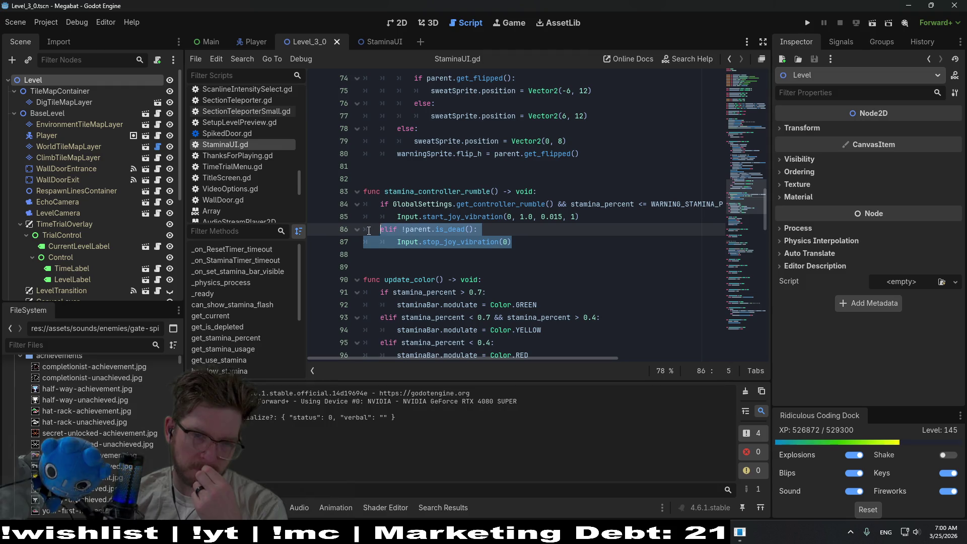
key(BackSpace)
key(BackSpace)
key(BackSpace)
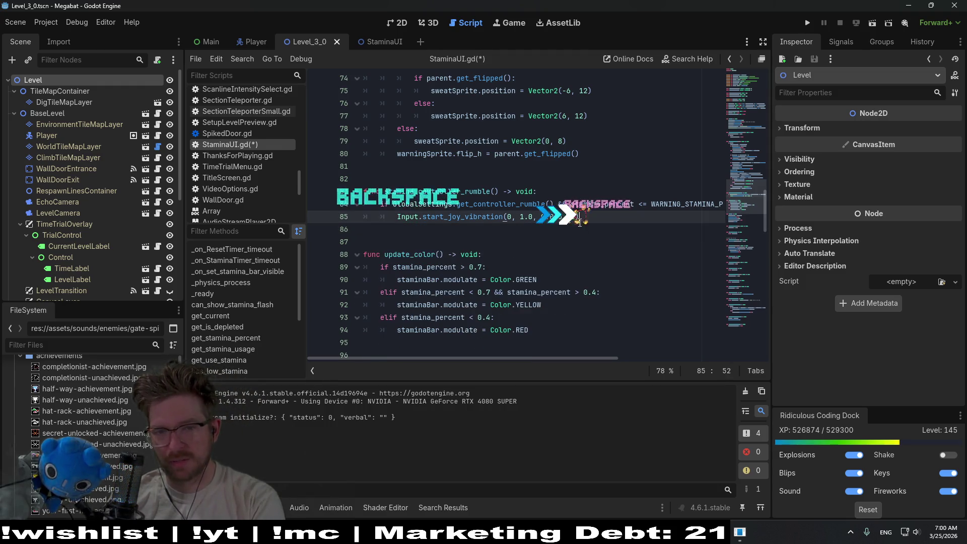
Change the rumble duration on line 85 to 0.5, save, and run the scene
key(BackSpace)
text(.5)
key(ctrl+s)
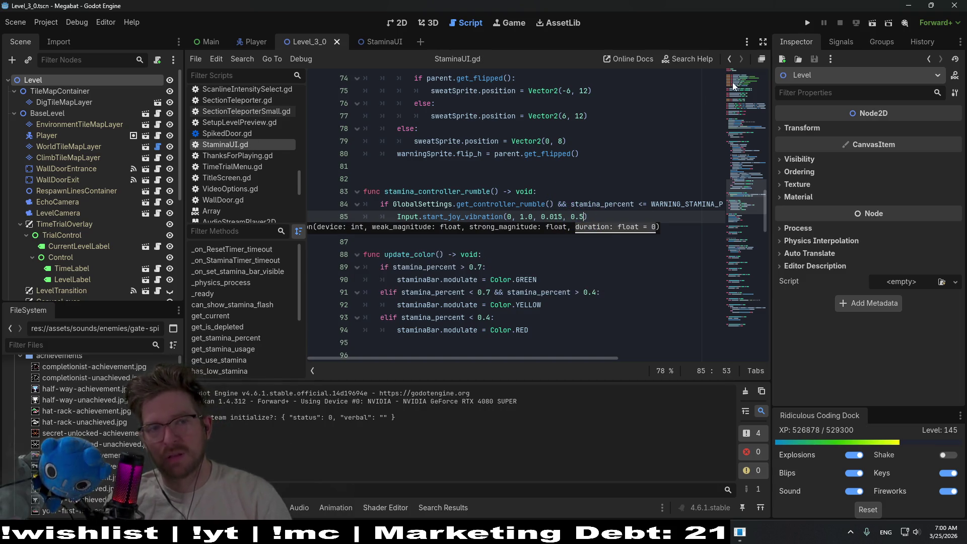
click(872, 23)
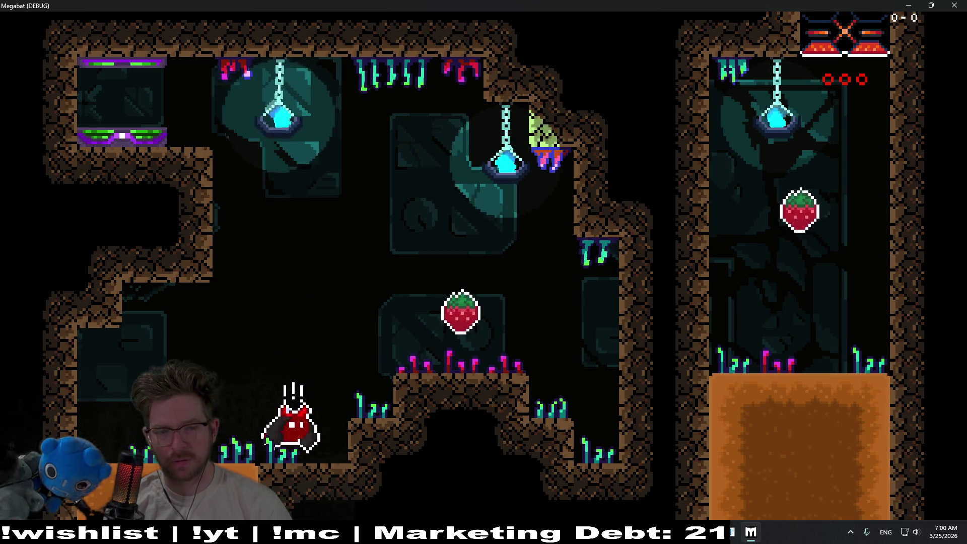
Close the test run and scroll the code editor sideways to read line 84
key(space)
key(space)
key(space)
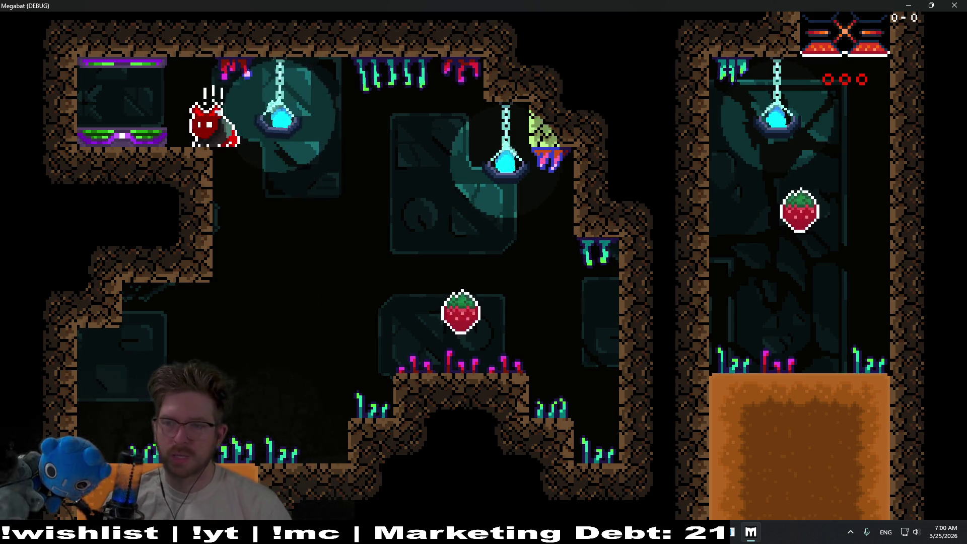
key(F8)
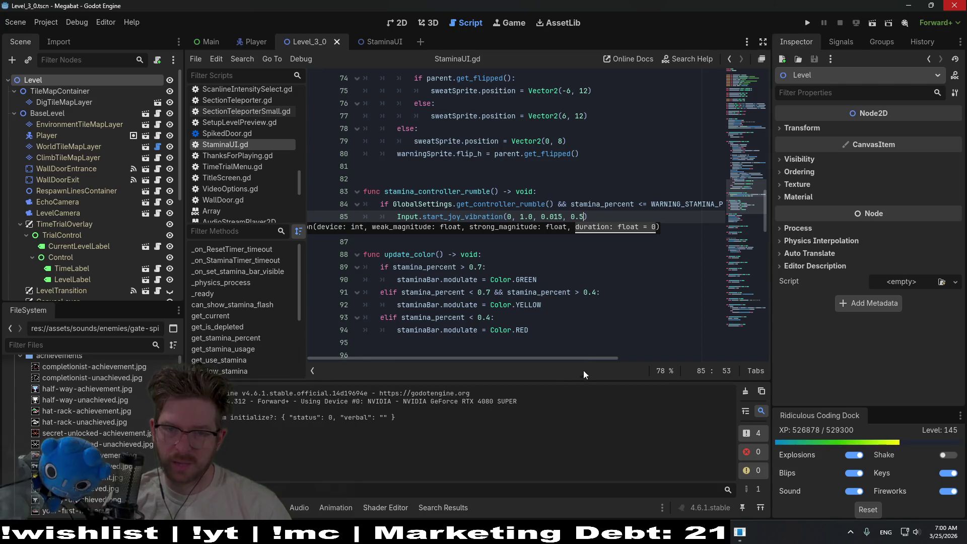
drag(588, 359, 761, 356)
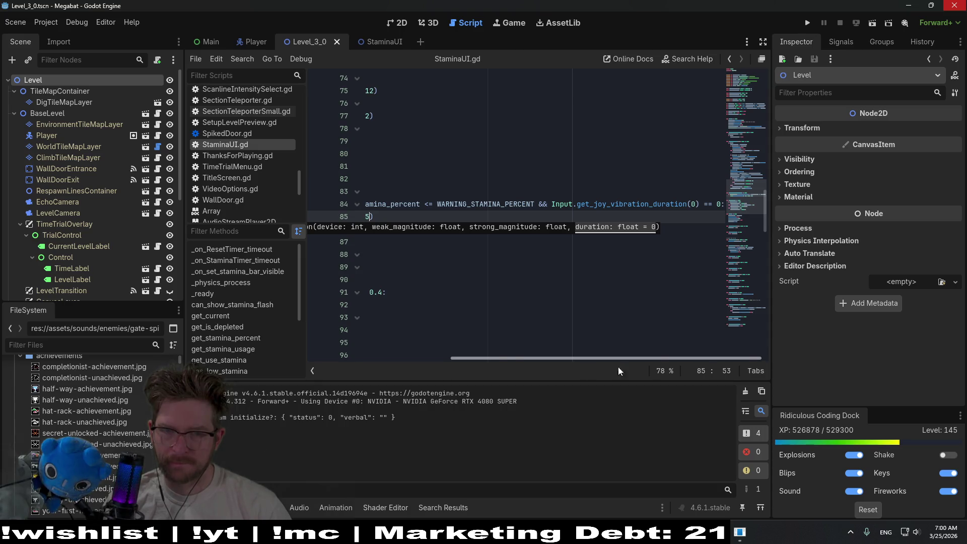
drag(761, 353, 507, 356)
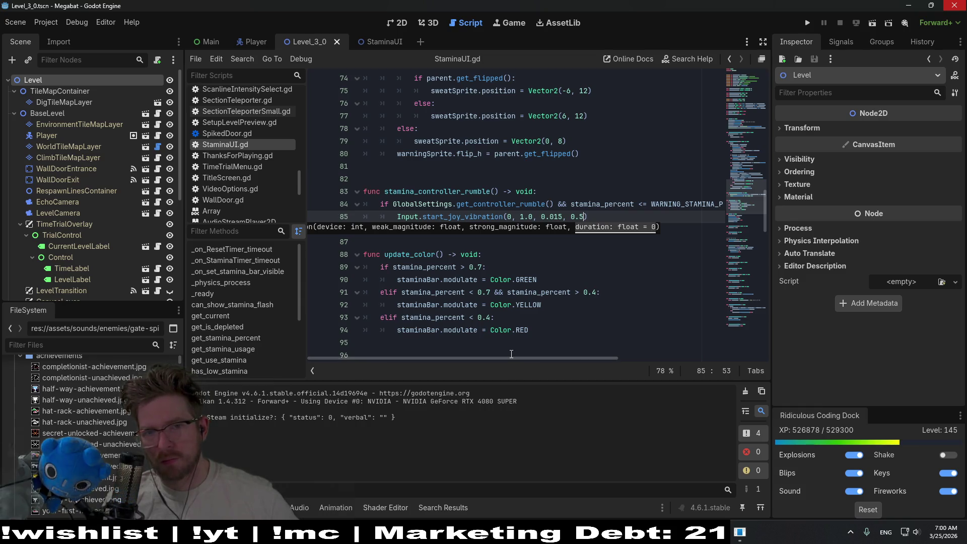
mouse_move(531, 356)
mouse_down()
mouse_move(629, 352)
mouse_move(728, 331)
mouse_up()
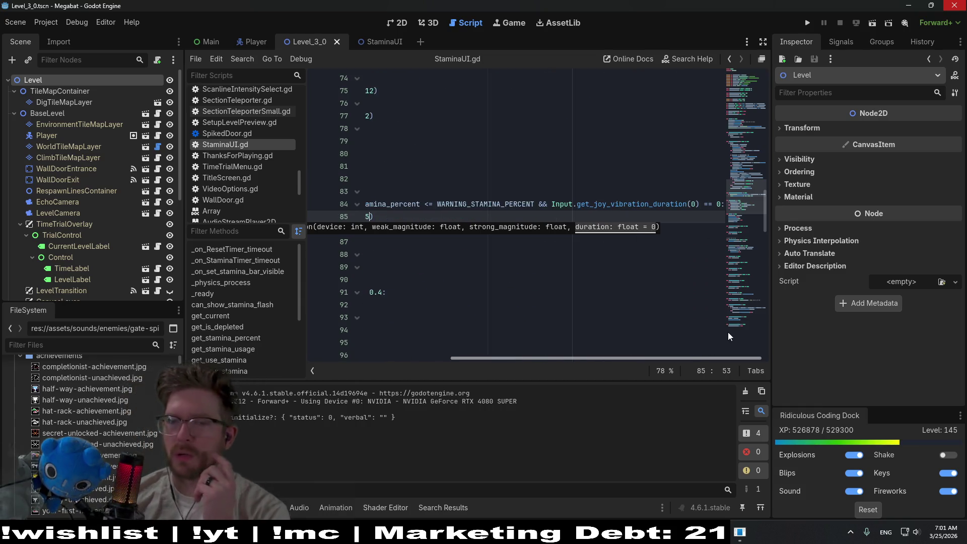
Select the Input.get_joy_vibration_duration(0) call in line 84's condition
click(665, 205)
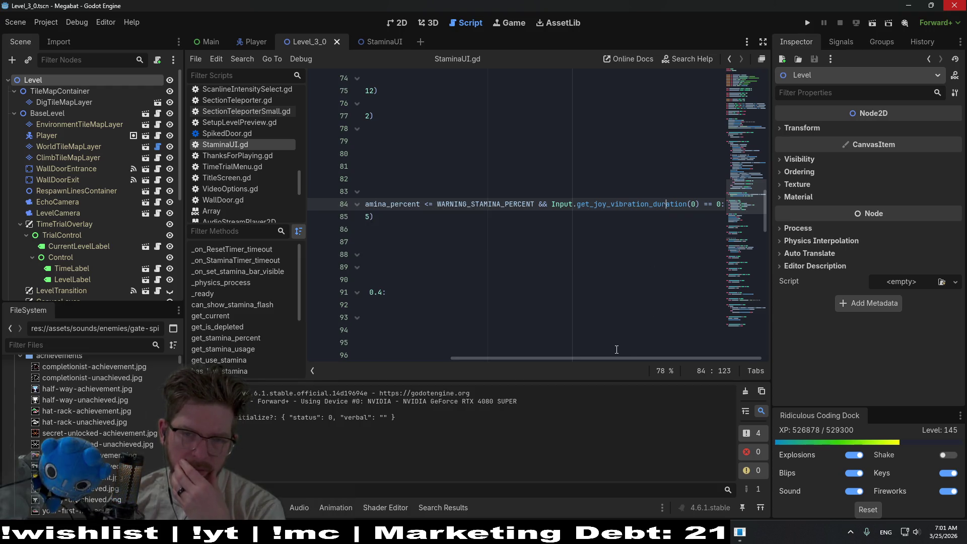
mouse_move(617, 204)
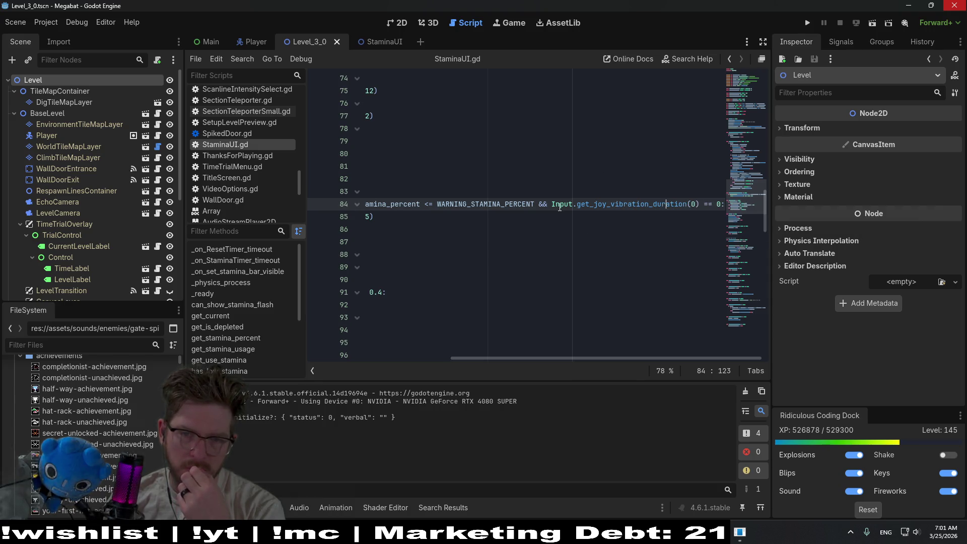
drag(553, 204, 697, 205)
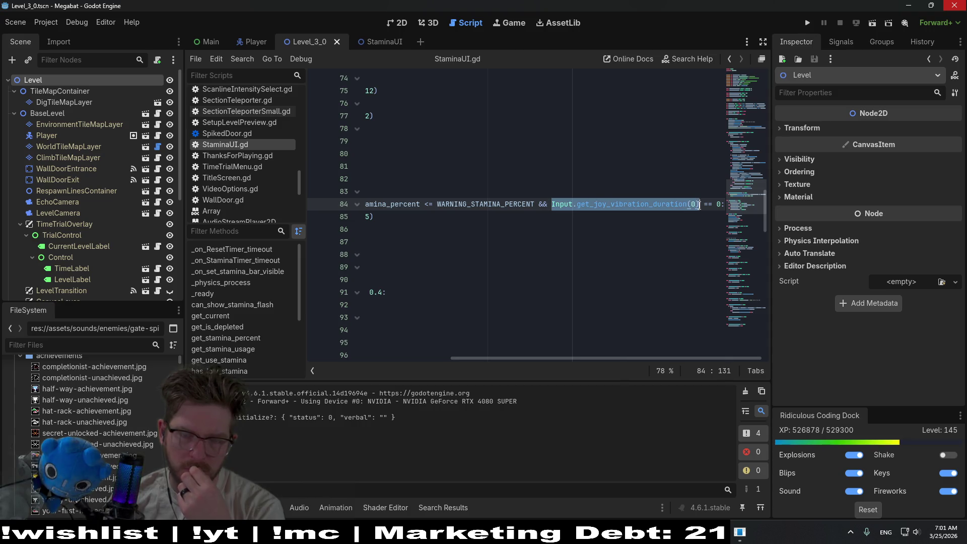
drag(555, 361, 405, 304)
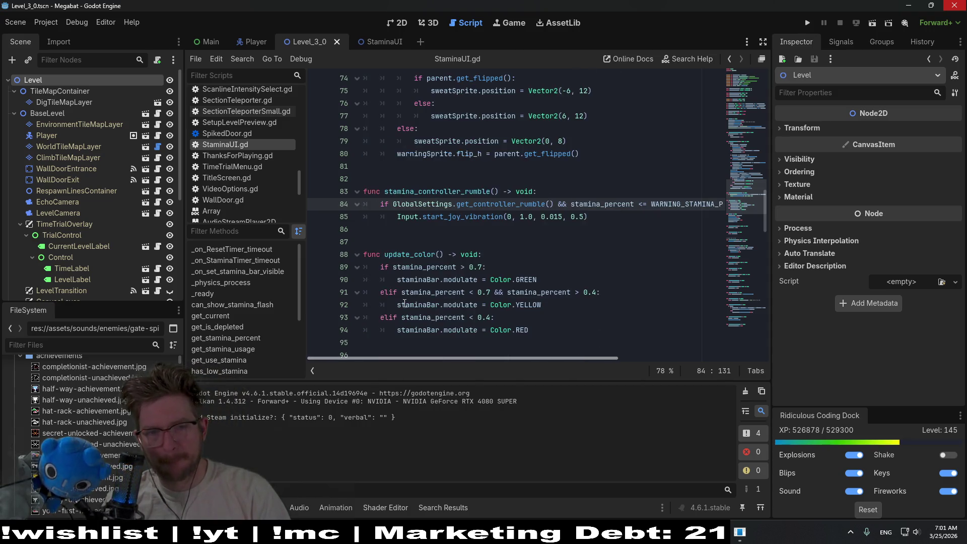
Add an else branch printing Input.get_joy_vibration_duration(0) below line 85 and save
click(511, 226)
key(Tab)
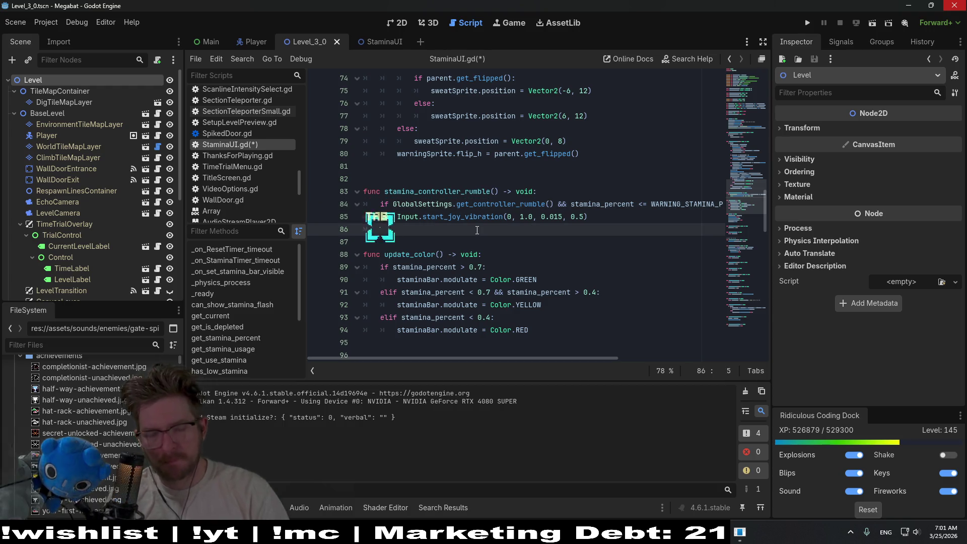
text(else:)
key(Return)
text(Input.get_joy_vibration_duration(0))
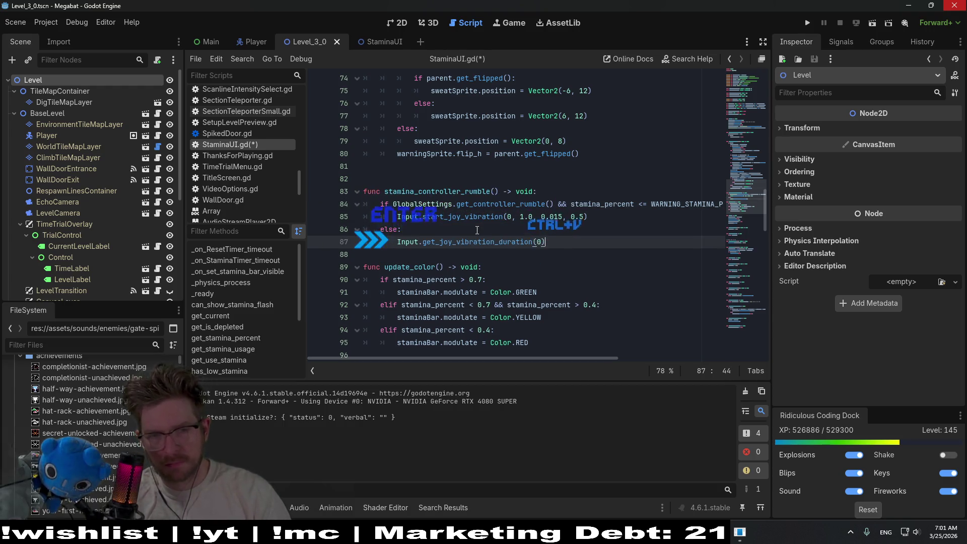
key(ctrl+z)
text(print()
text(Input.get_joy_vibration_duration(0))
key(ctrl+s)
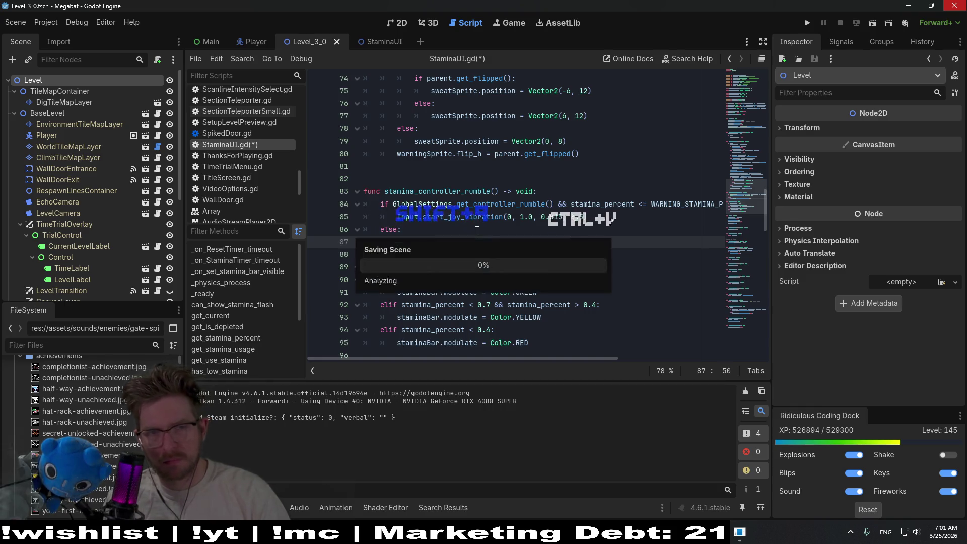
Run the scene, fly the bat right and down to test, then close the game
click(873, 23)
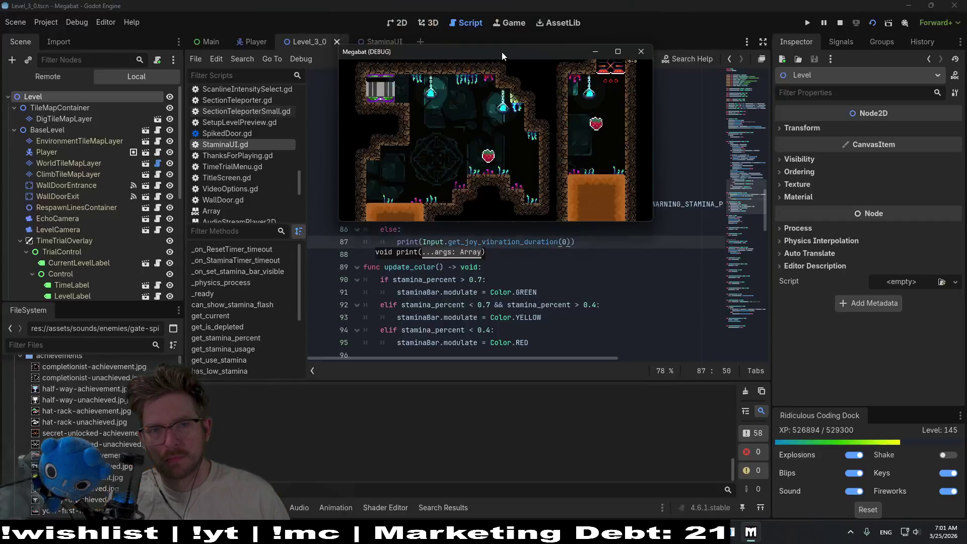
drag(501, 53, 513, 43)
key(Right)
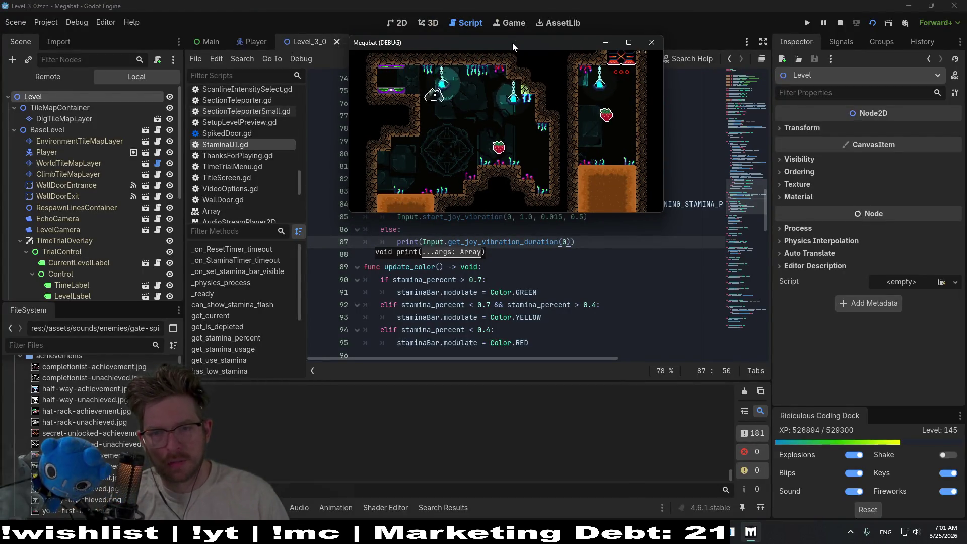
key(Down)
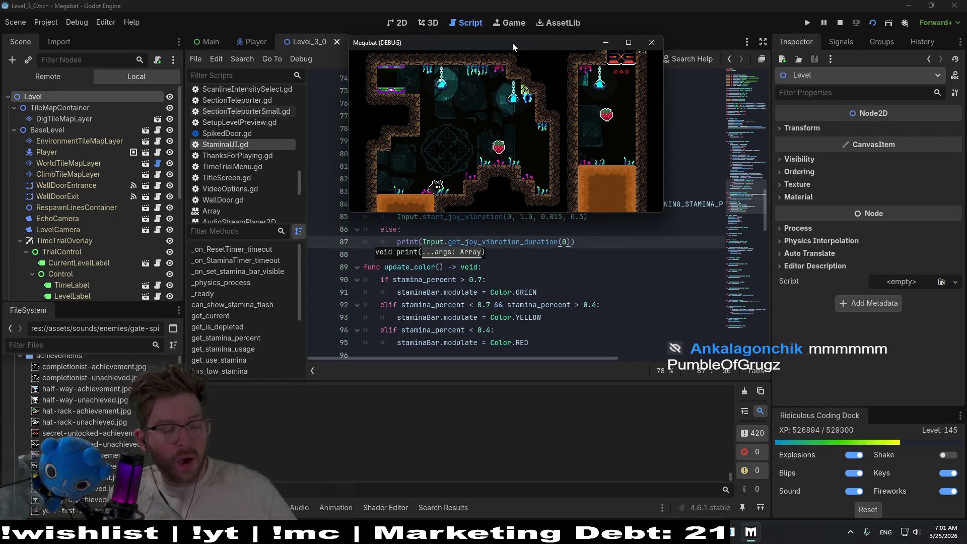
click(652, 42)
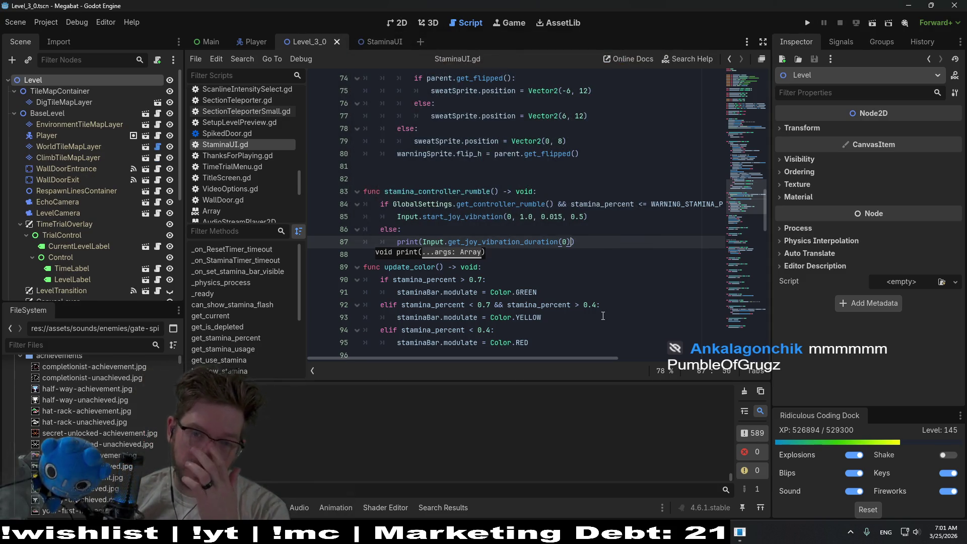
Delete '&& Input.get_joy_vibration_duration(0) == 0' from the rumble condition on line 84
drag(605, 359, 748, 353)
drag(538, 204, 724, 204)
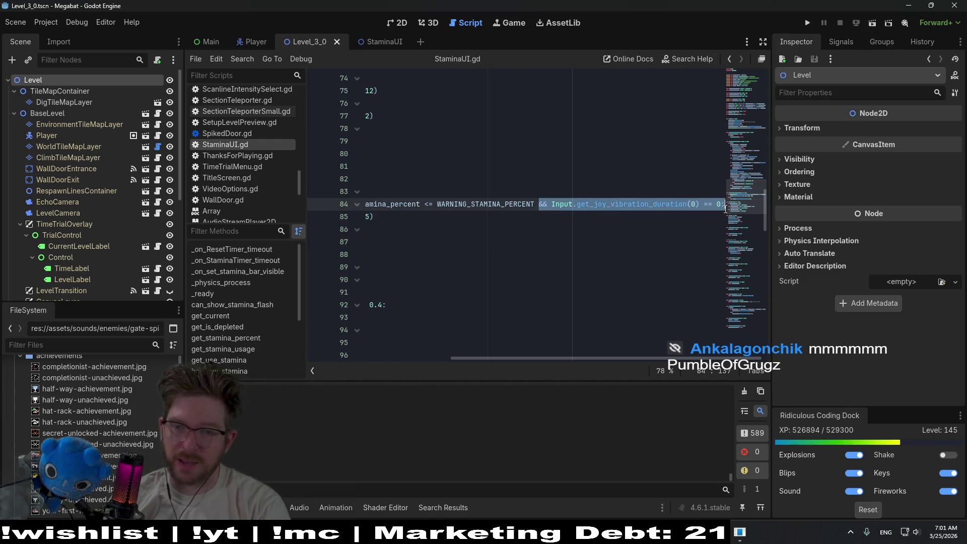
key(BackSpace)
key(BackSpace)
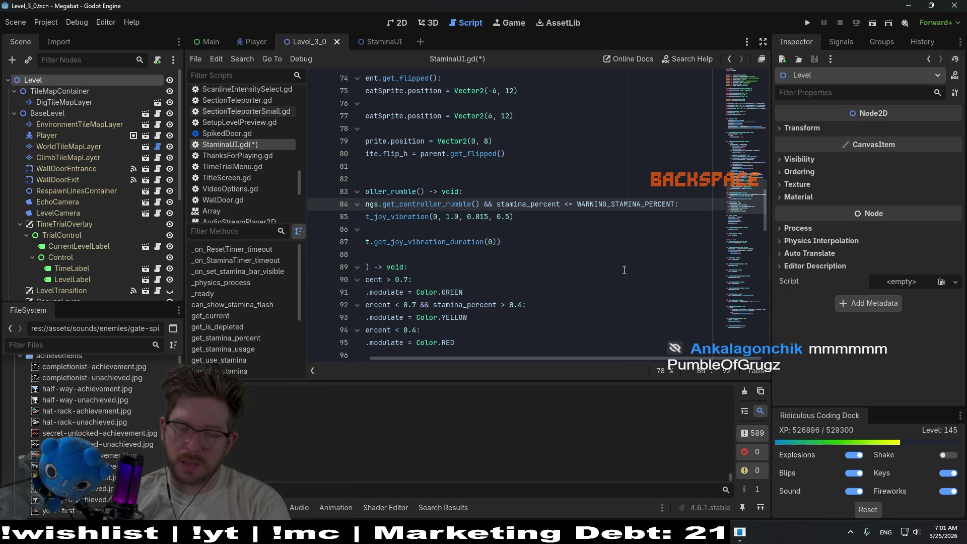
Replace the else branch's print statement with Input.stop_joy_vibration and save the script
click(406, 226)
text(else:)
click(577, 242)
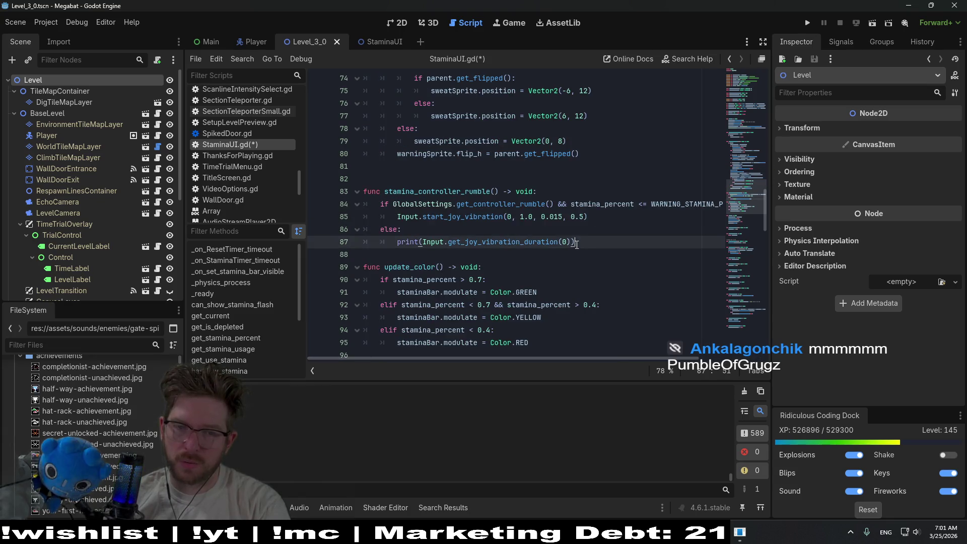
drag(590, 243, 397, 246)
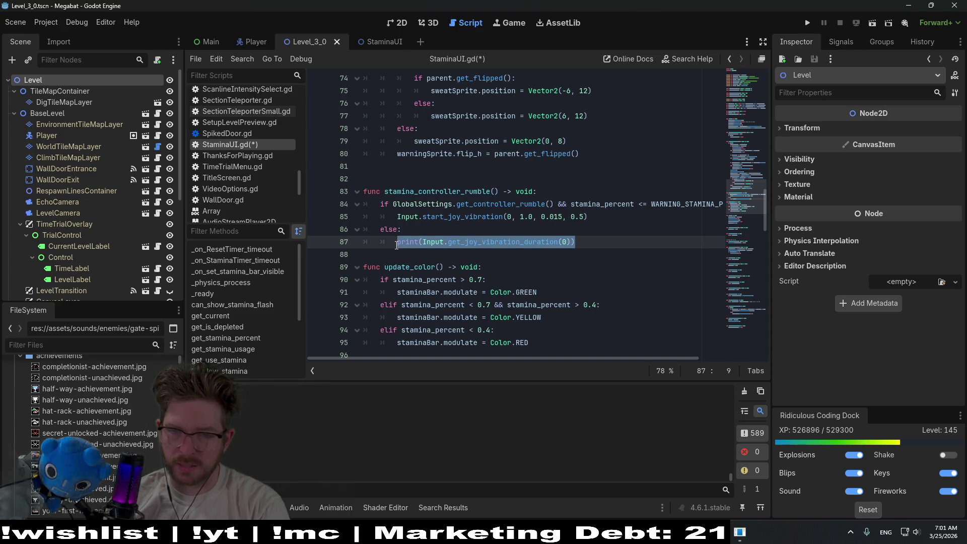
mouse_move(535, 294)
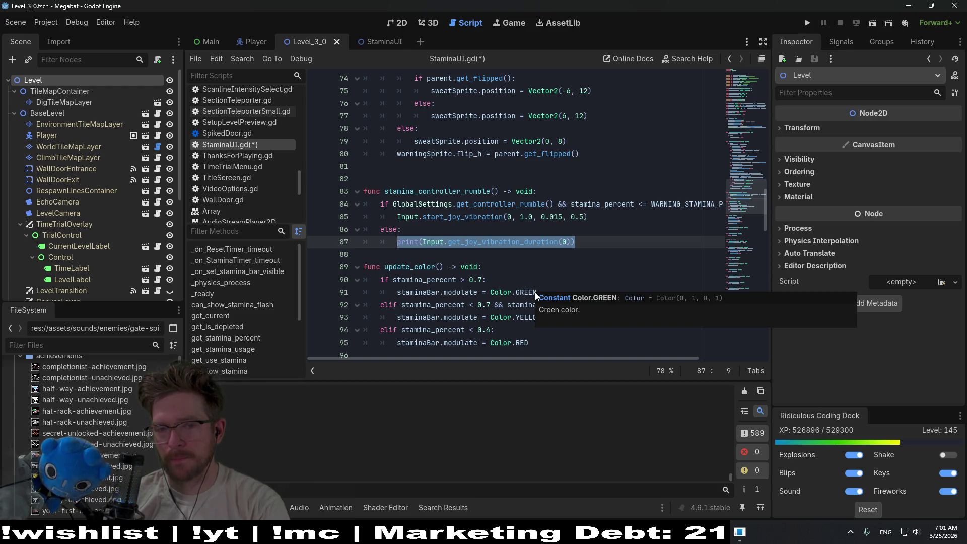
text(Input.st)
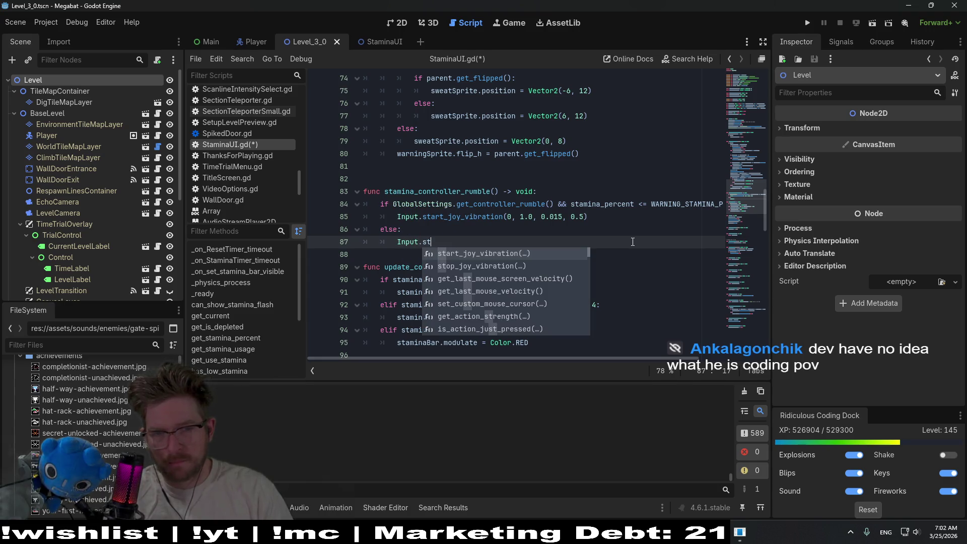
key(Down)
key(Return)
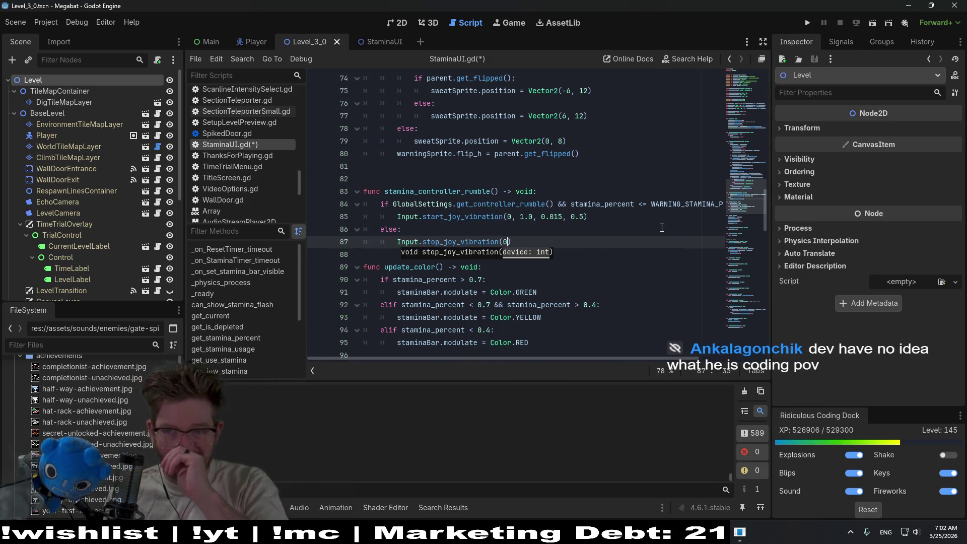
click(590, 217)
key(ctrl+s)
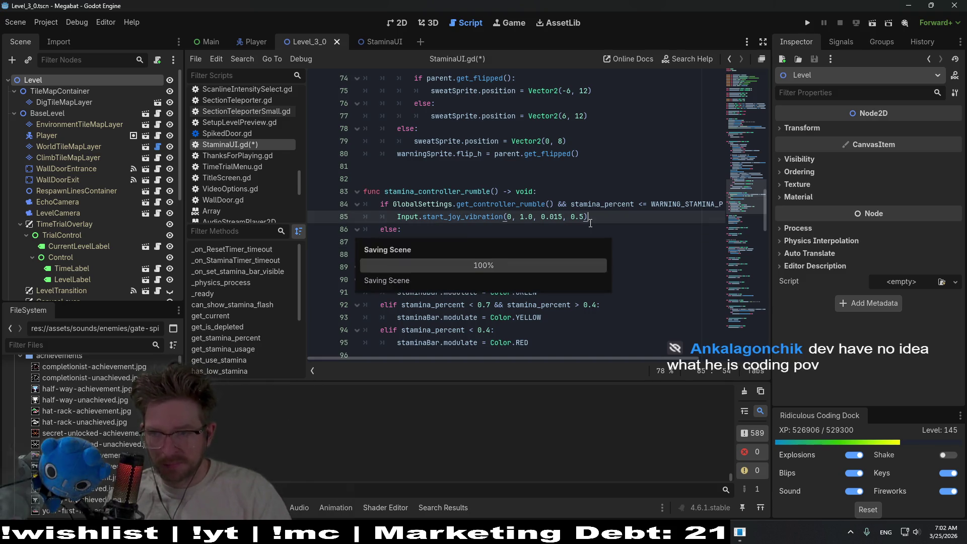
Remove the entire else branch on lines 86–87, leaving only the start_joy_vibration call
click(590, 232)
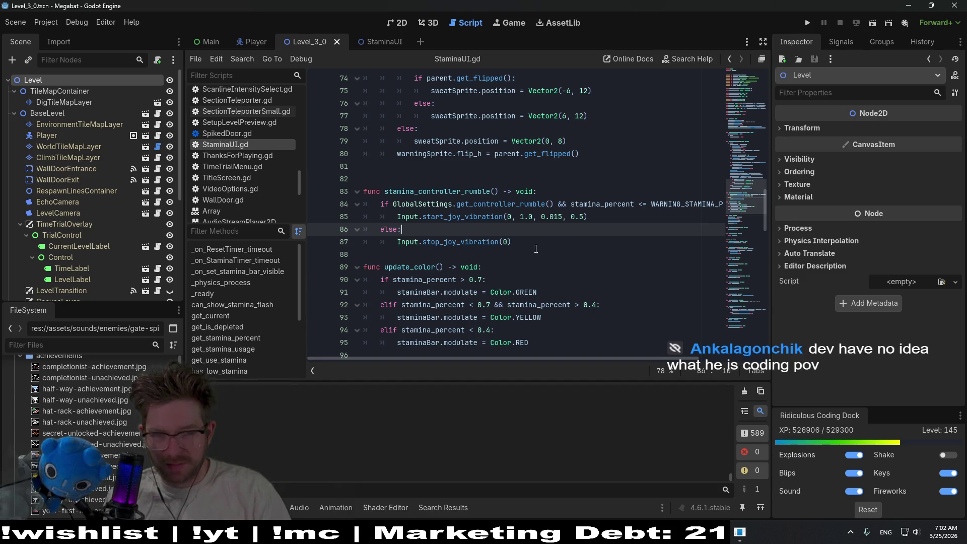
click(554, 243)
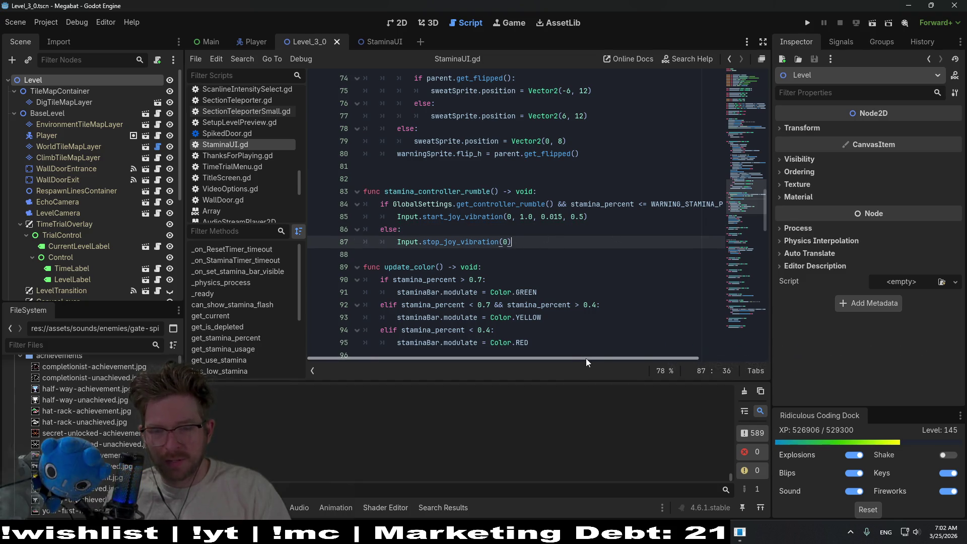
drag(585, 358, 730, 348)
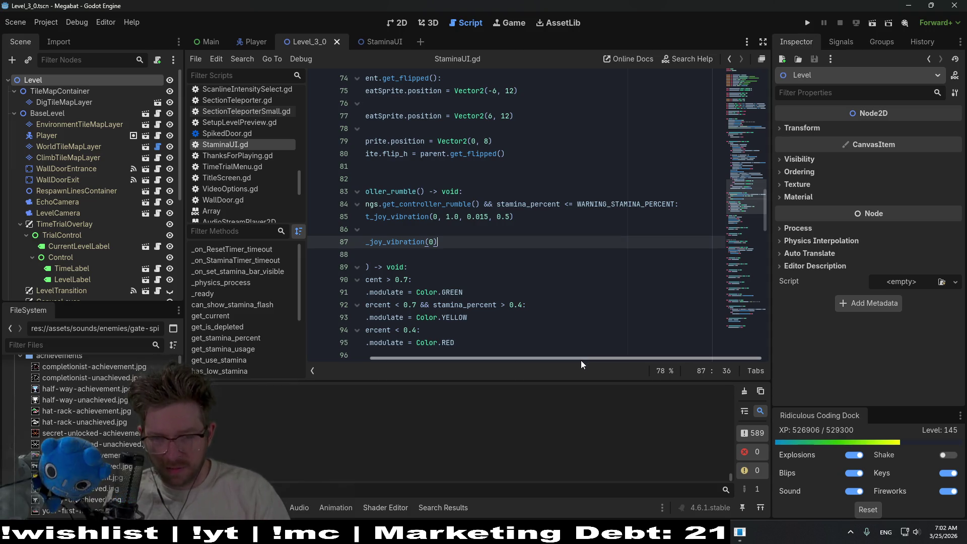
mouse_move(581, 360)
mouse_down()
mouse_move(473, 355)
mouse_move(527, 299)
mouse_up()
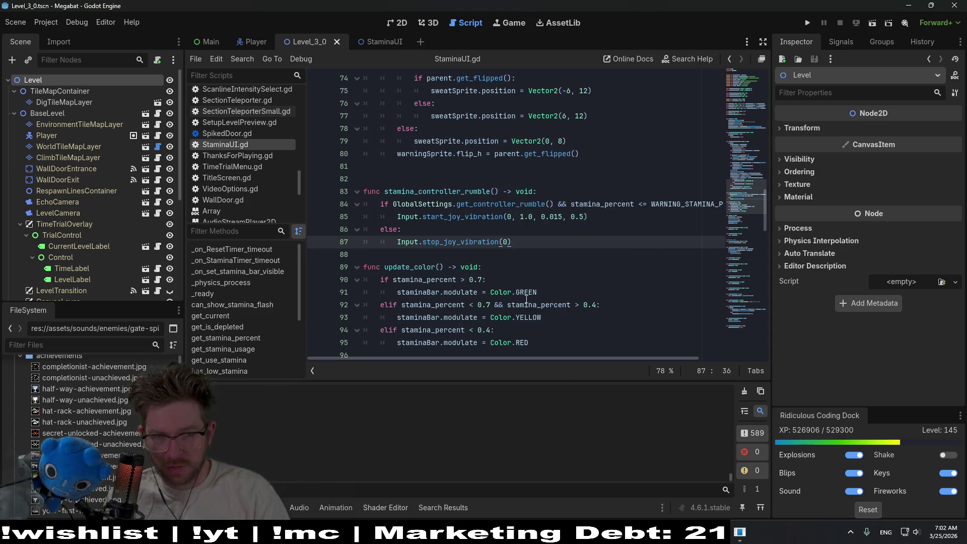
drag(536, 245, 391, 243)
mouse_move(586, 360)
mouse_down()
mouse_move(640, 355)
mouse_move(476, 337)
mouse_up()
click(536, 242)
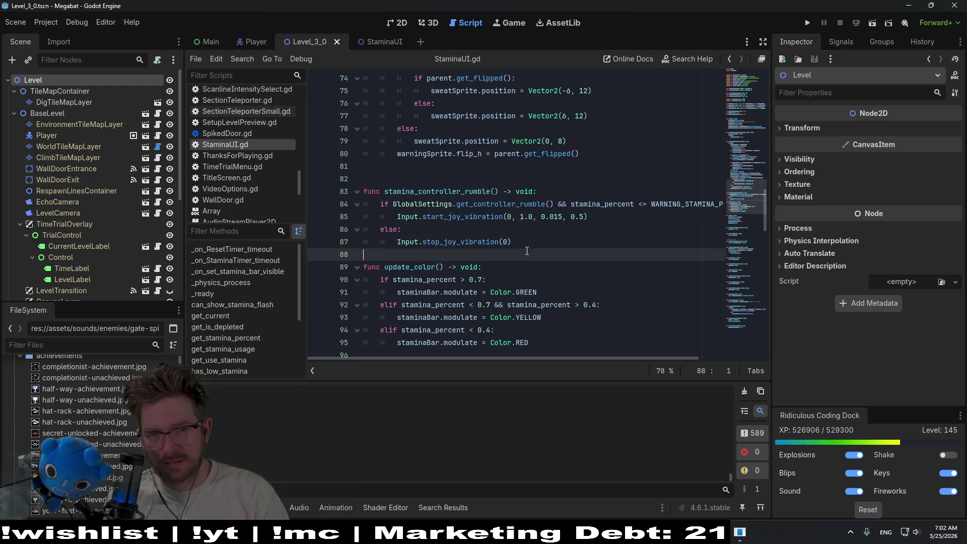
drag(536, 242, 630, 217)
key(BackSpace)
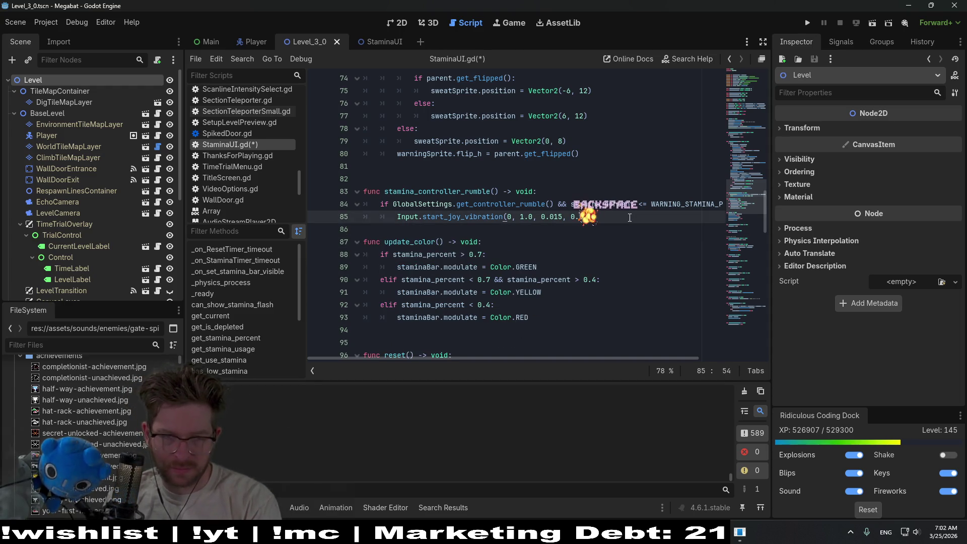
Add a blank line before update_color, save StaminaUI.gd, and run the current scene
key(Down)
key(Return)
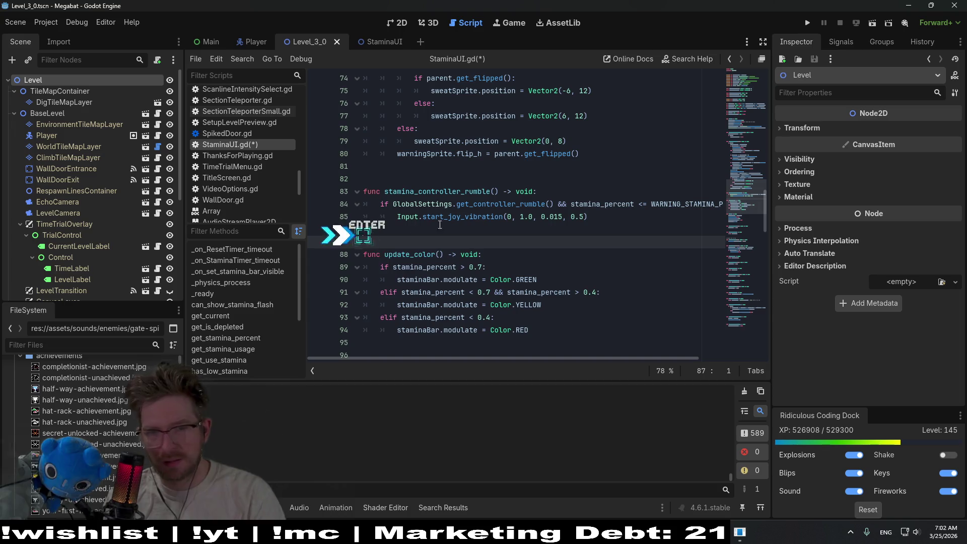
key(ctrl+s)
click(680, 206)
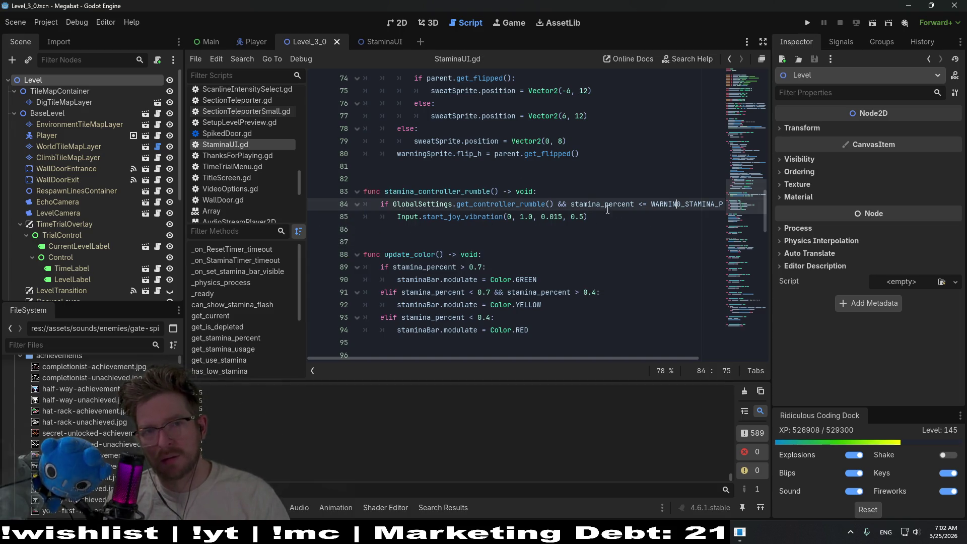
click(872, 24)
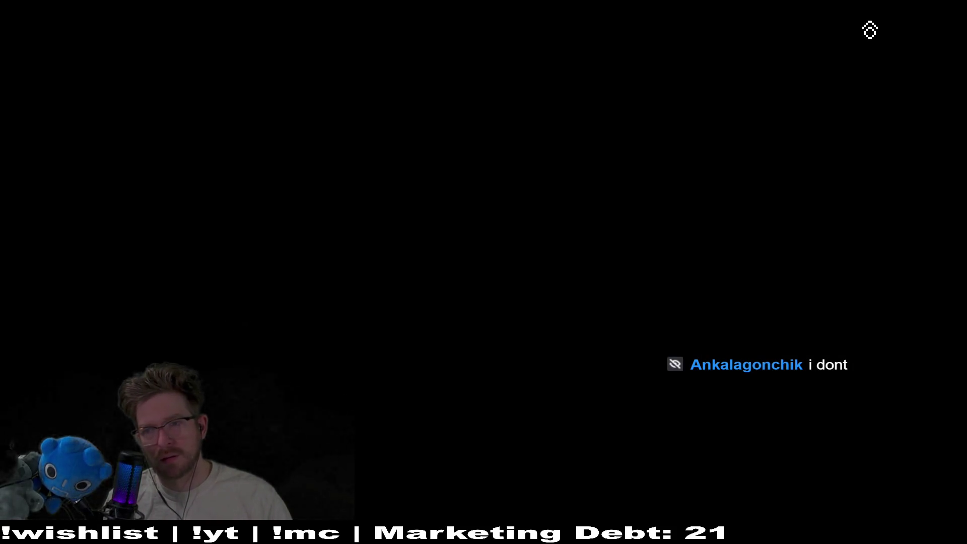
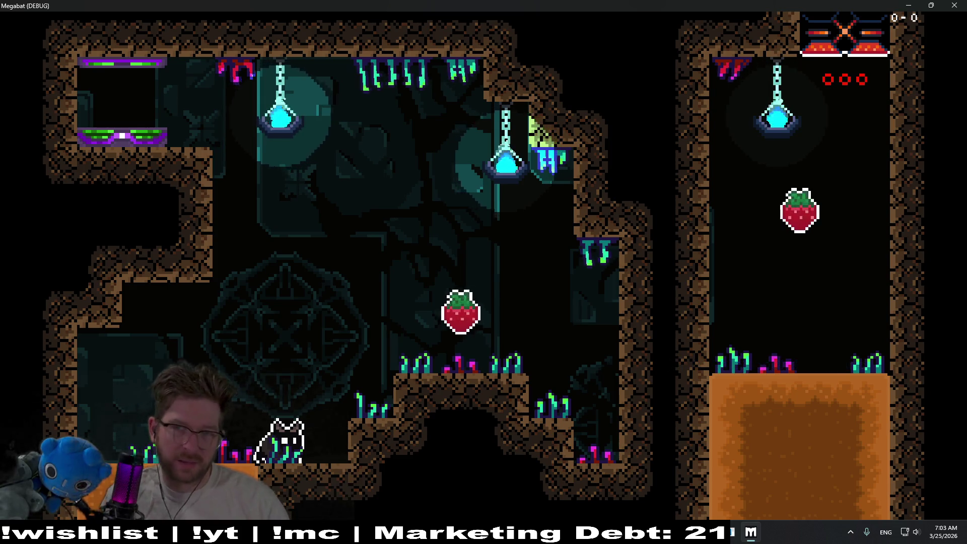
Close the Megabat debug game window to get back to StaminaUI.gd
click(956, 5)
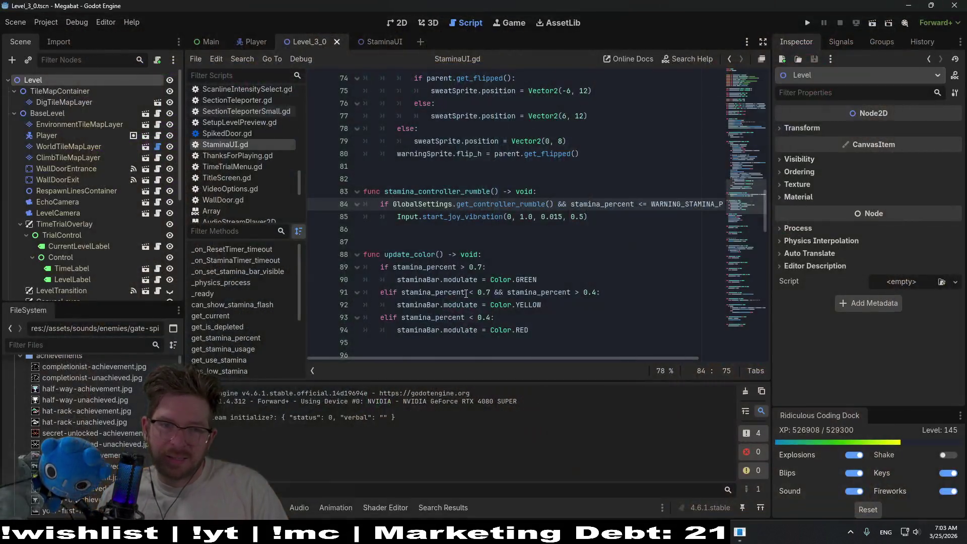
Undo twice to restore the elif !parent.is_dead() stop_joy_vibration(0) branch
click(513, 230)
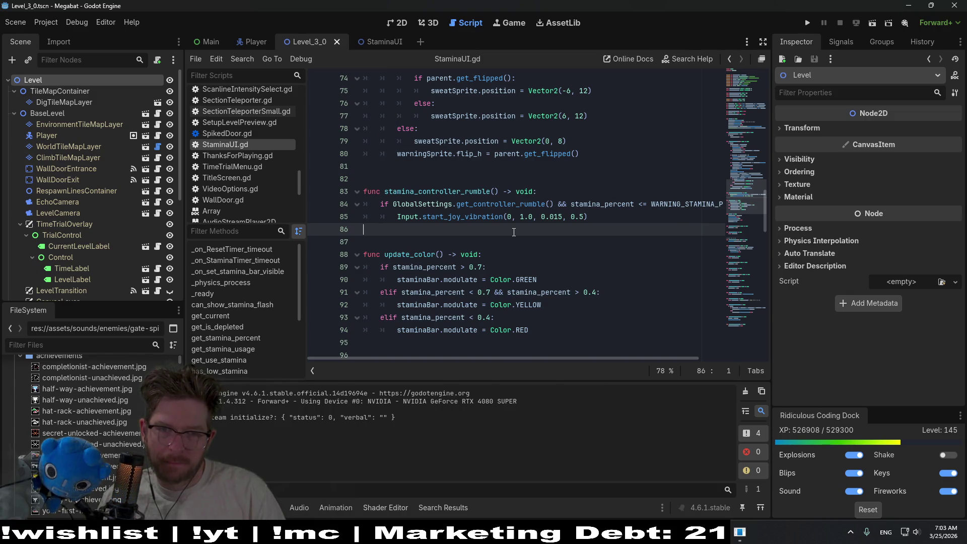
key(ctrl+z)
key(ctrl+z)
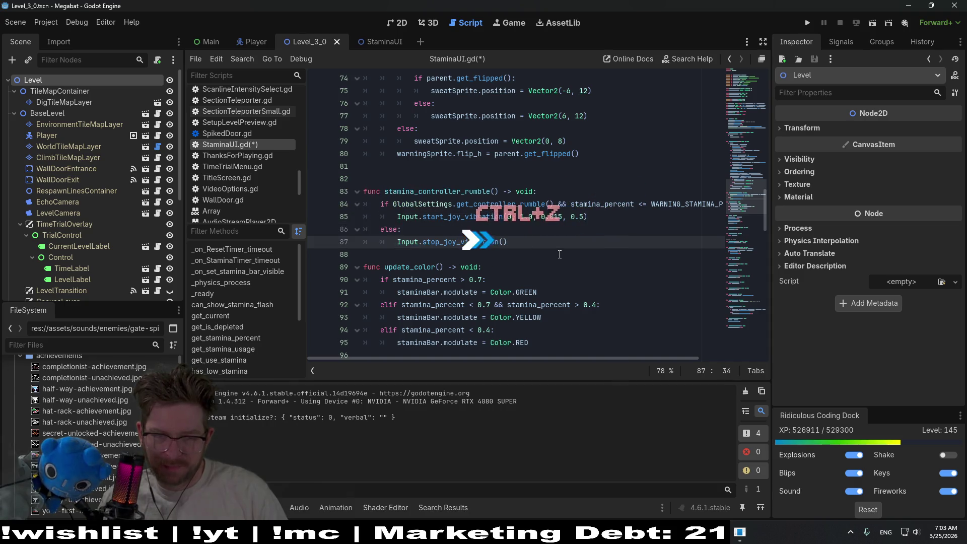
key(ctrl+z)
key(ctrl+z)
key(ctrl+z)
key(ctrl+z)
key(ctrl+z)
key(ctrl+z)
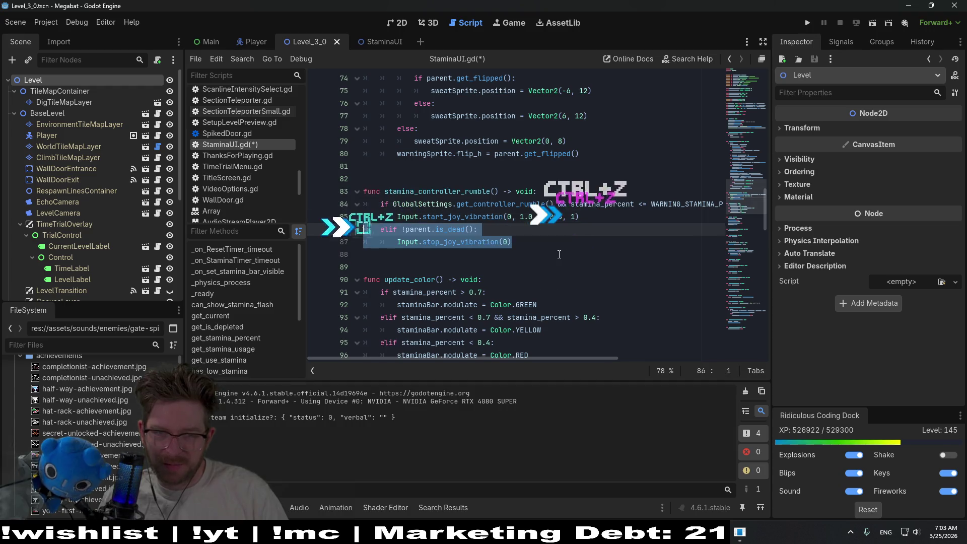
click(559, 255)
key(Left)
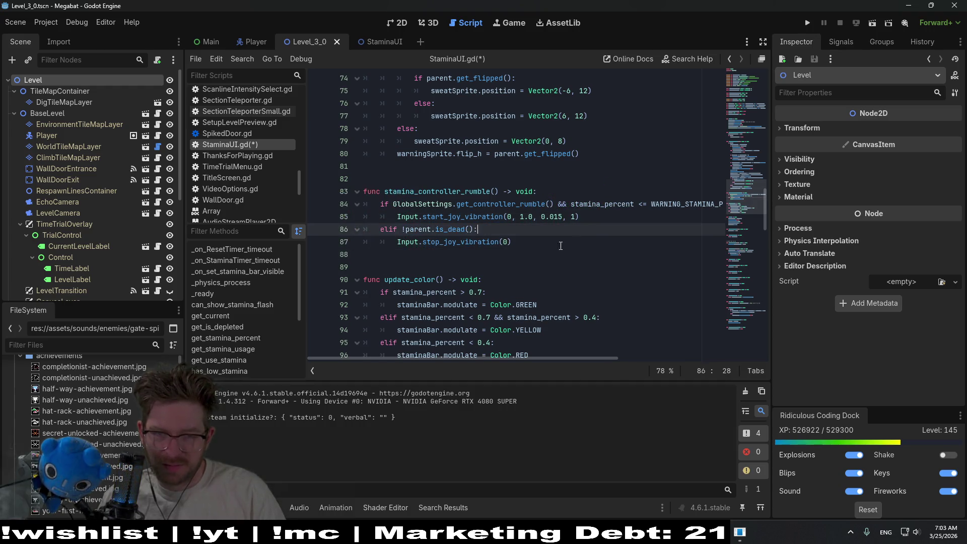
Change the rumble duration argument to 0.5 and delete the appended condition text
click(576, 213)
key(BackSpace)
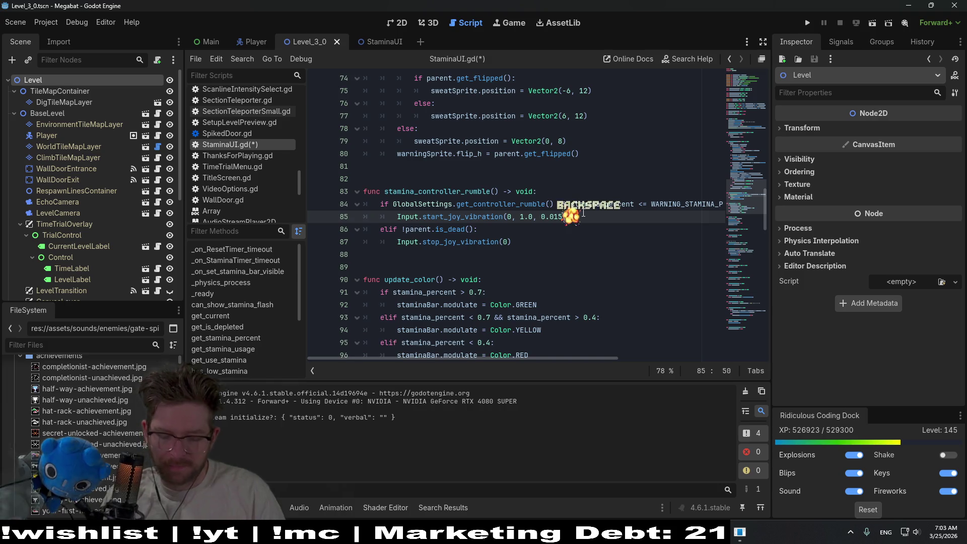
text(0.5)
click(584, 205)
key(End)
text(&& Input.)
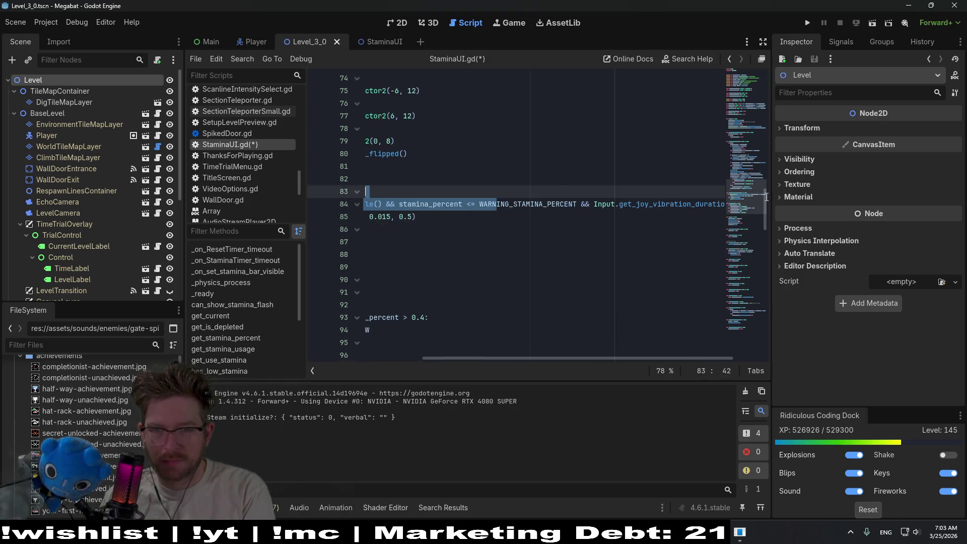
drag(580, 204, 730, 200)
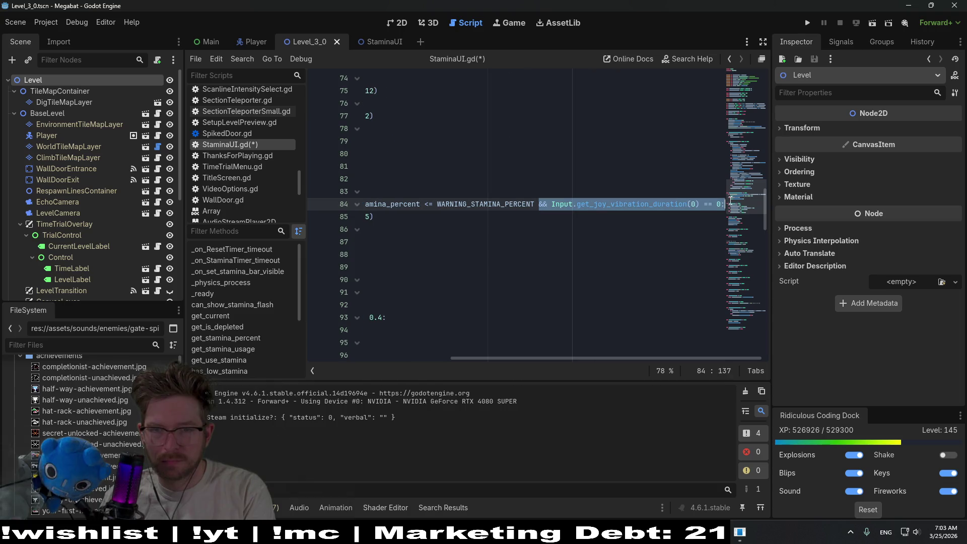
key(BackSpace)
key(BackSpace)
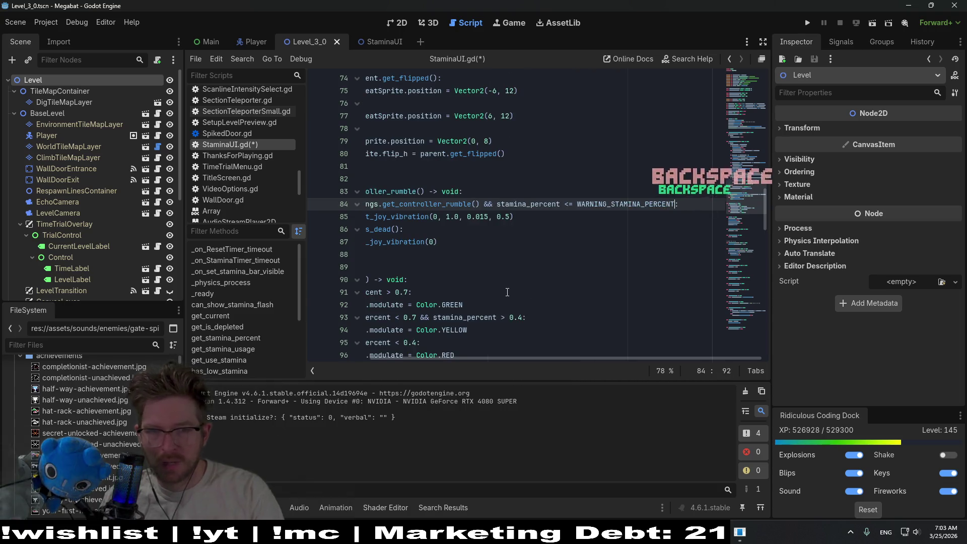
Save StaminaUI.gd and start a '# Just' comment on the elif line
drag(368, 254, 364, 216)
drag(504, 217, 545, 224)
click(524, 229)
key(ctrl+s)
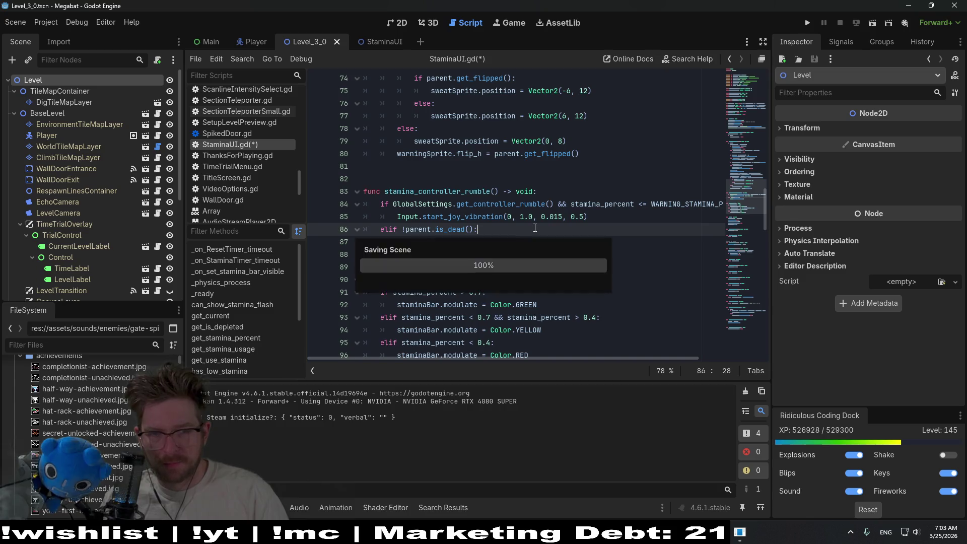
text(# )
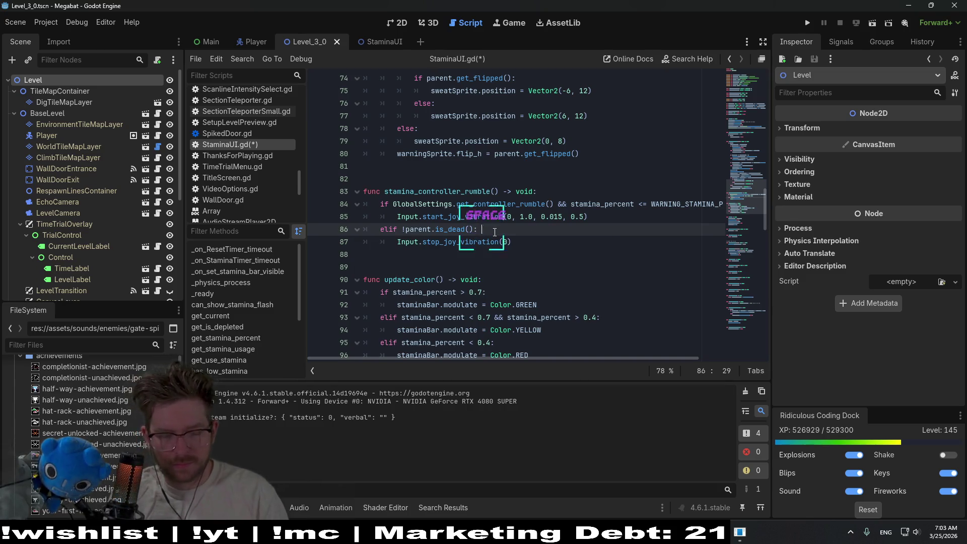
text(J)
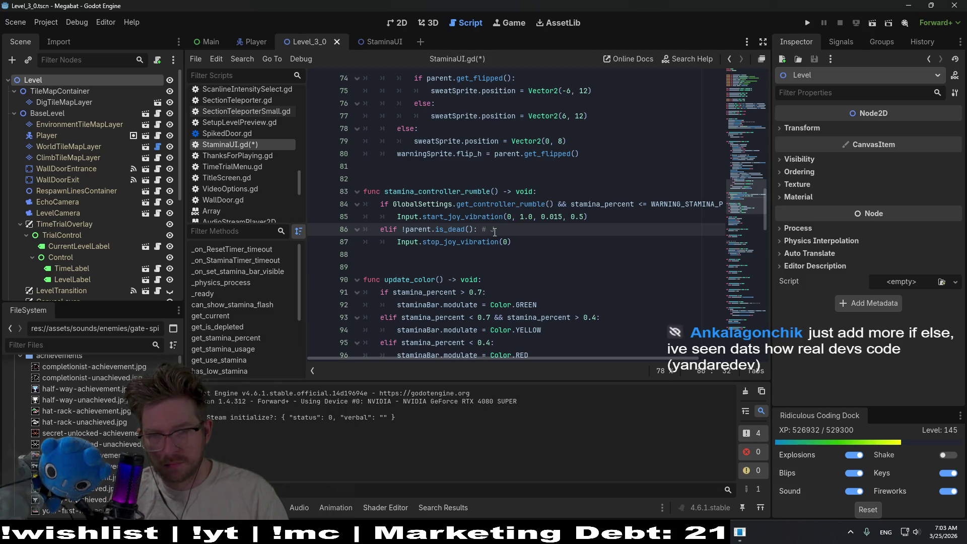
text(ust)
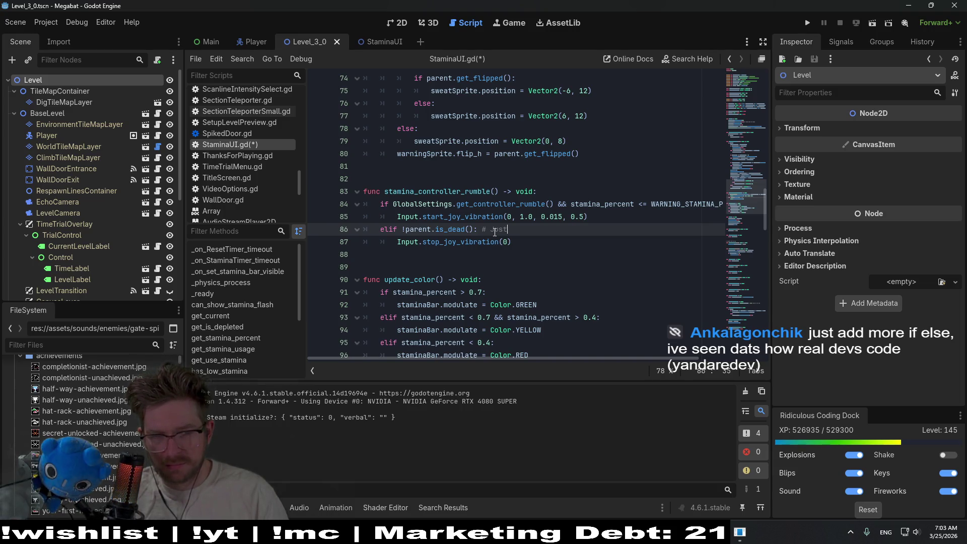
Begin the elif comment with 'Just in case' and save the script
key(BackSpace)
text(Ju)
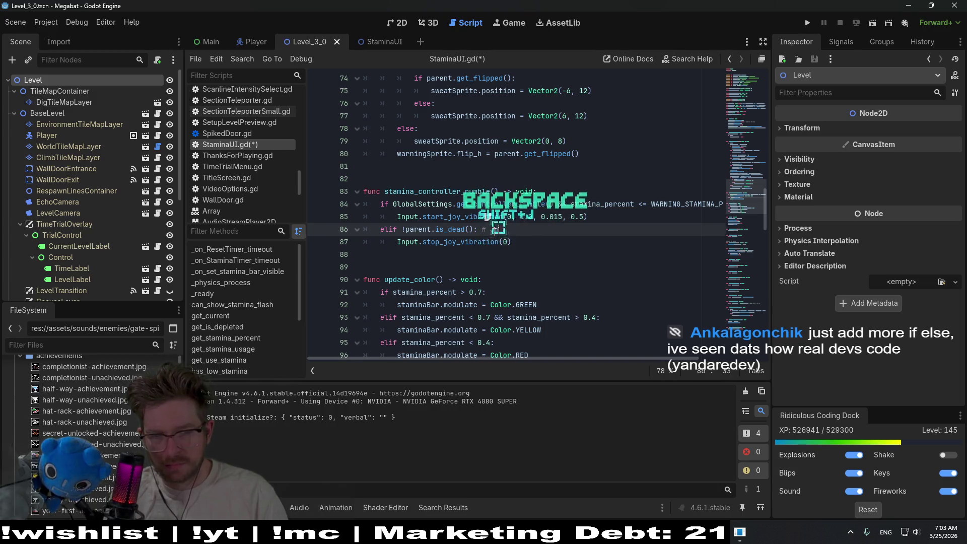
text(st in case)
key(ctrl+s)
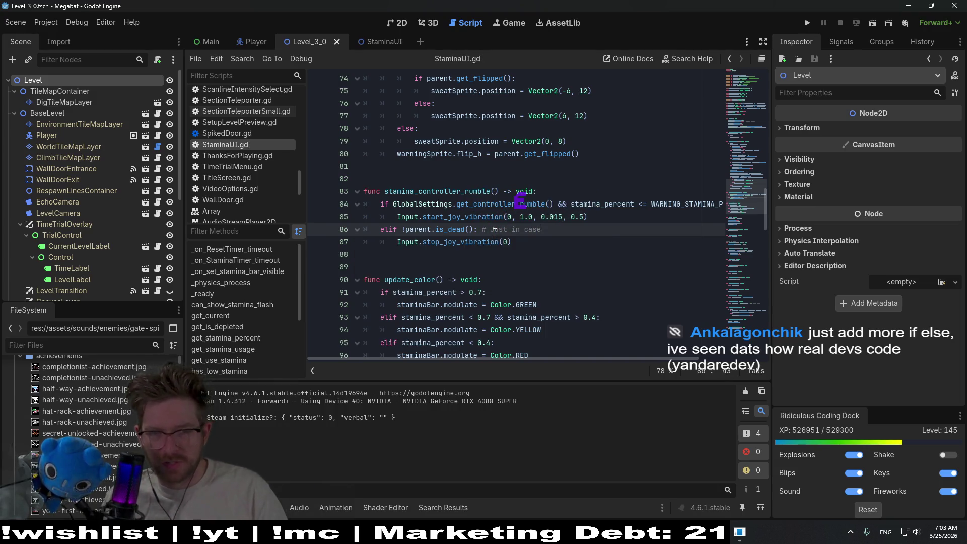
drag(556, 229, 479, 229)
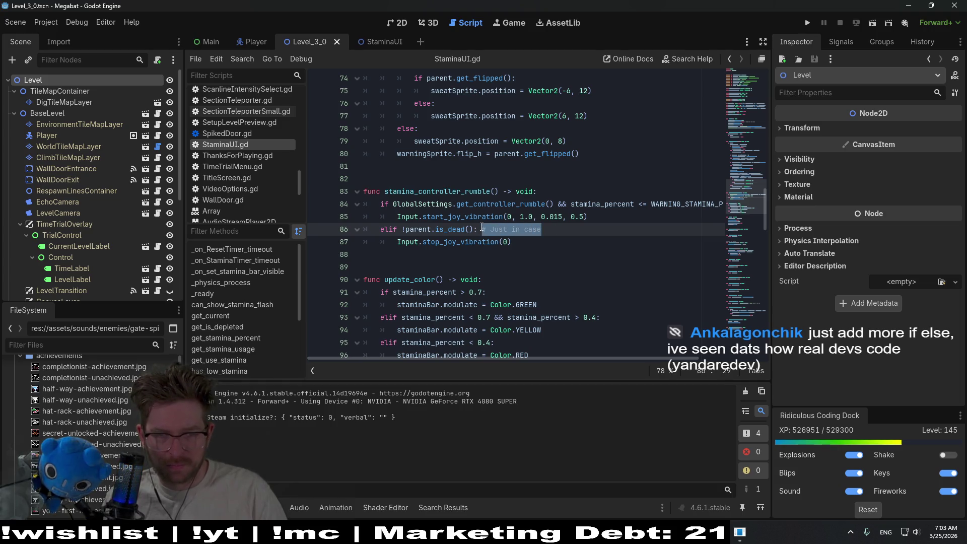
click(553, 229)
Finish the comment with 'the player dies and that vibration is currently happening', save, and run the game
text(the player dies.)
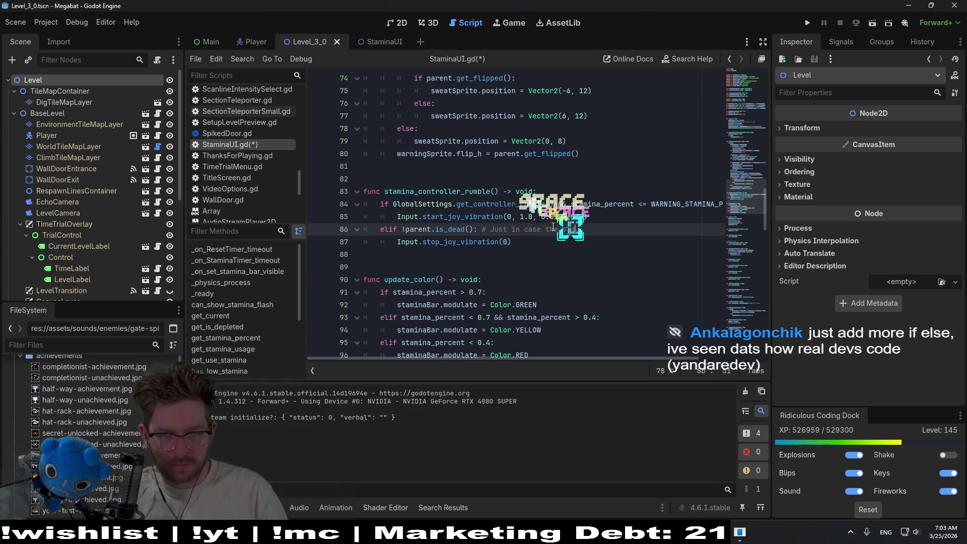
key(BackSpace)
text(and )
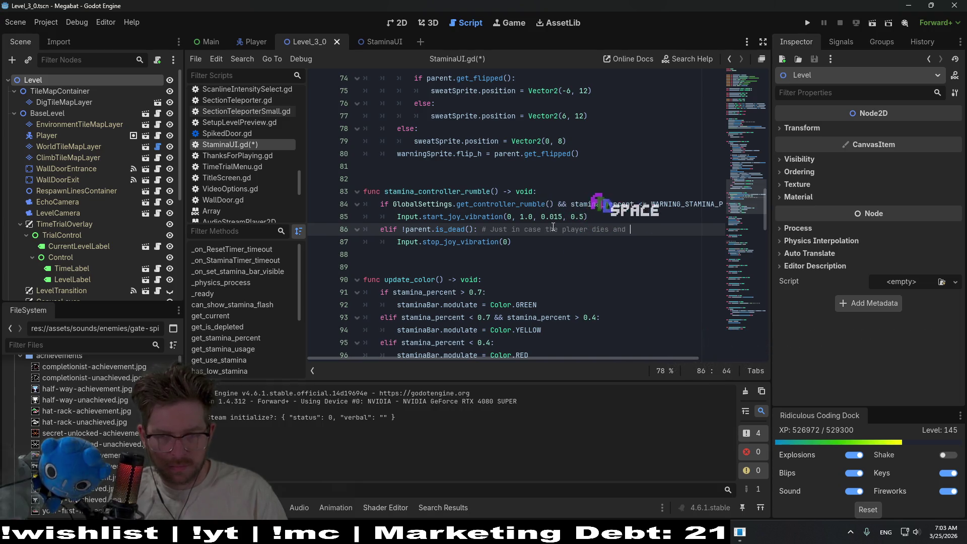
text(that vibration is currently happening)
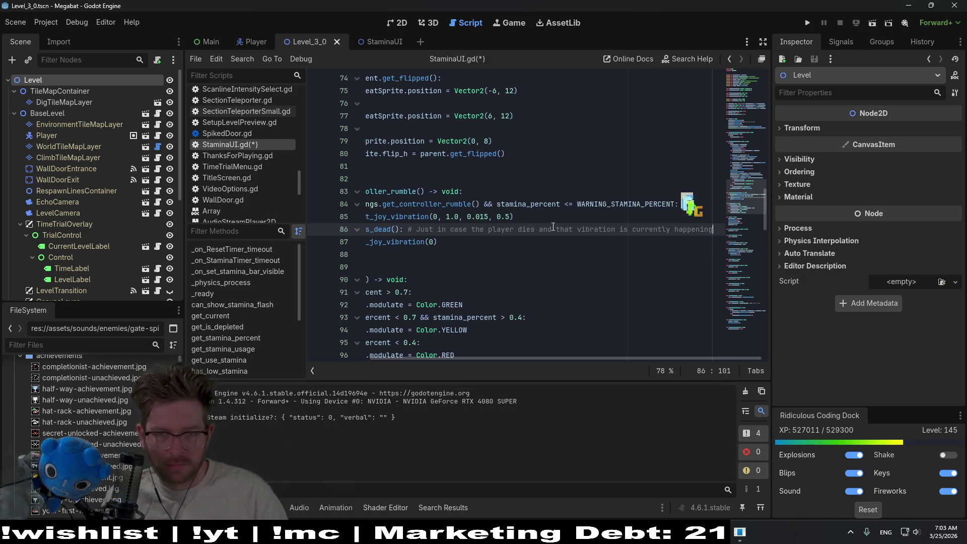
key(ctrl+s)
click(584, 218)
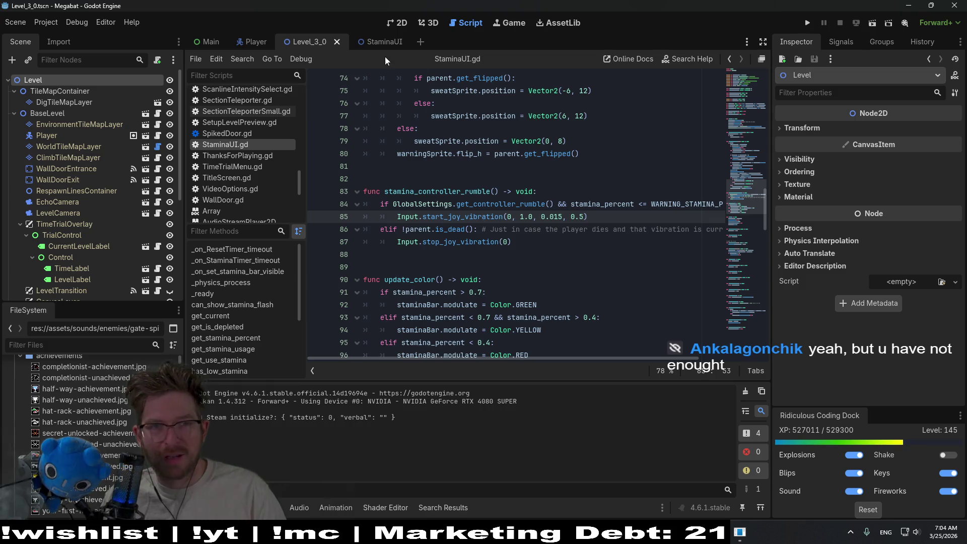
key(F5)
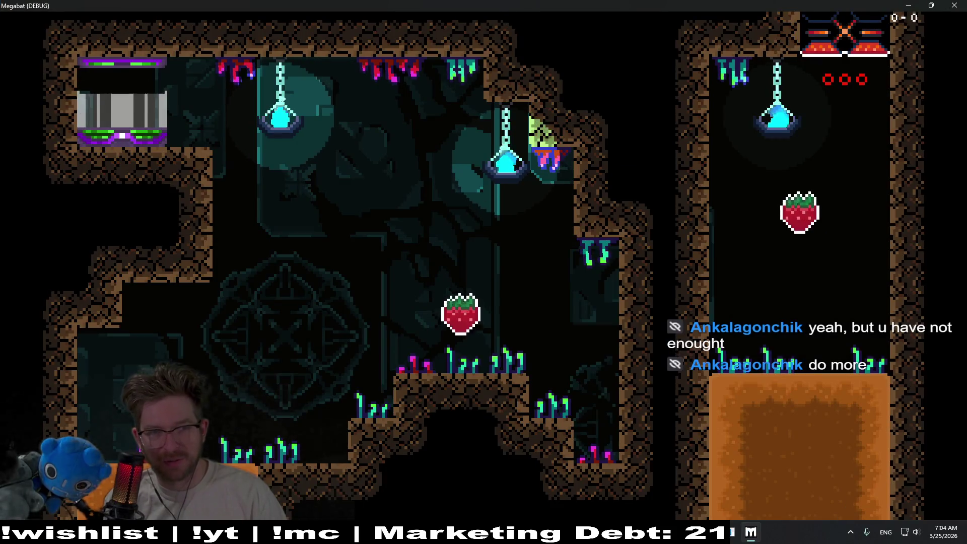
Fly the bat around the first room, dropping to the floor and landing on the left ledge
key(Right)
key(Left)
key(space)
key(Right)
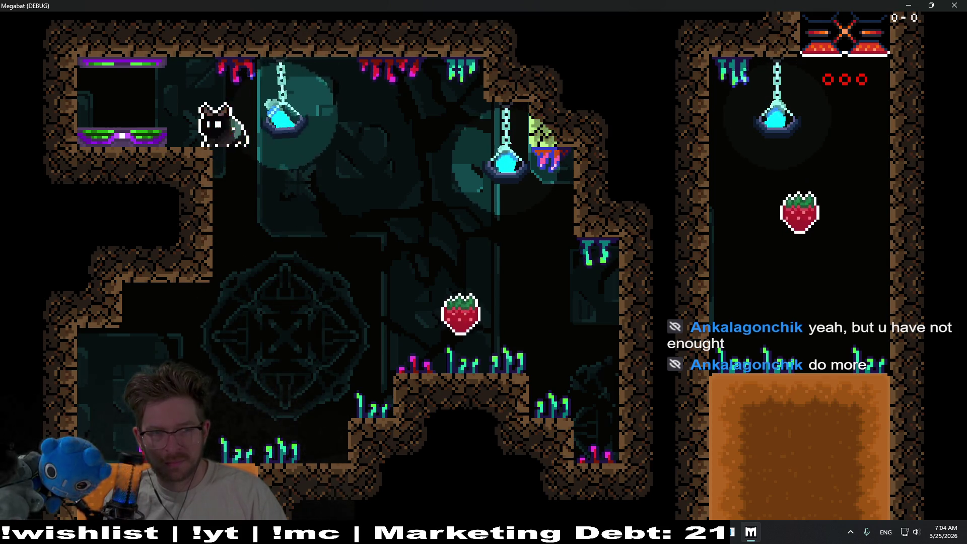
key(space)
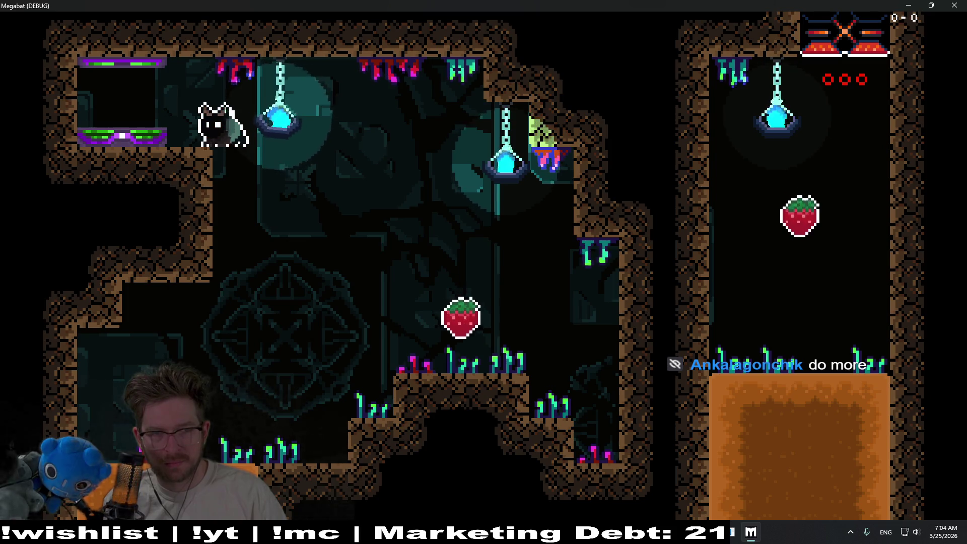
key(Down)
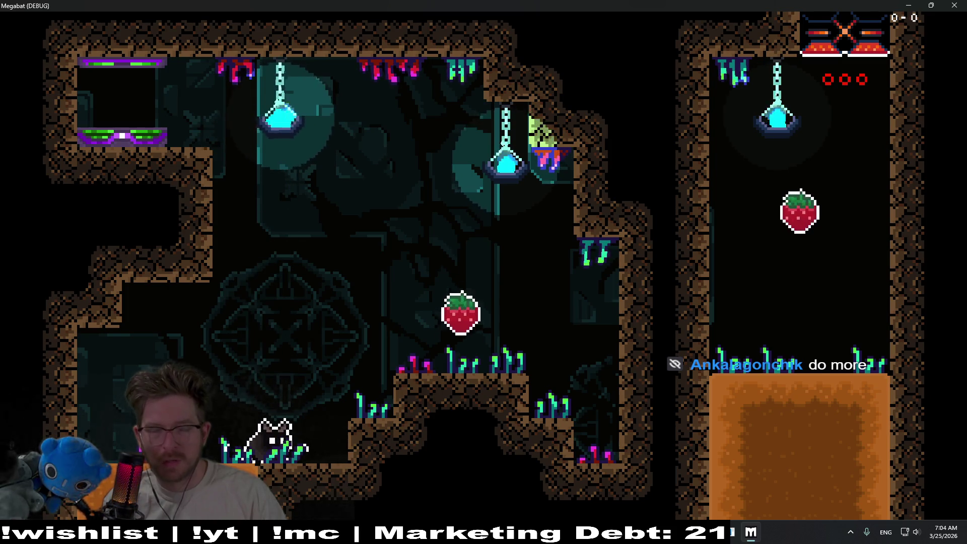
key(space)
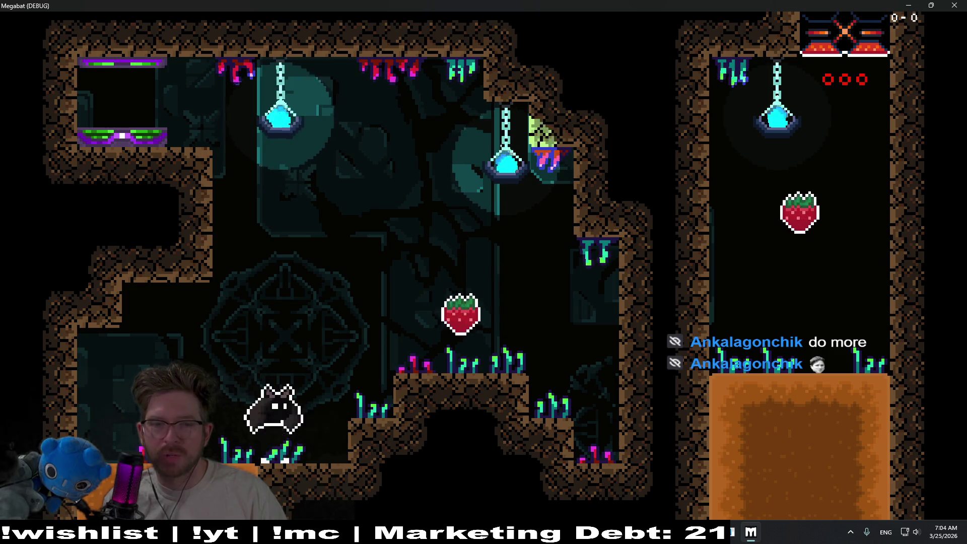
key(Left)
key(space)
key(Right)
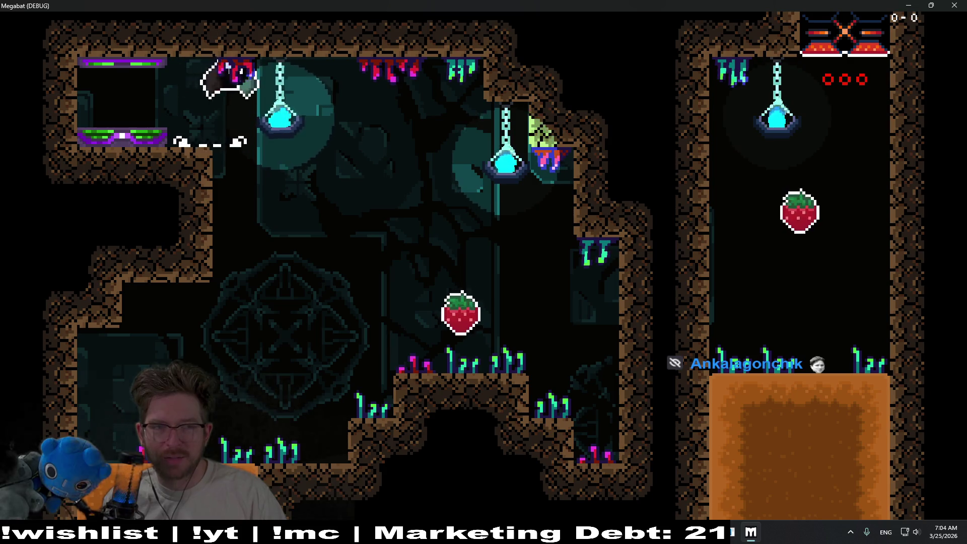
key(space)
key(space)
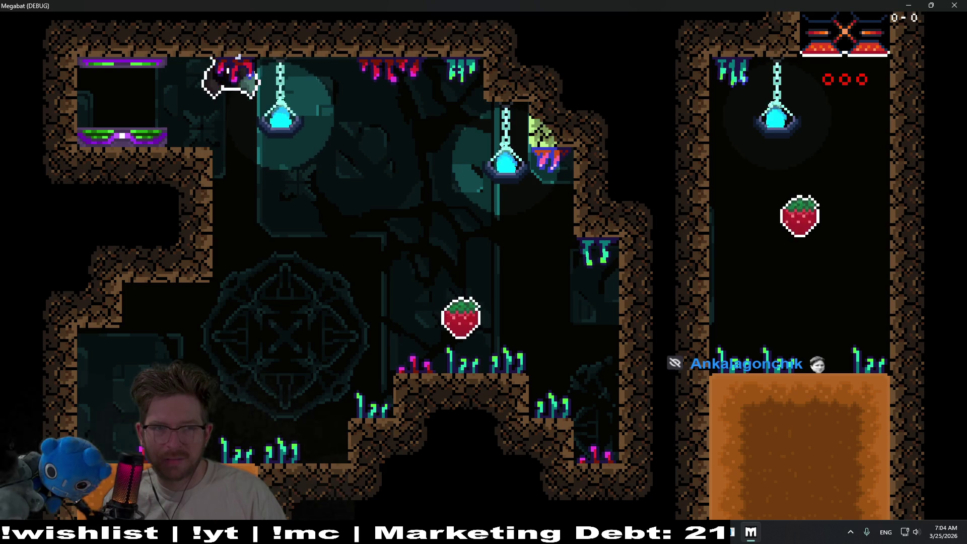
Fly the bat up-left into the ceiling spikes, respawn on the left ledge, then close the game
key(Left)
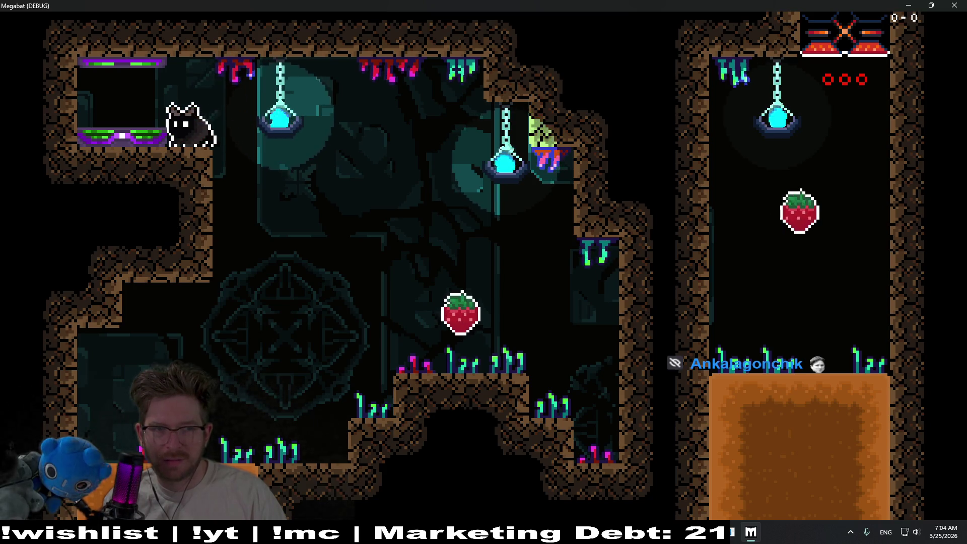
key(space)
key(space)
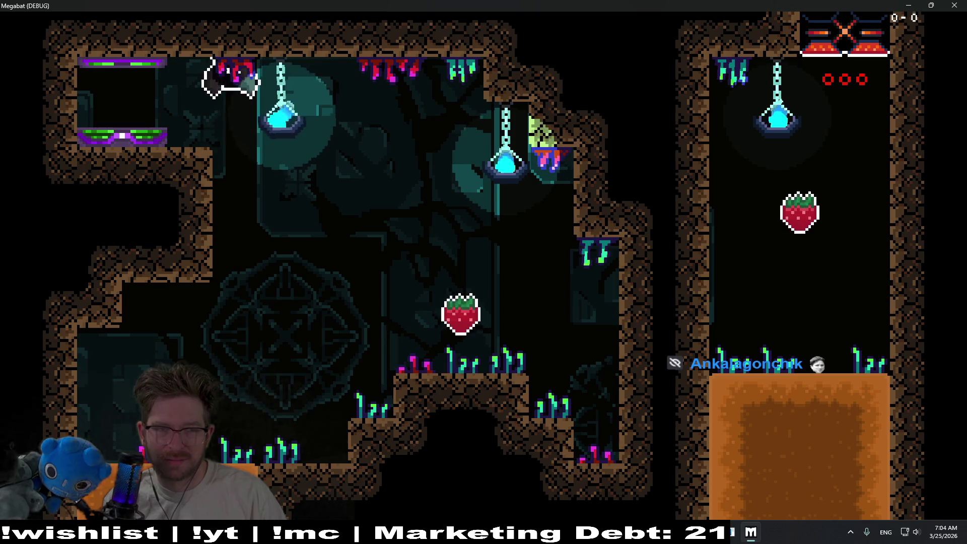
key(space)
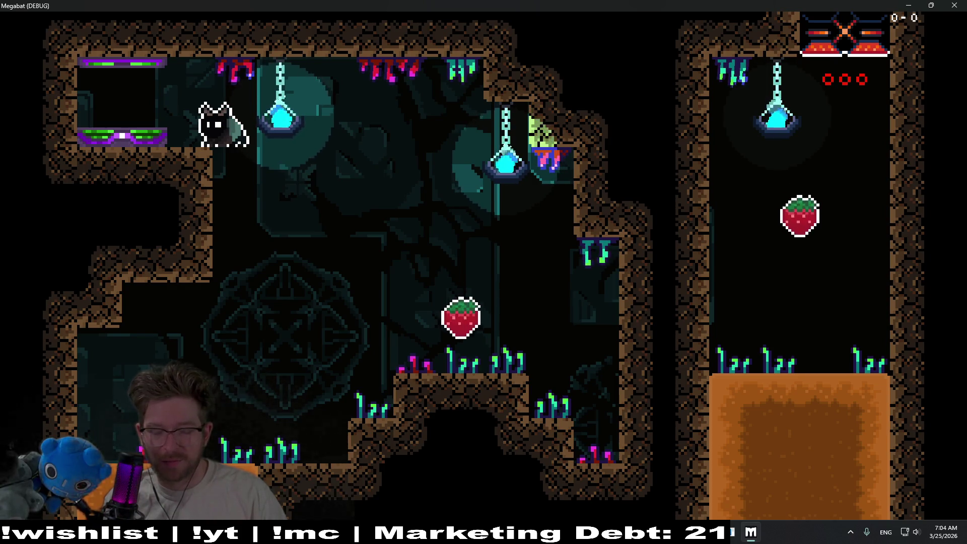
key(Left)
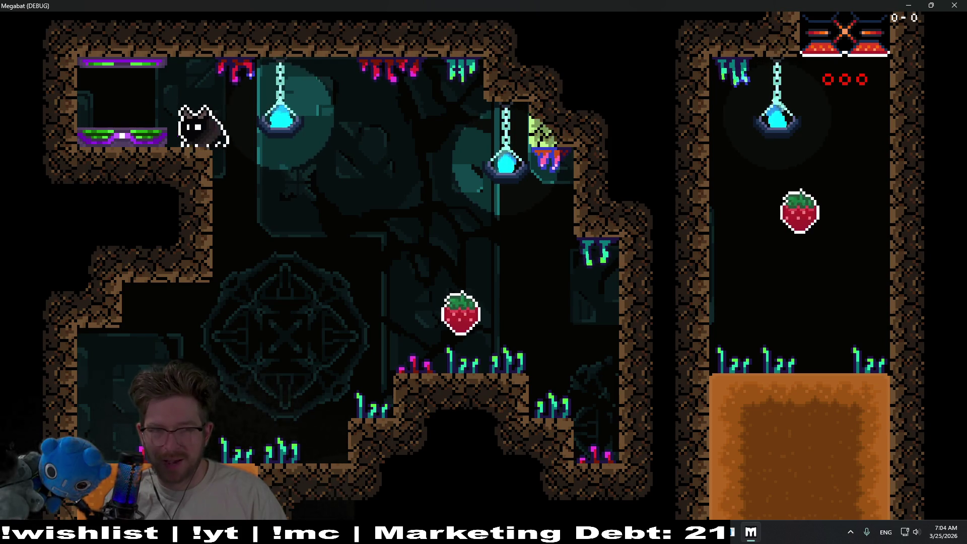
key(Right)
key(Right)
key(space)
key(Left)
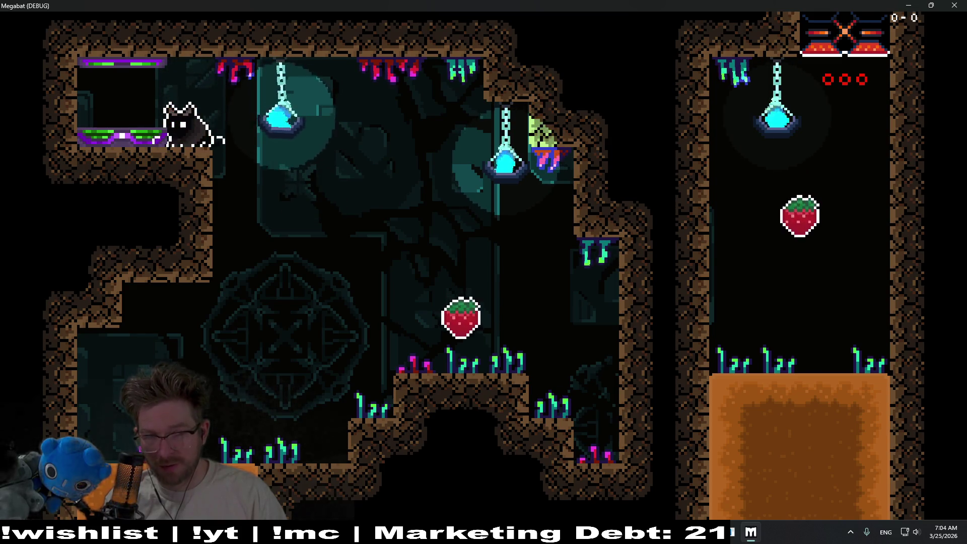
key(Right)
key(space)
key(Left)
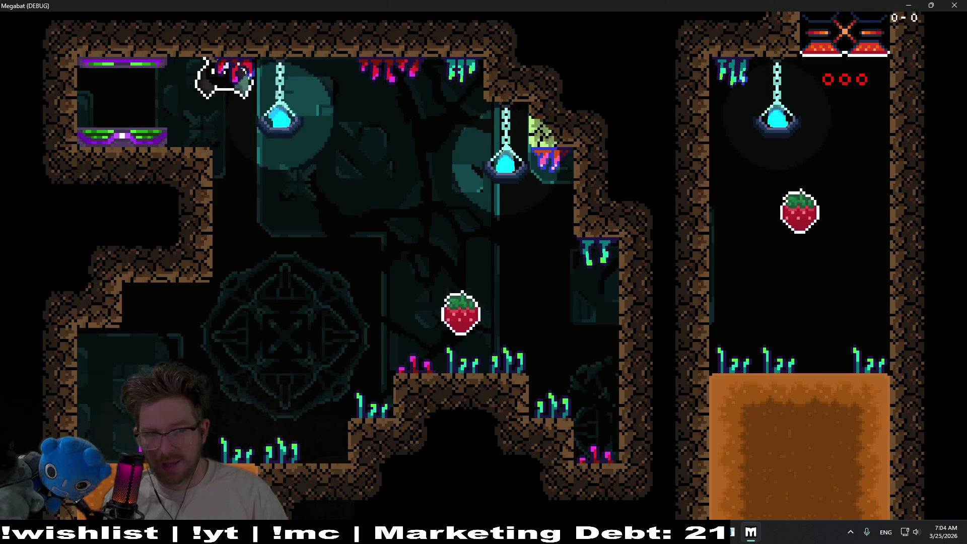
key(Right)
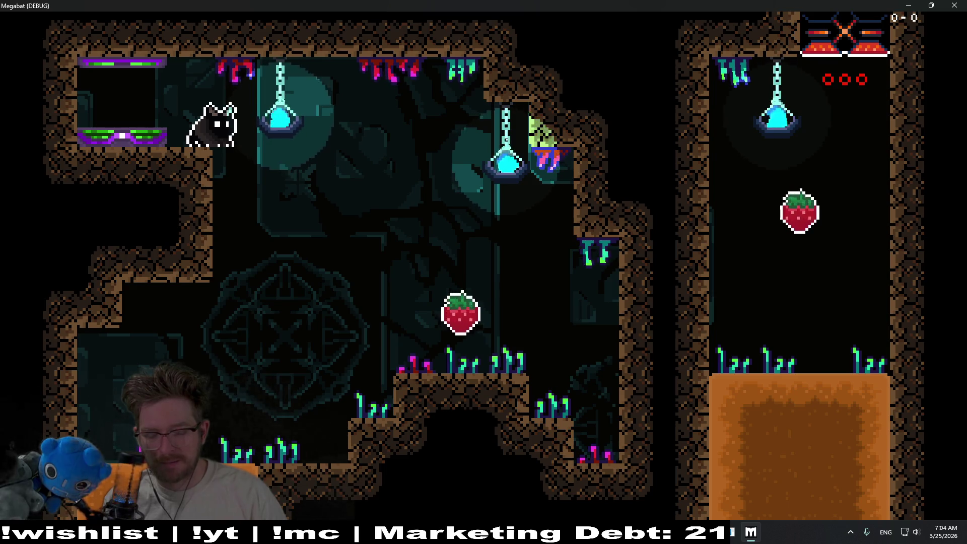
click(954, 5)
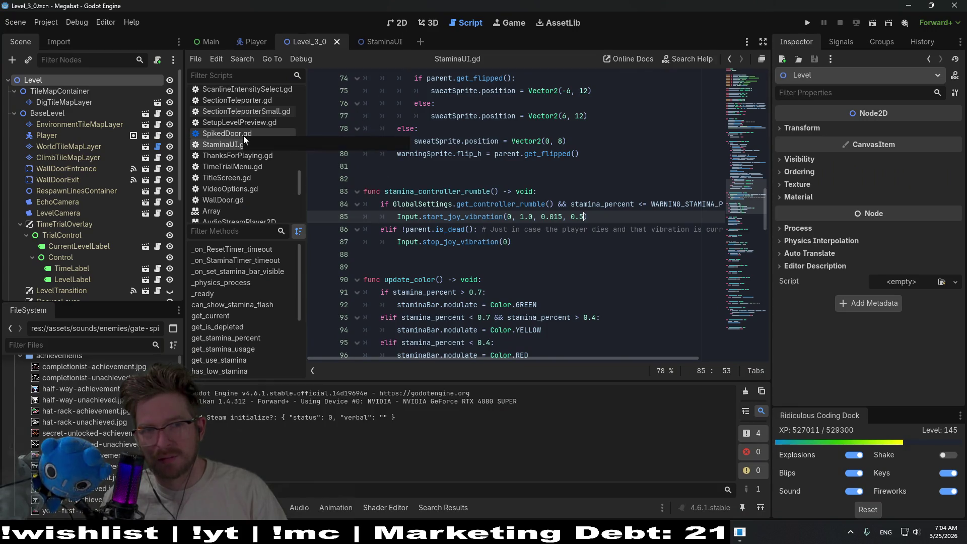
Read the death() and death_state() logic in Player.gd, then go back to the StaminaUI scene
click(255, 41)
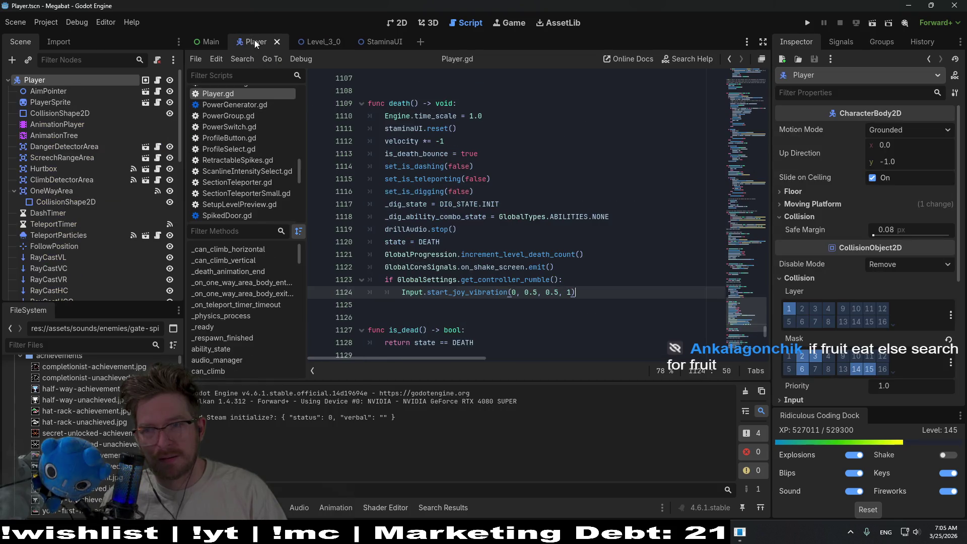
click(534, 151)
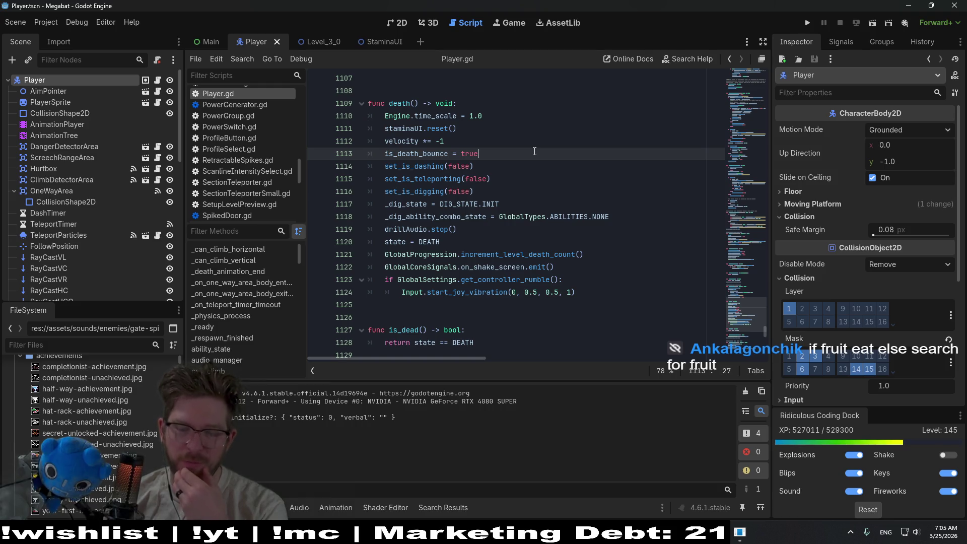
click(532, 180)
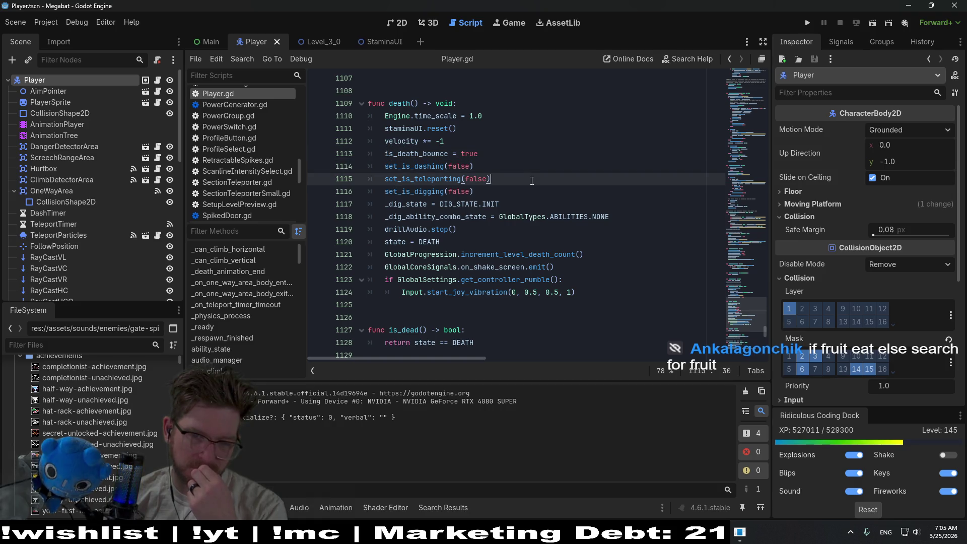
scroll(532, 181, down, 2)
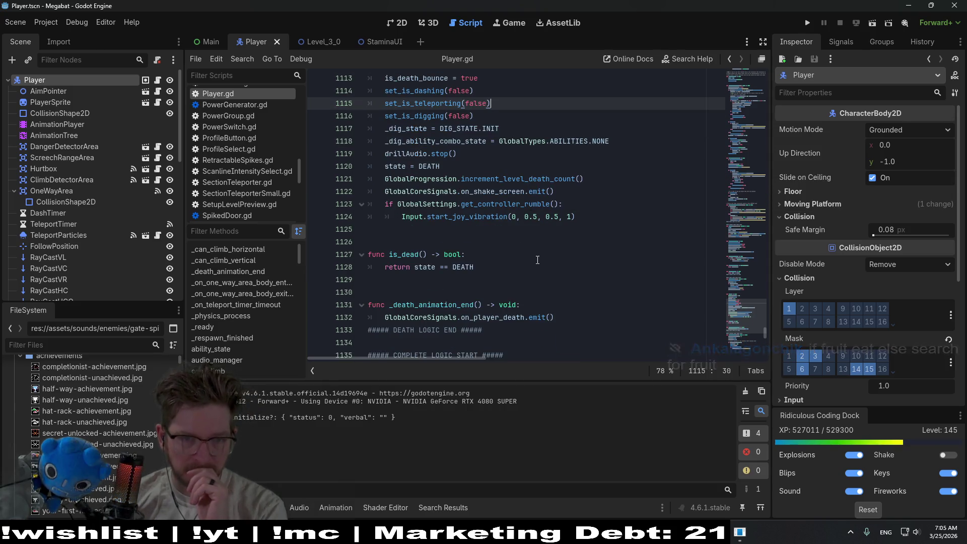
scroll(537, 242, up, 4)
scroll(538, 260, up, 3)
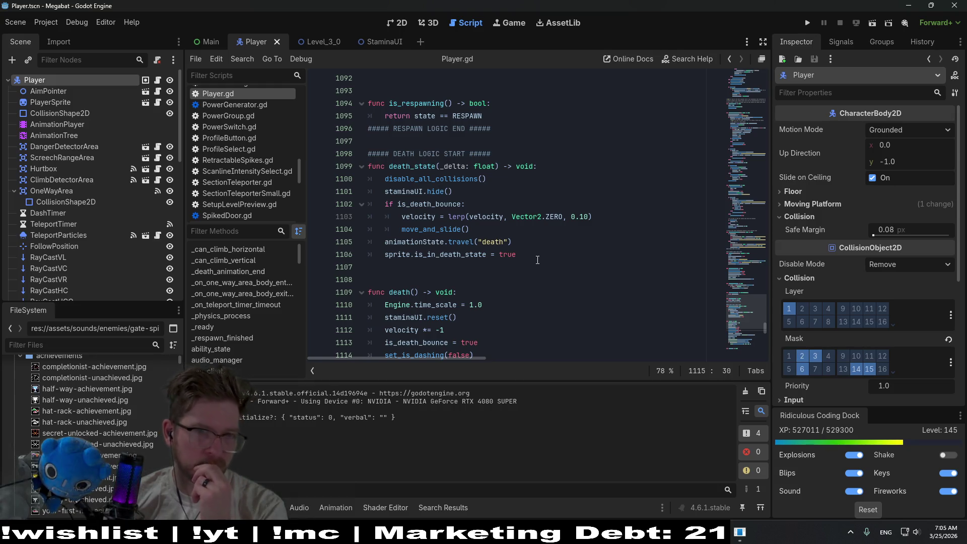
click(326, 43)
click(387, 41)
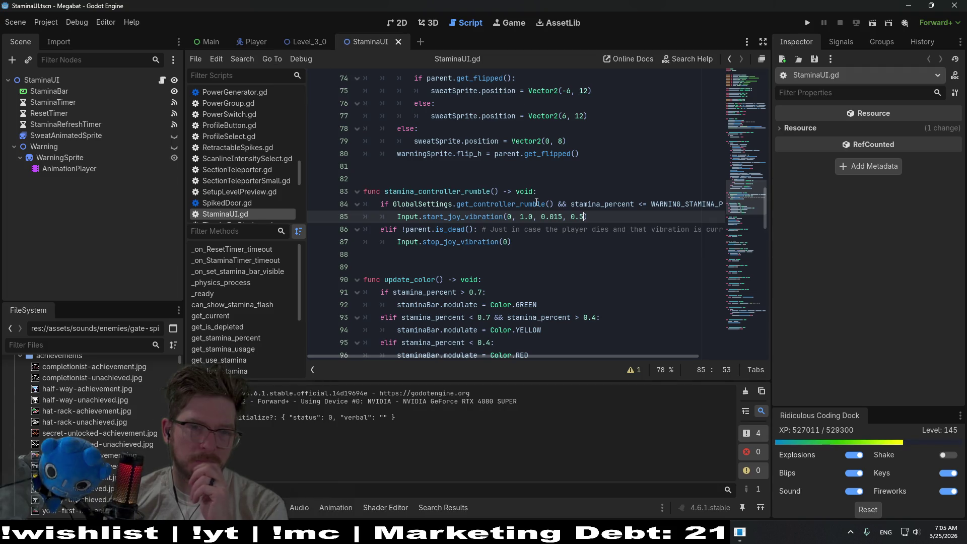
Check line 1100 of Player.gd, then return to StaminaUI.gd
mouse_move(536, 202)
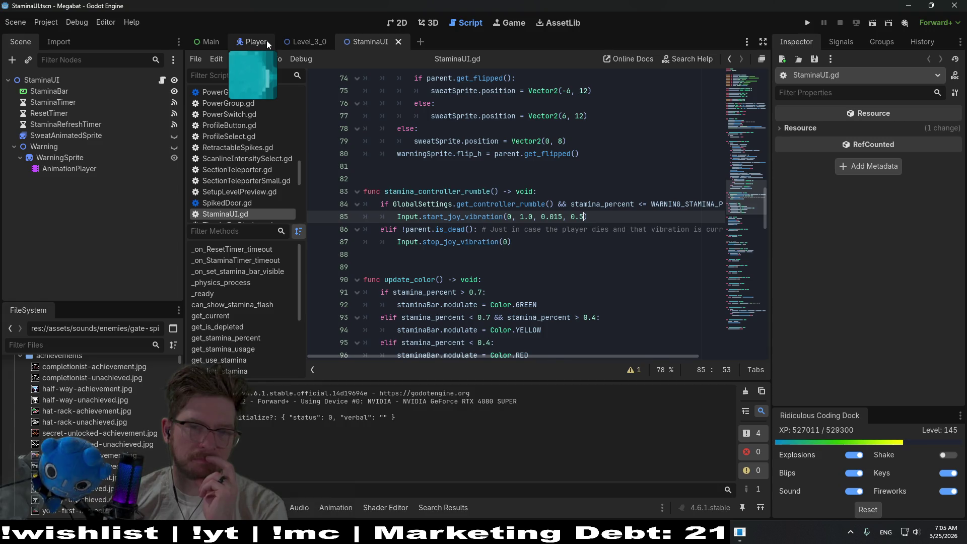
click(267, 44)
click(527, 179)
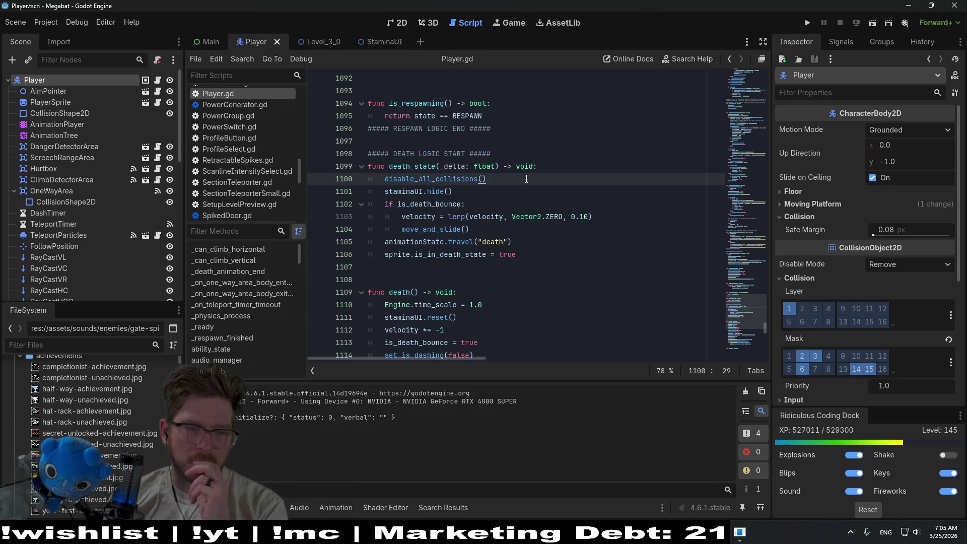
click(388, 41)
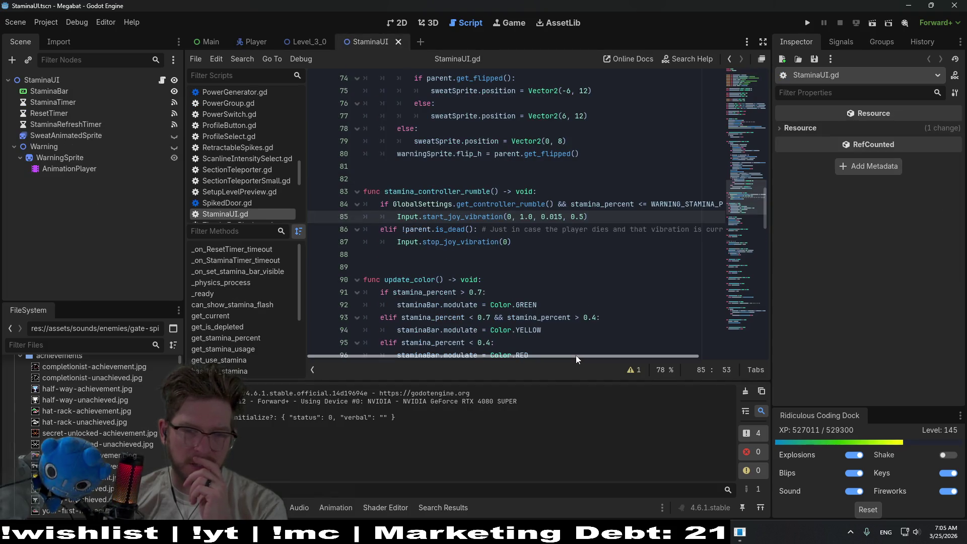
Copy _on_stamina_refresh_timer_timeout from the error and search StaminaUI.gd for it, with no match
drag(576, 355, 654, 358)
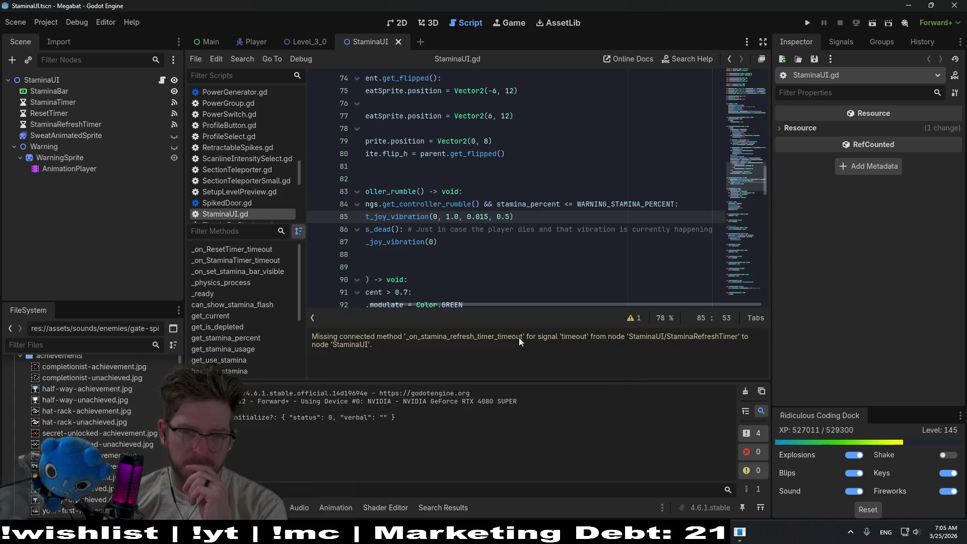
double_click(519, 337)
key(ctrl+c)
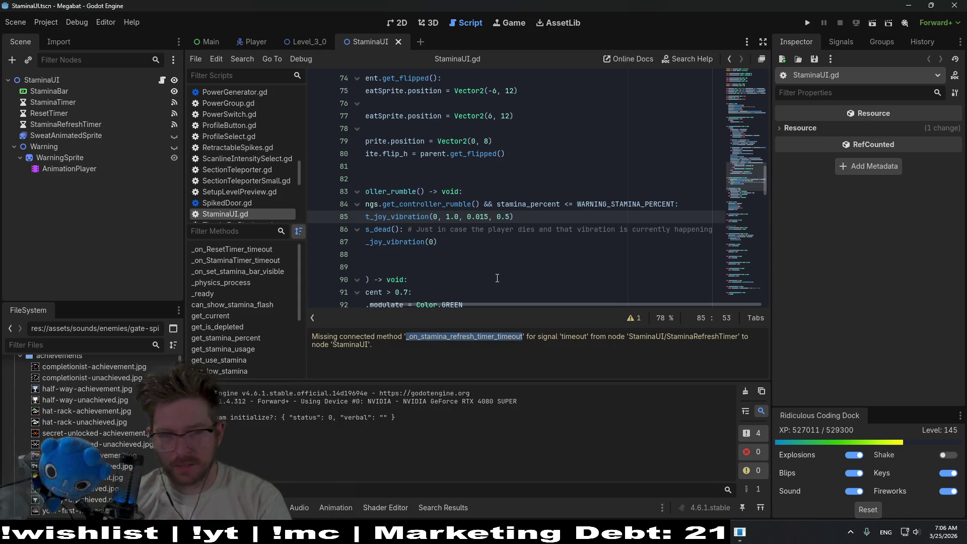
click(500, 180)
key(ctrl+f)
key(ctrl+v)
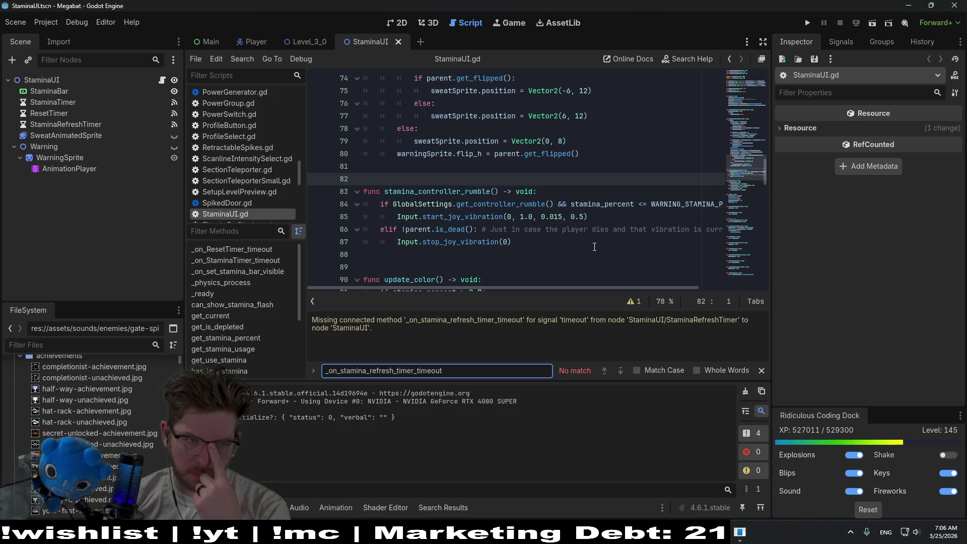
click(99, 126)
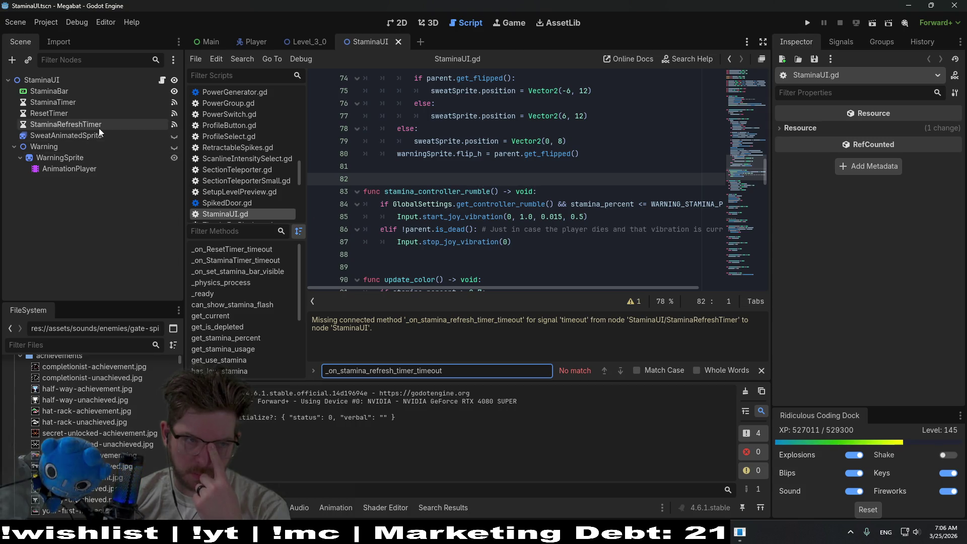
Inspect StaminaRefreshTimer's timeout connection to _on_stamina_refresh_timer_timeout, then return to the Inspector
click(833, 45)
click(884, 102)
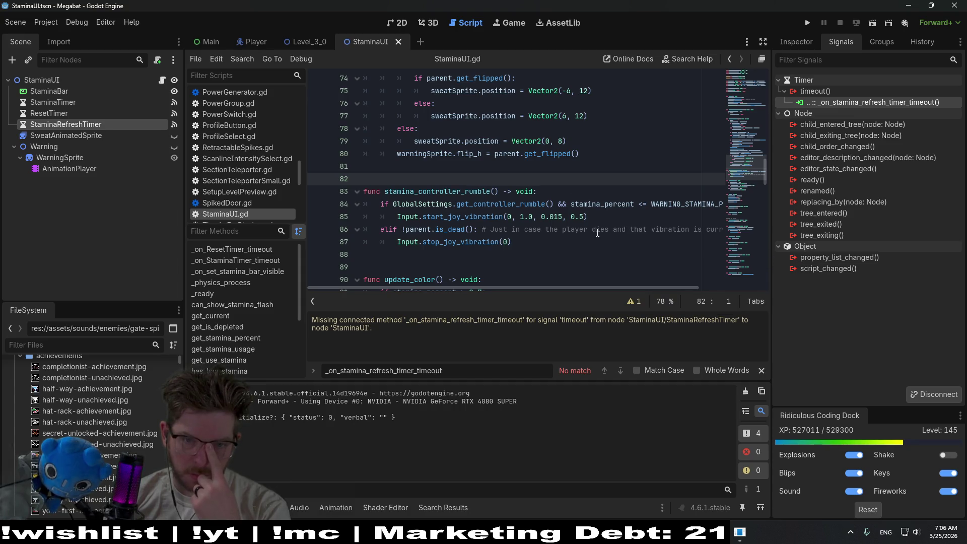
scroll(597, 232, down, 5)
scroll(597, 233, down, 18)
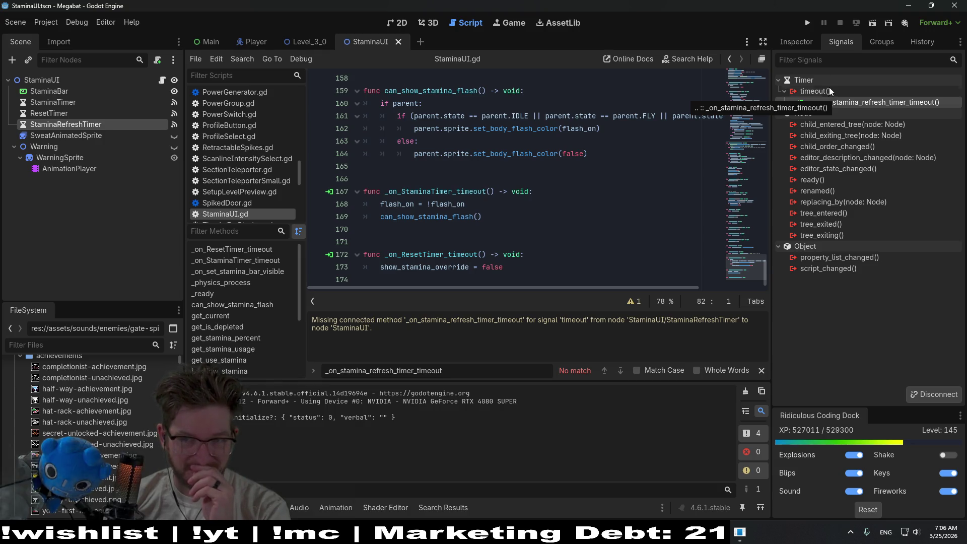
click(794, 43)
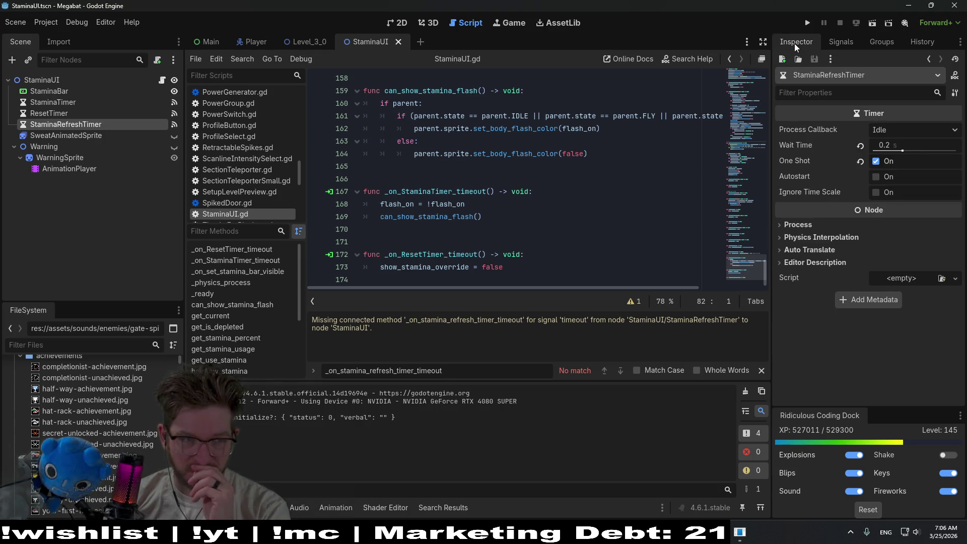
Search StaminaUI.gd for 'stam' and 'timer' to check remaining timer references
click(628, 187)
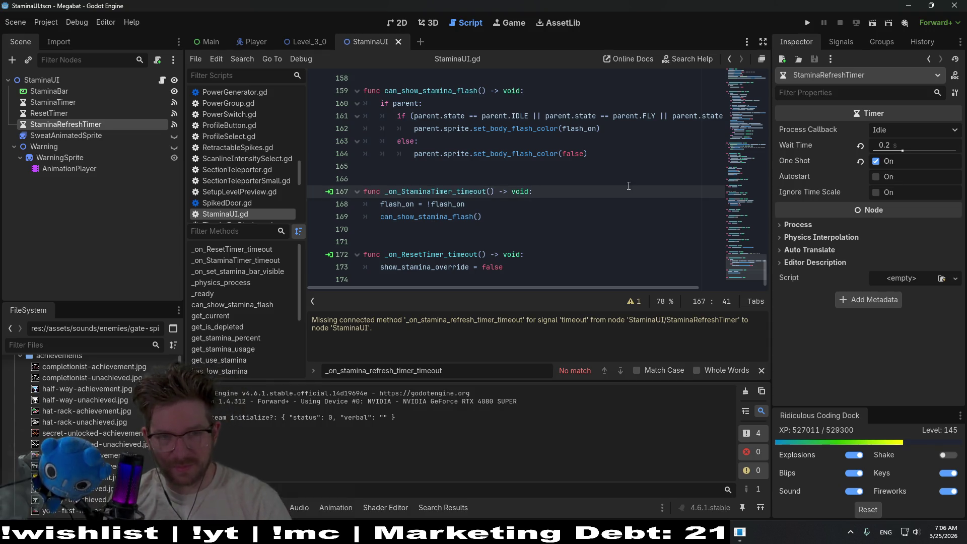
key(ctrl+f)
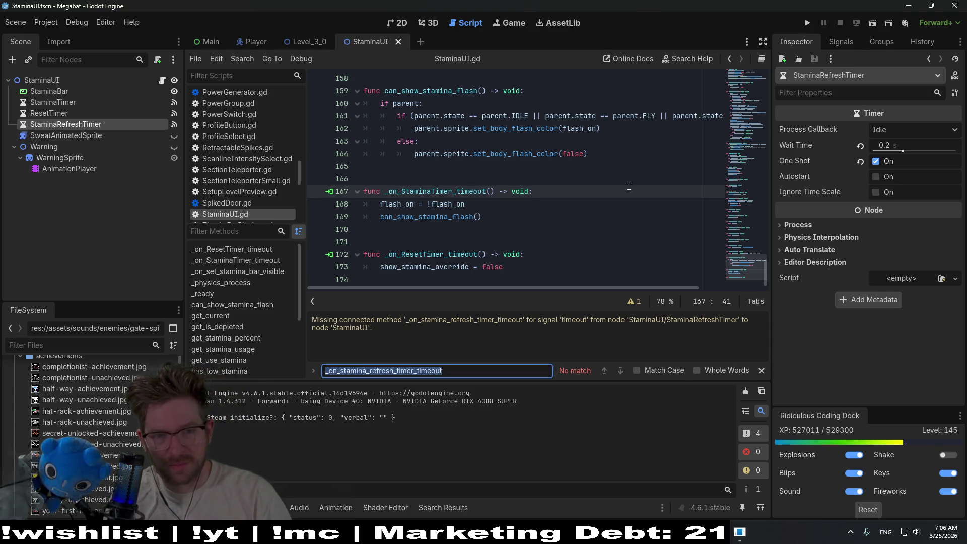
text(staminareferesh)
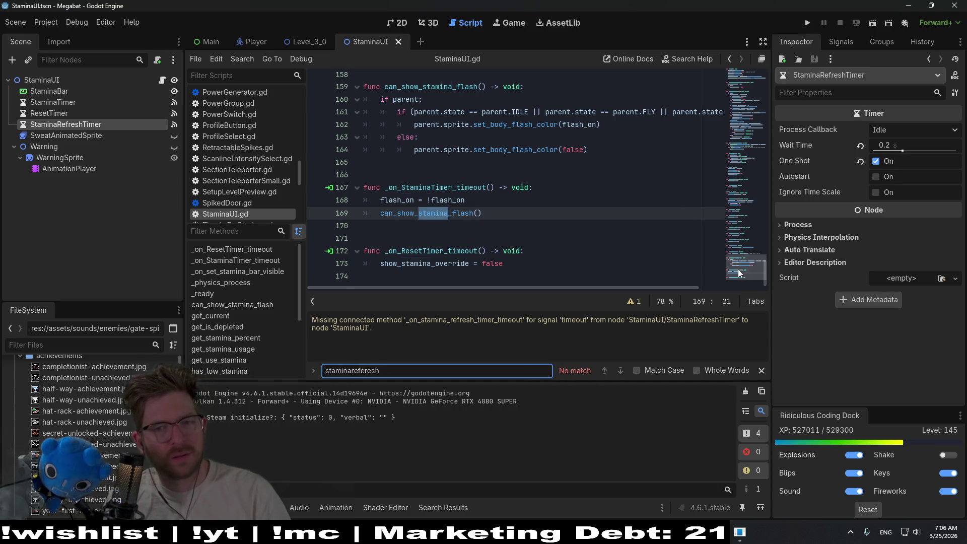
scroll(554, 176, up, 20)
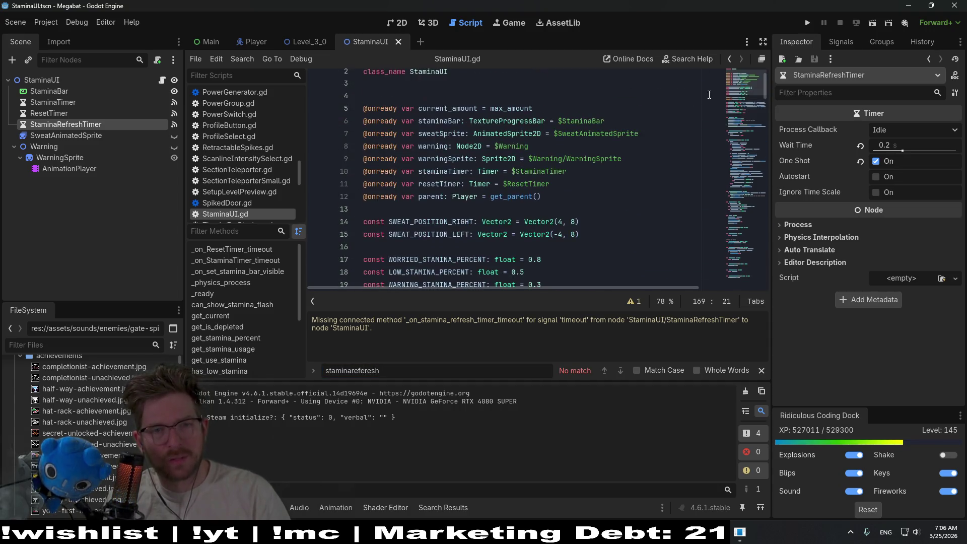
double_click(459, 171)
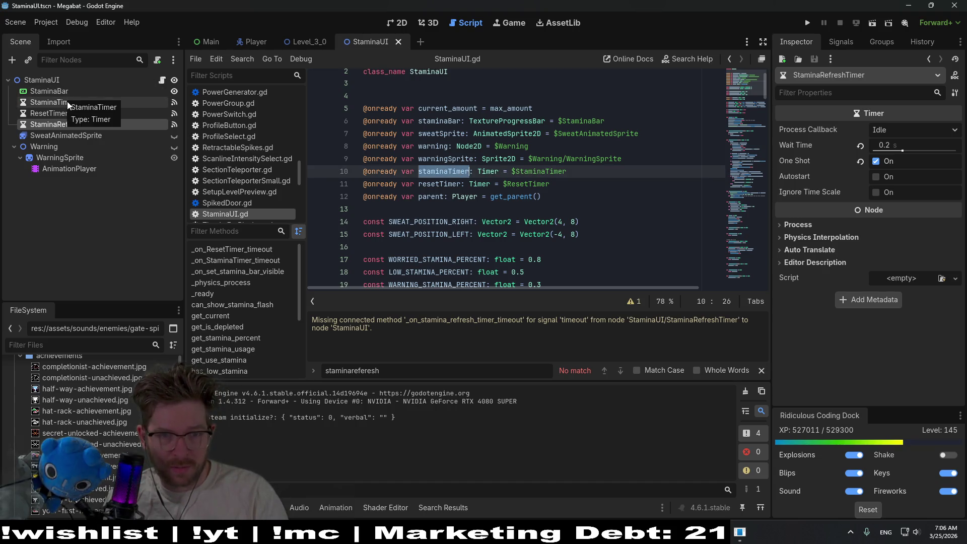
key(ctrl+f)
text(timer)
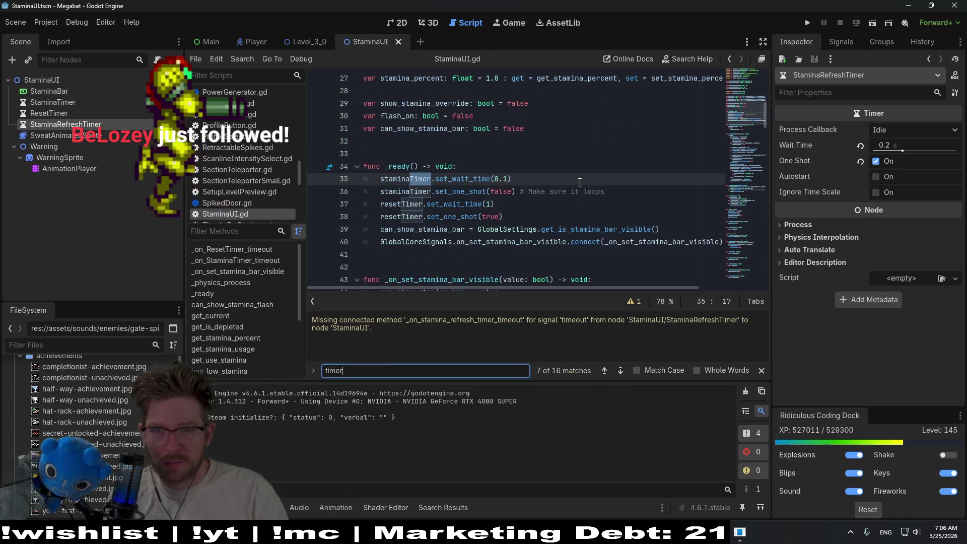
scroll(580, 183, up, 6)
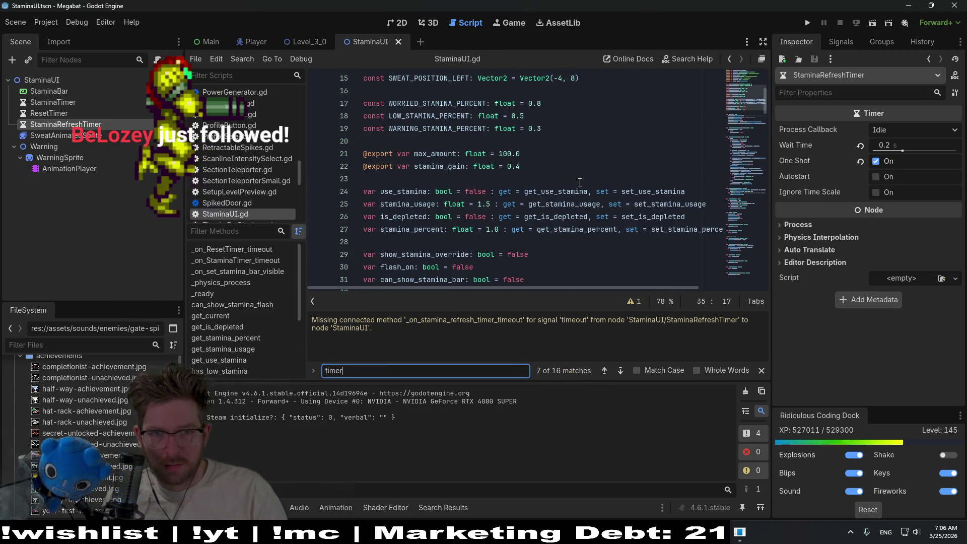
scroll(579, 183, up, 2)
Delete the StaminaRefreshTimer node and save StaminaUI.tscn
click(71, 125)
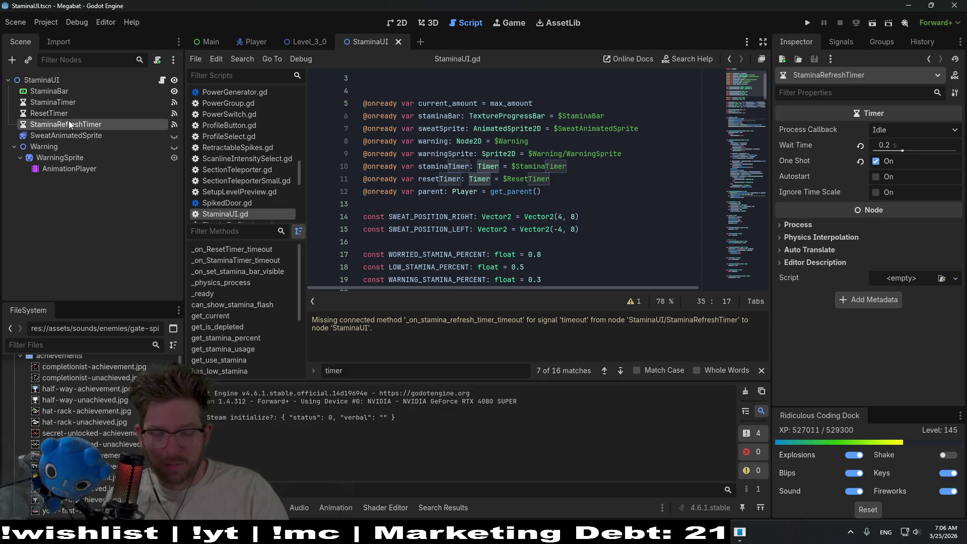
key(Delete)
key(Return)
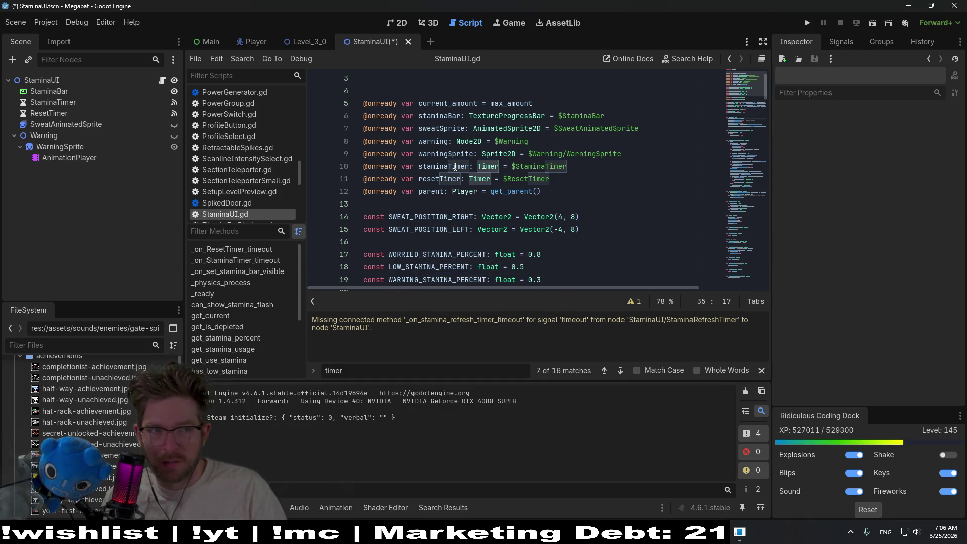
key(ctrl+s)
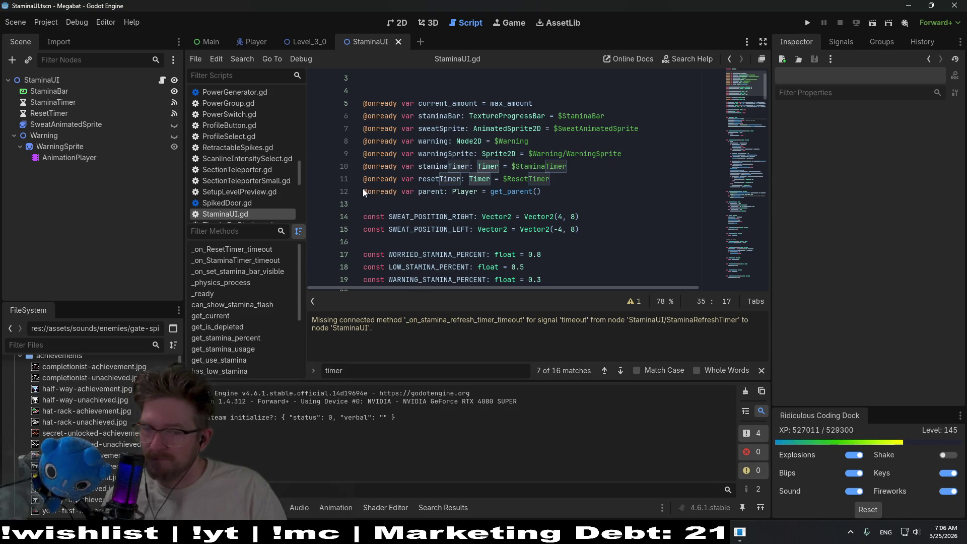
Run the Level_3_0 scene and fly the bat toward the strawberry and into the dirt
click(258, 42)
click(328, 42)
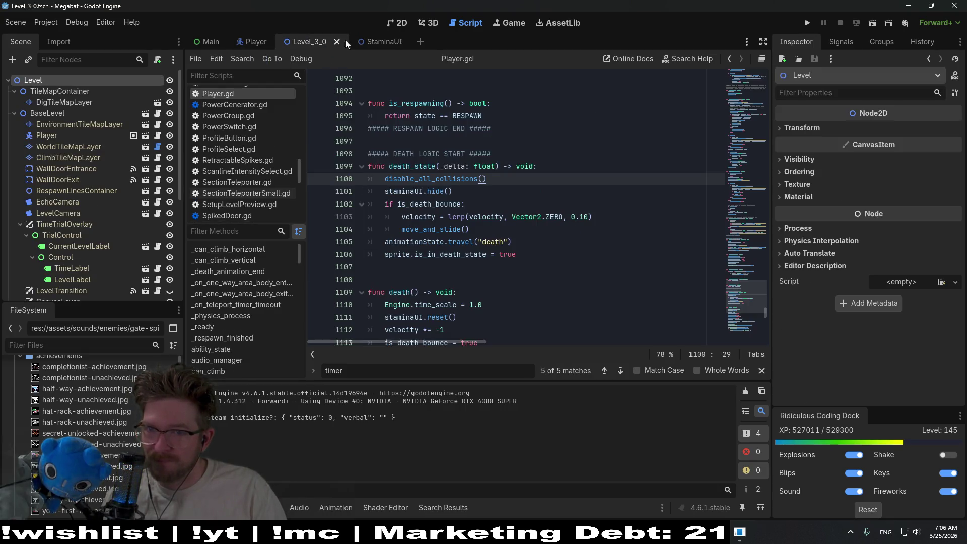
click(872, 23)
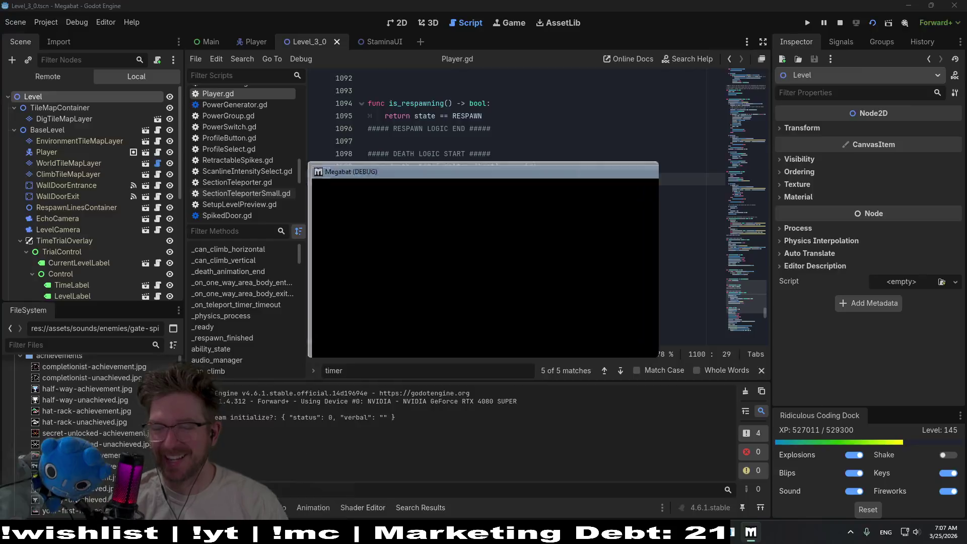
key(Right)
key(Down)
key(Left)
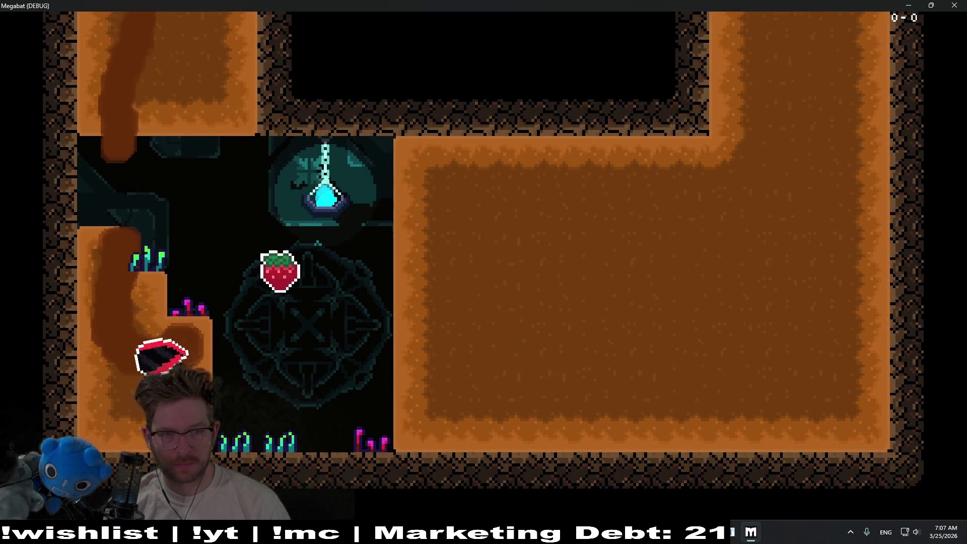
key(Right)
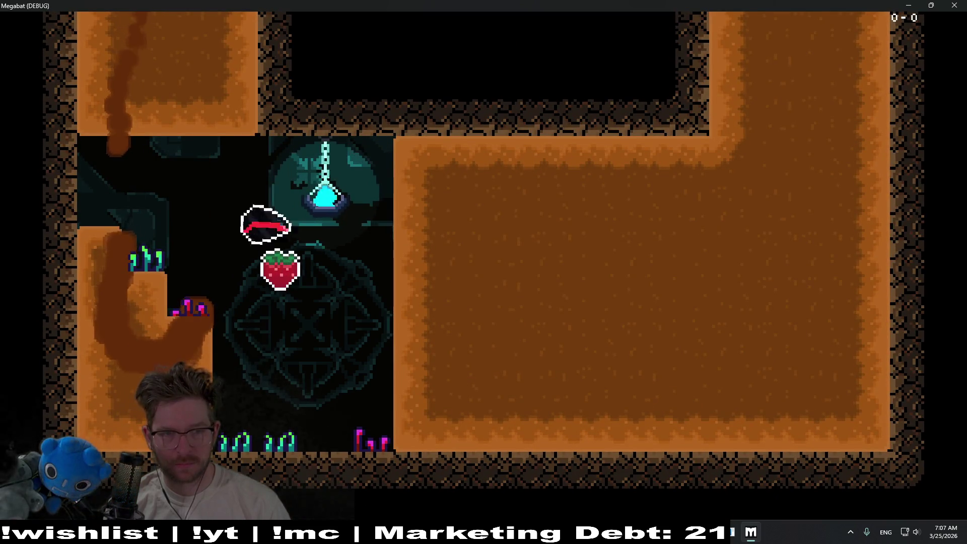
key(Down)
key(Right)
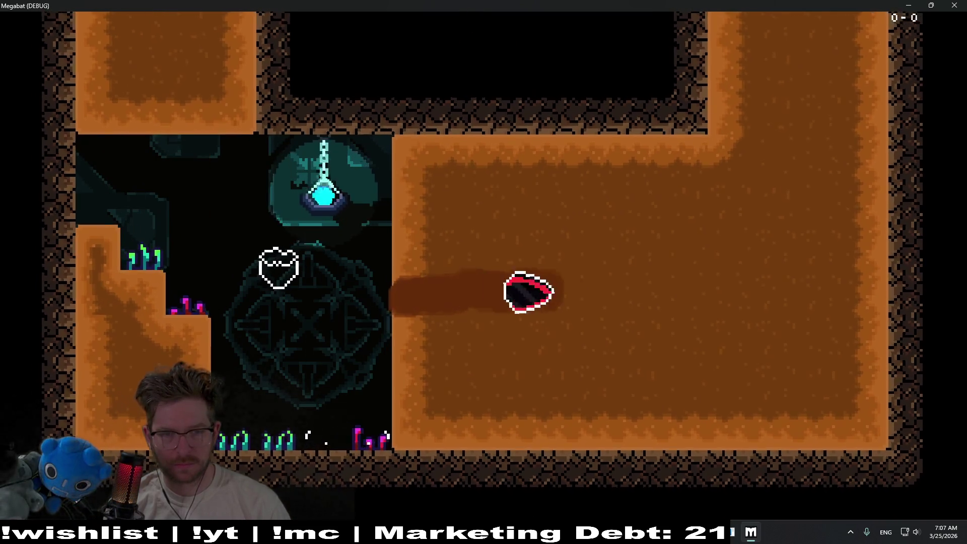
key(Down)
Burrow the bat in loops through the dirt to grab the strawberry, then close the game
key(Up)
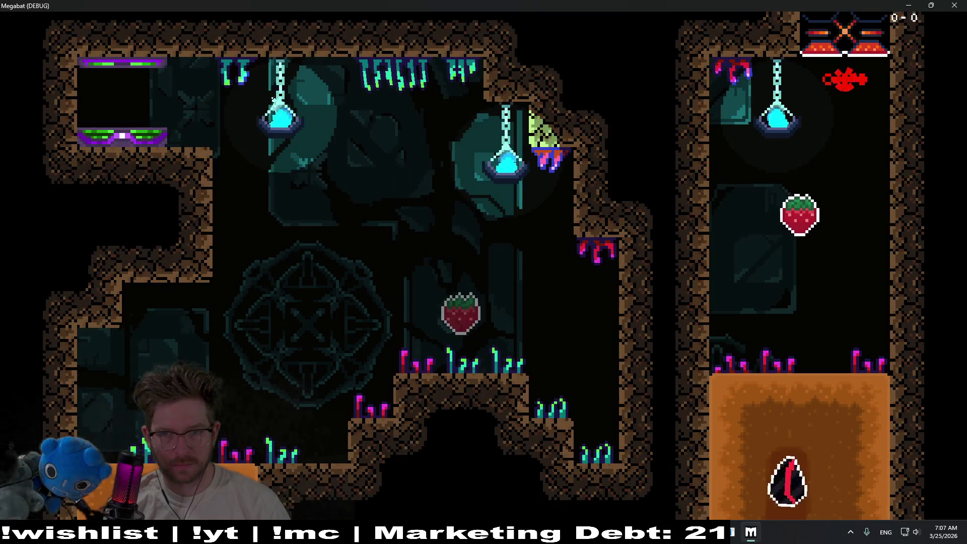
key(Up)
key(Down)
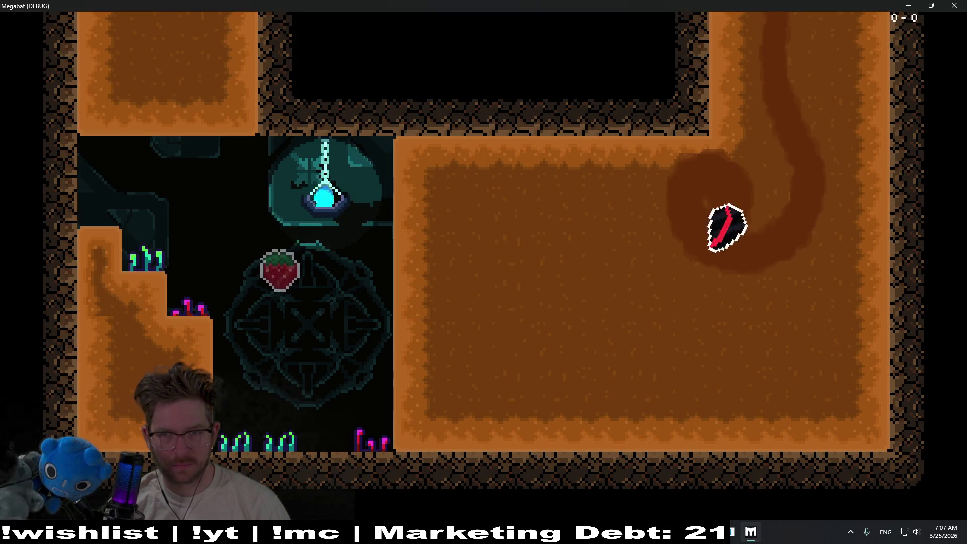
key(Right)
key(Left)
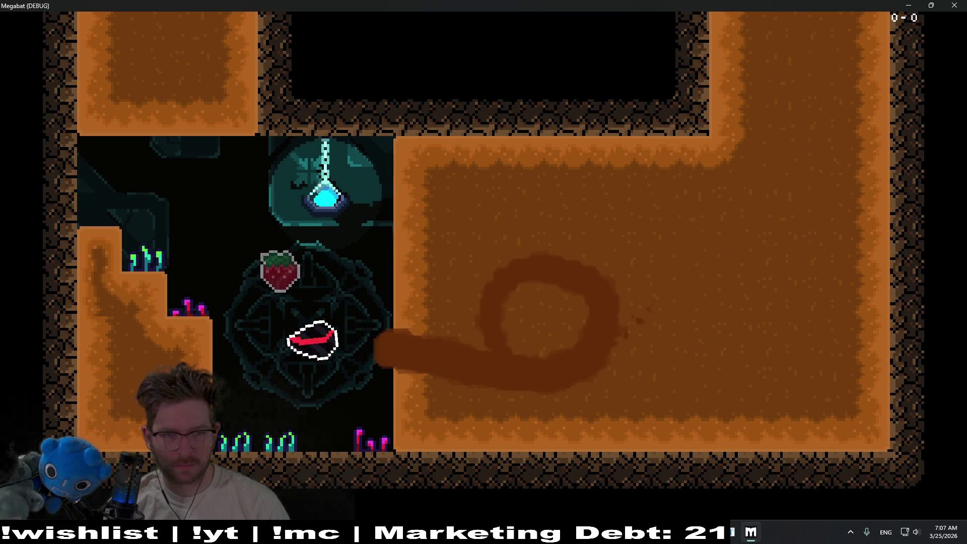
key(Up)
key(Right)
key(Down)
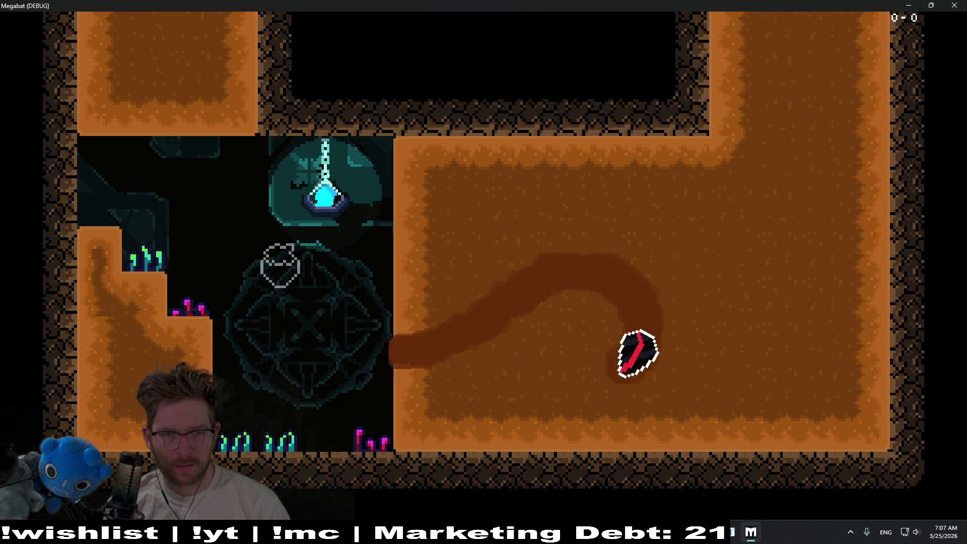
key(Left)
key(Up)
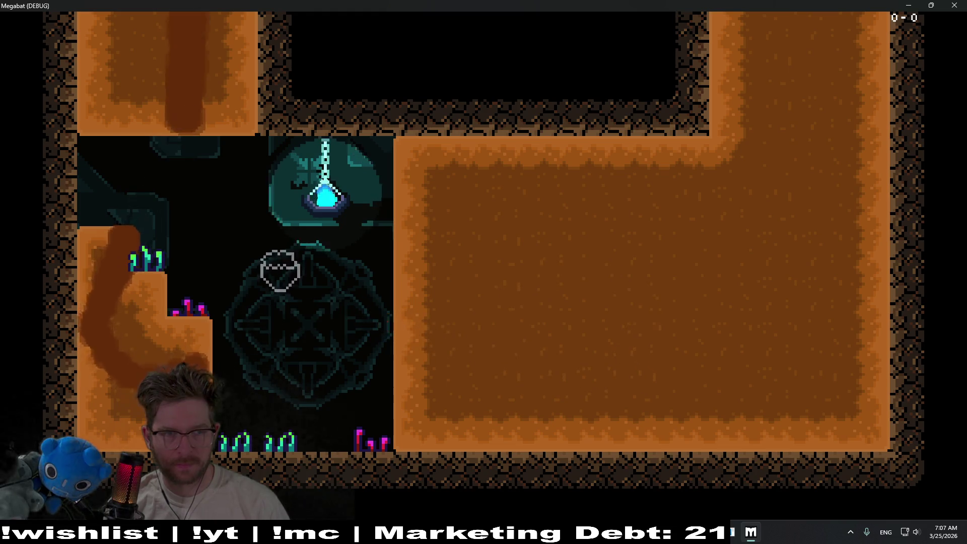
key(Down)
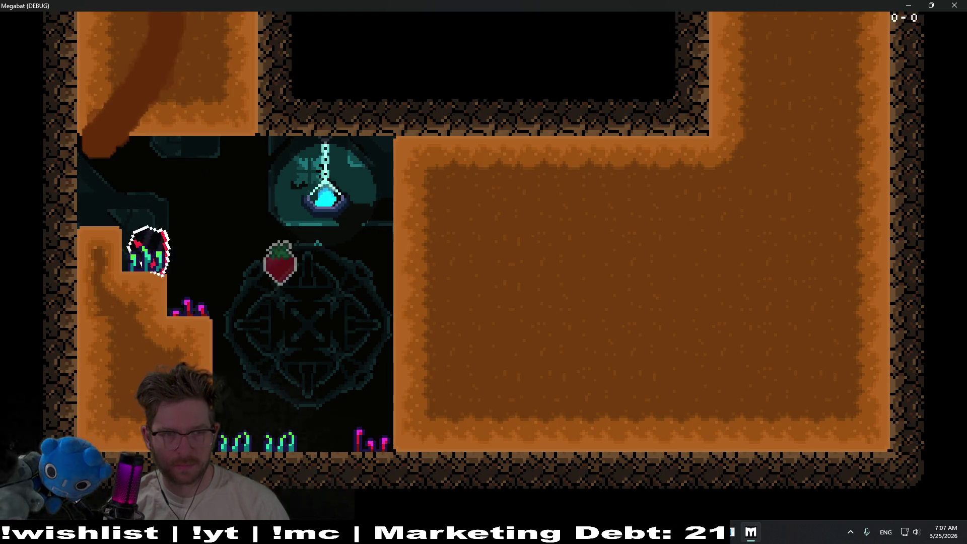
key(Right)
key(Up)
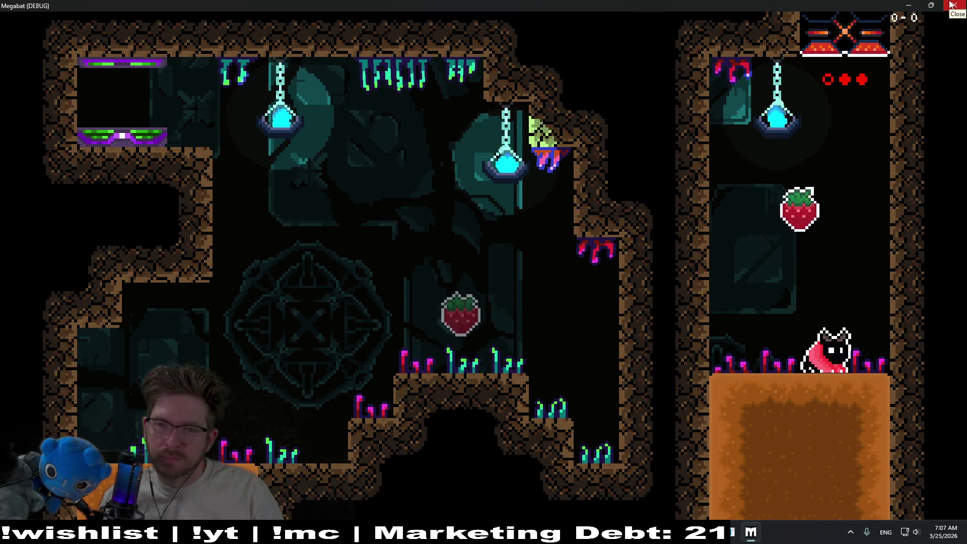
click(952, 4)
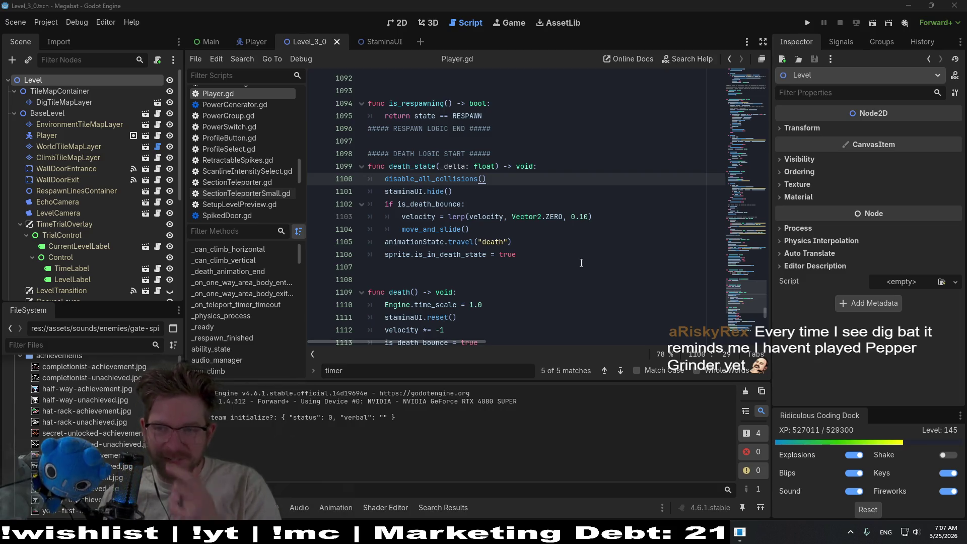
Review Player.gd lines 1104–1106, clear the timer search, and scroll up to the variables and _ready()
click(532, 254)
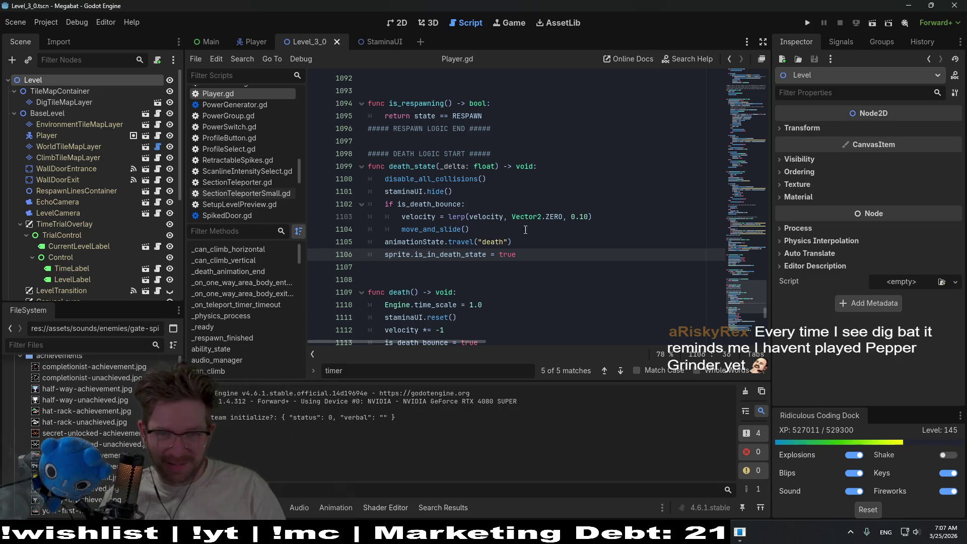
click(540, 237)
click(491, 227)
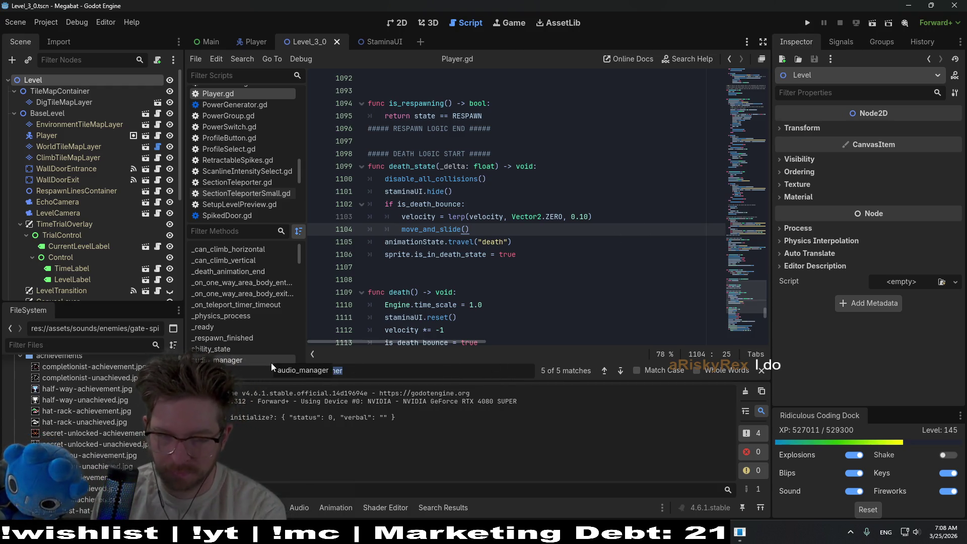
key(BackSpace)
scroll(630, 267, up, 3)
drag(736, 305, 734, 92)
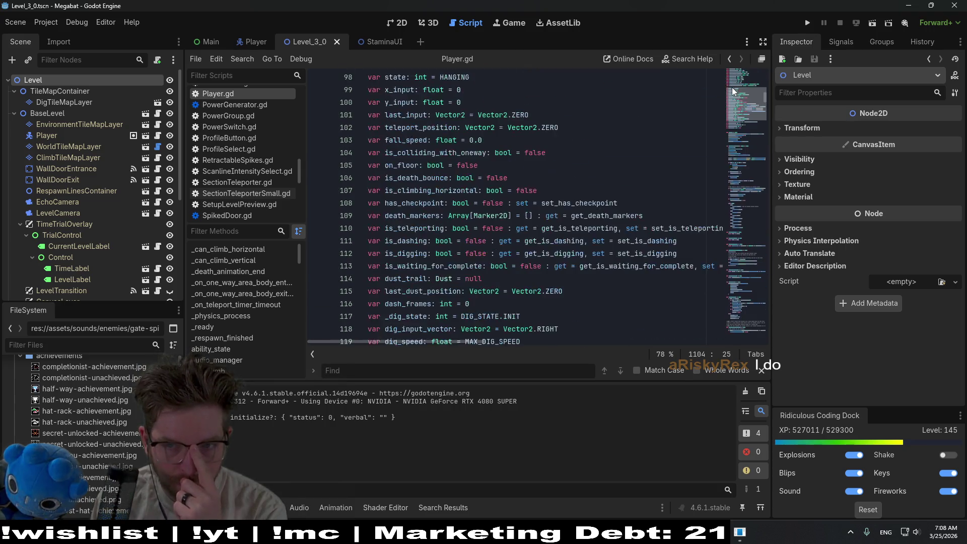
scroll(514, 170, up, 9)
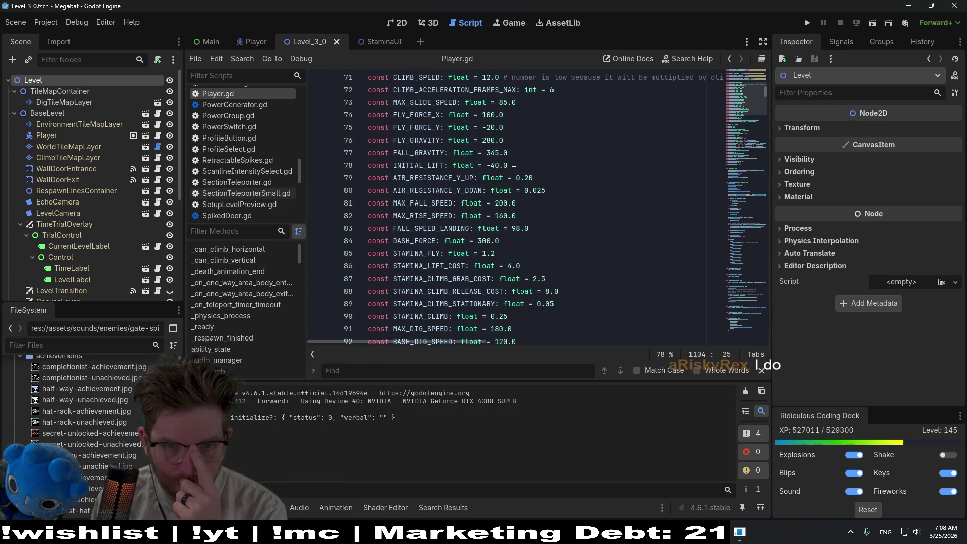
scroll(514, 170, up, 4)
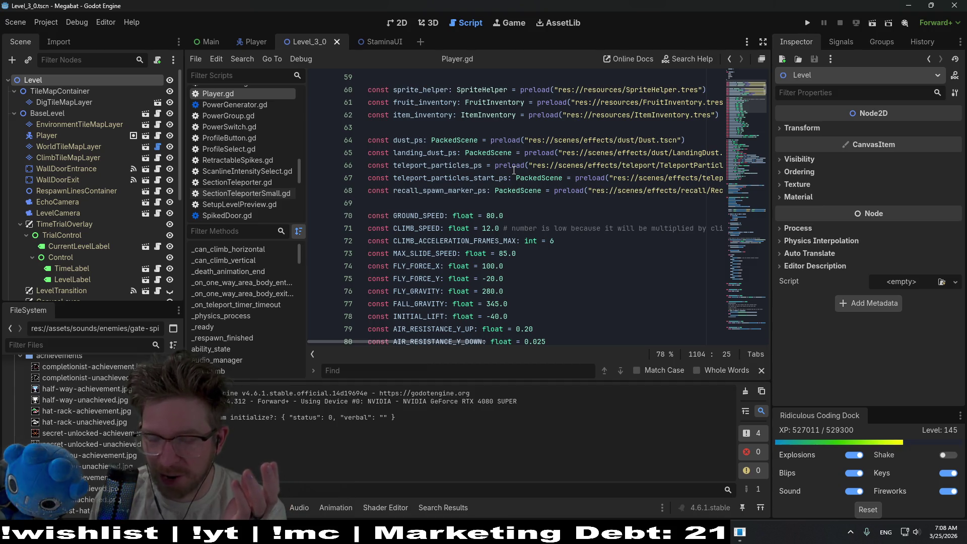
scroll(513, 170, down, 19)
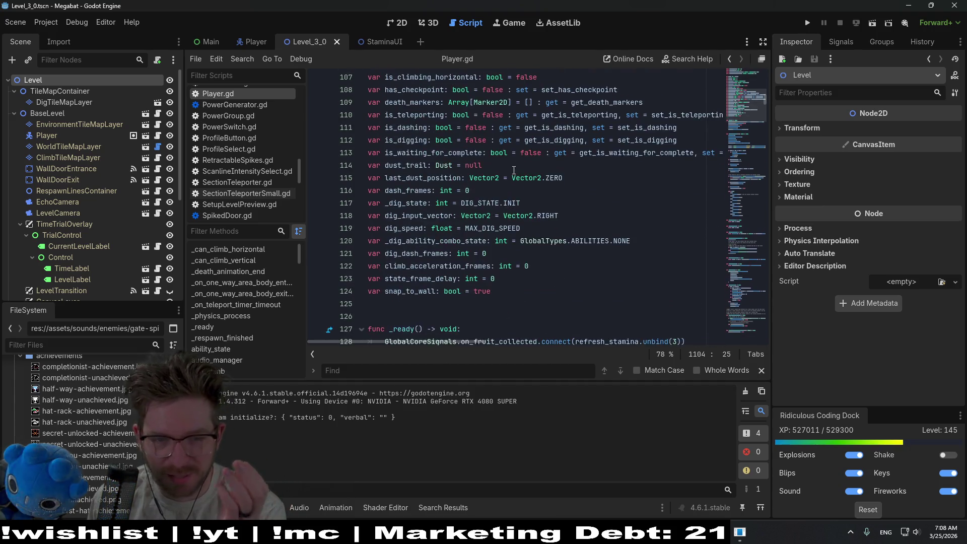
scroll(514, 170, down, 2)
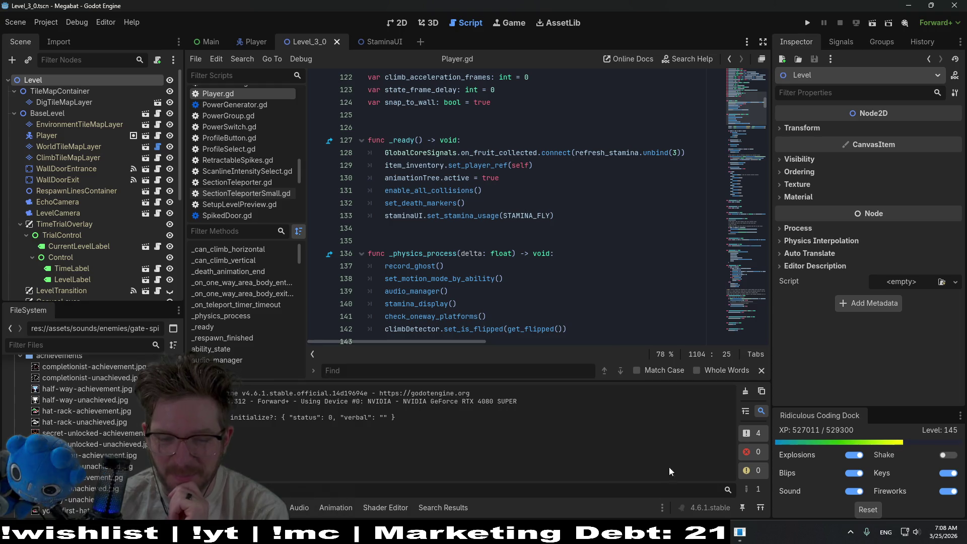
Launch Space Scavenger 2 Playtest from the Recent list in the Steam library
key(alt+Tab)
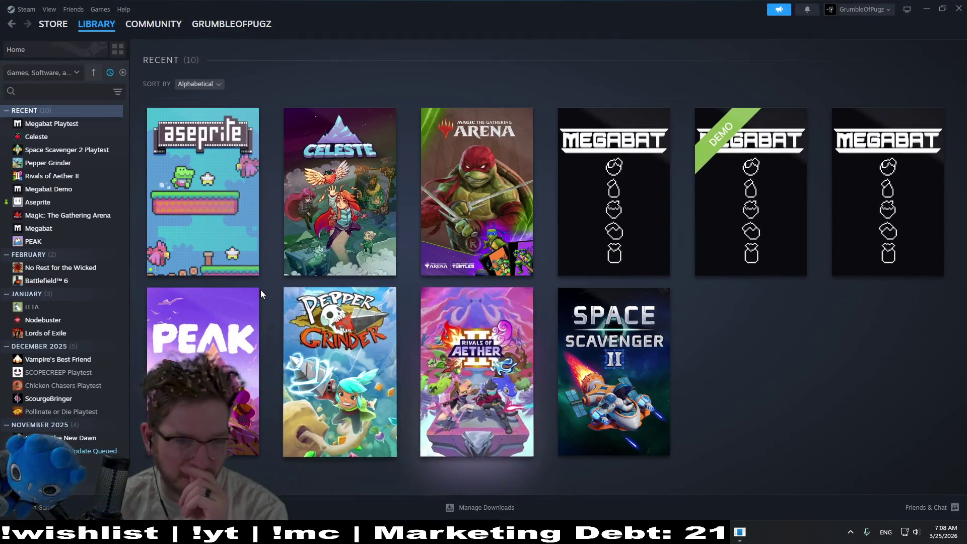
double_click(47, 150)
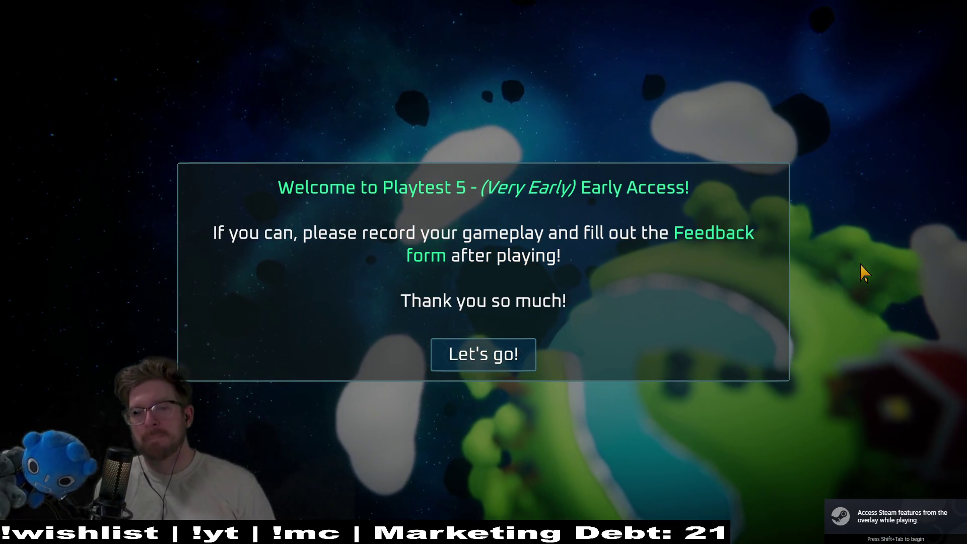
Dismiss the Playtest 5 welcome message and choose Play from the main menu
key(Return)
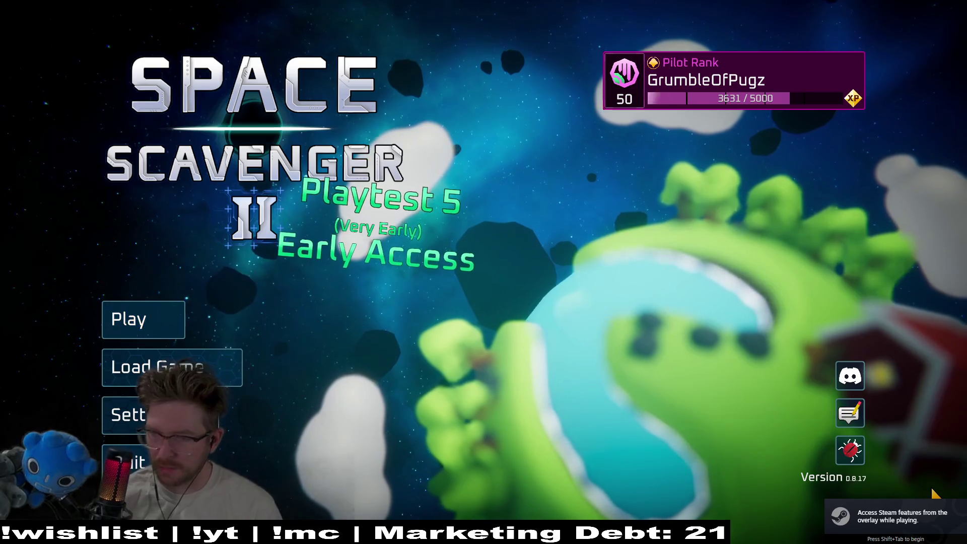
key(Down)
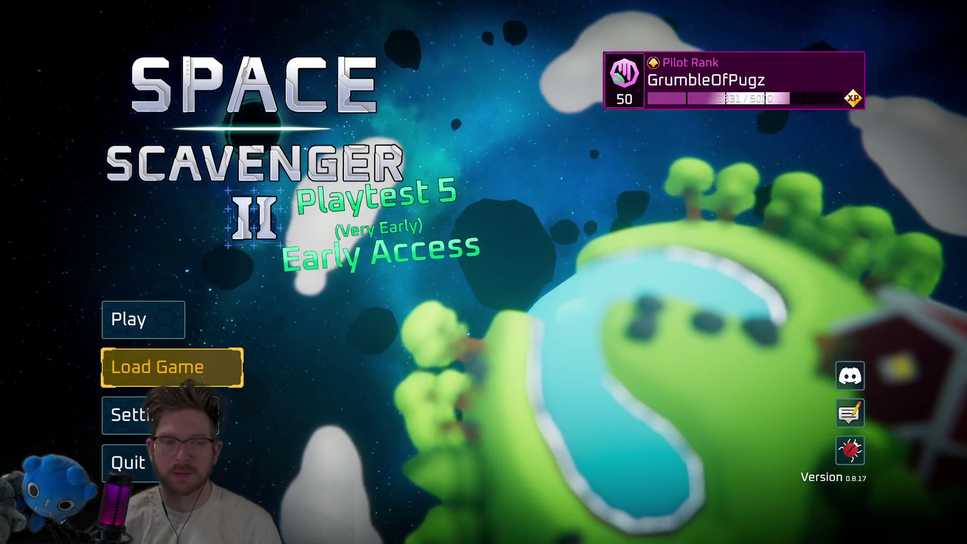
key(Up)
key(Return)
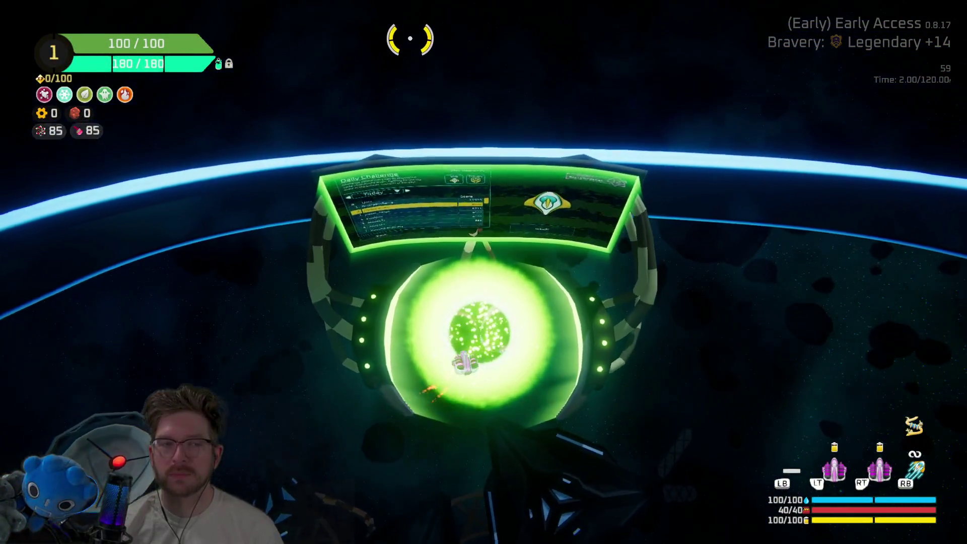
Open the Daily Challenge, review the Fast Artillery and Stun Resistance modifiers, and start the run
key(x)
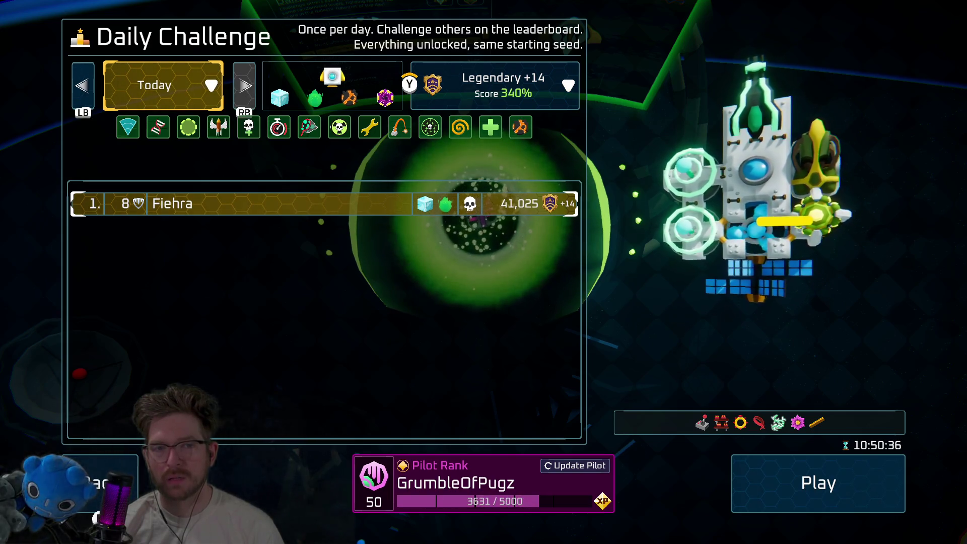
key(Down)
key(Right)
key(Right)
key(Right)
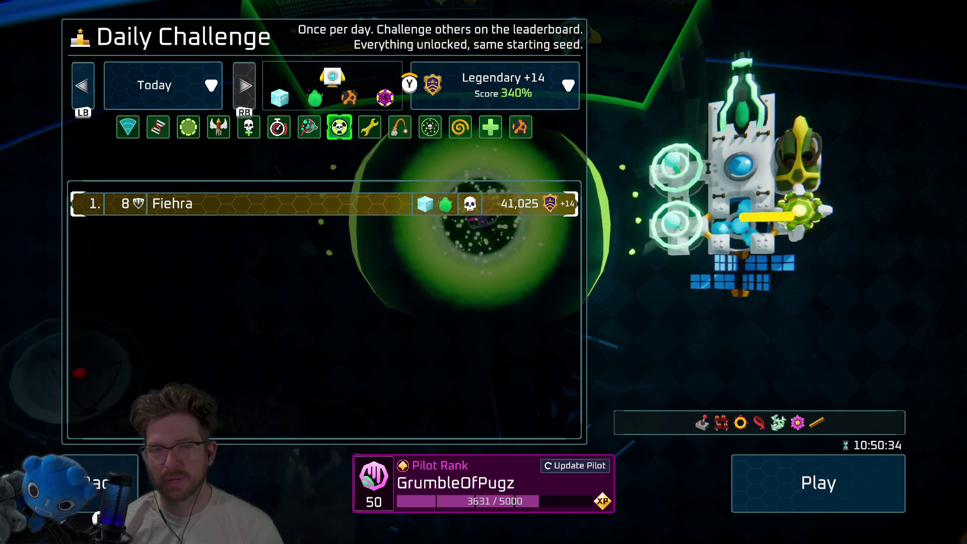
key(Right)
key(Right)
key(Down)
key(Right)
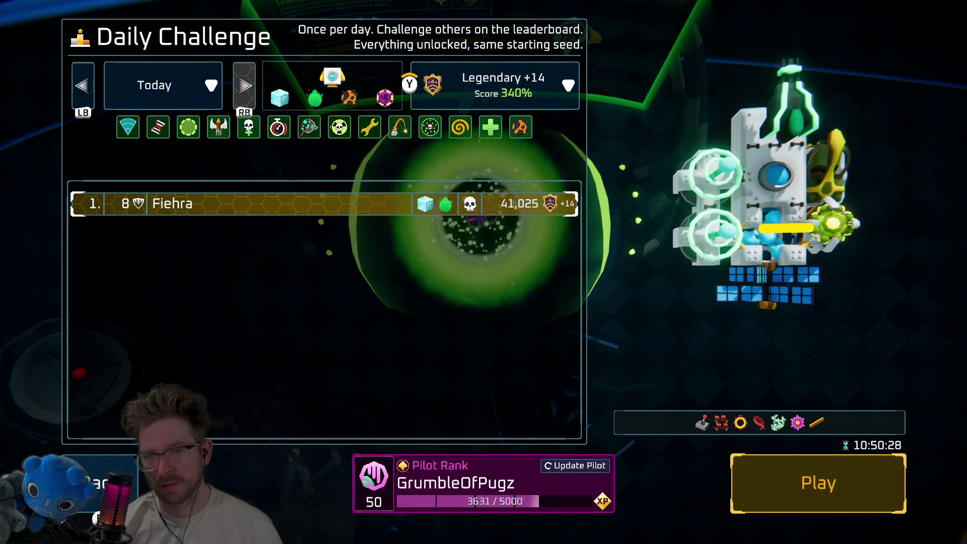
key(Return)
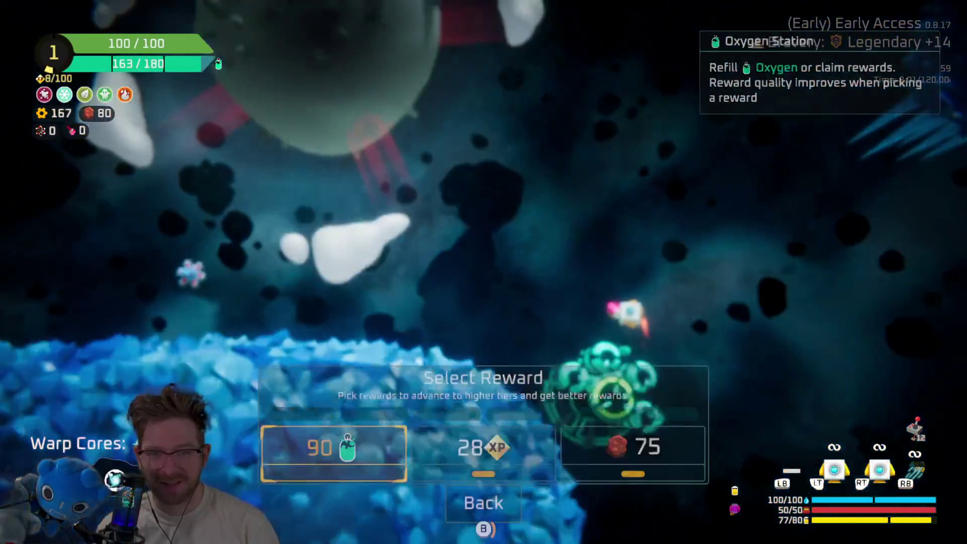
Take the 28 XP reward, then buy the Shield Drone over the Tiny Laser and attach it
click(483, 446)
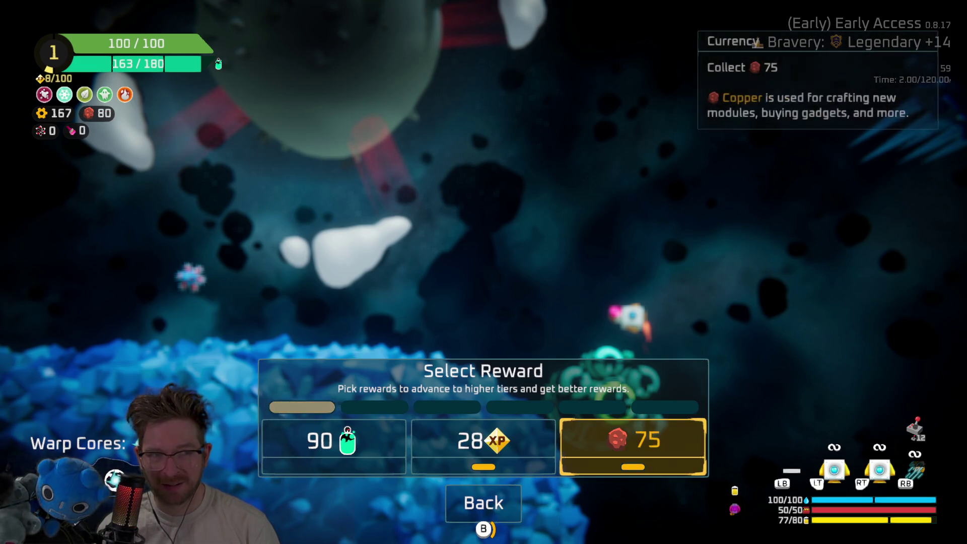
click(484, 445)
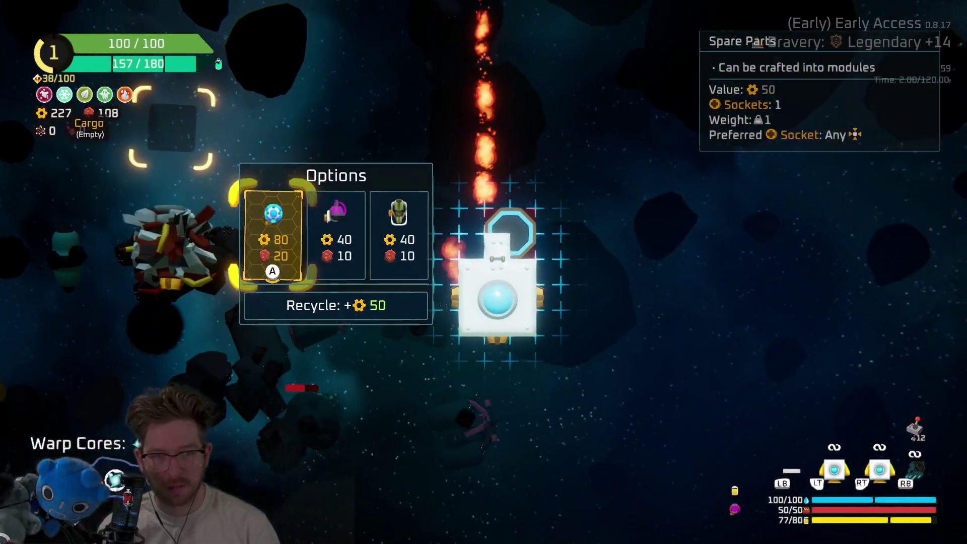
click(338, 234)
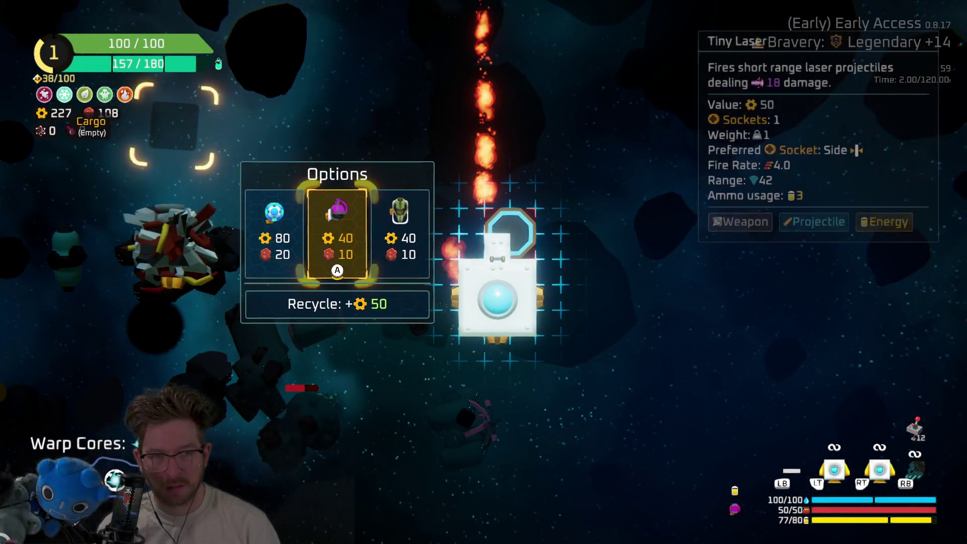
click(270, 237)
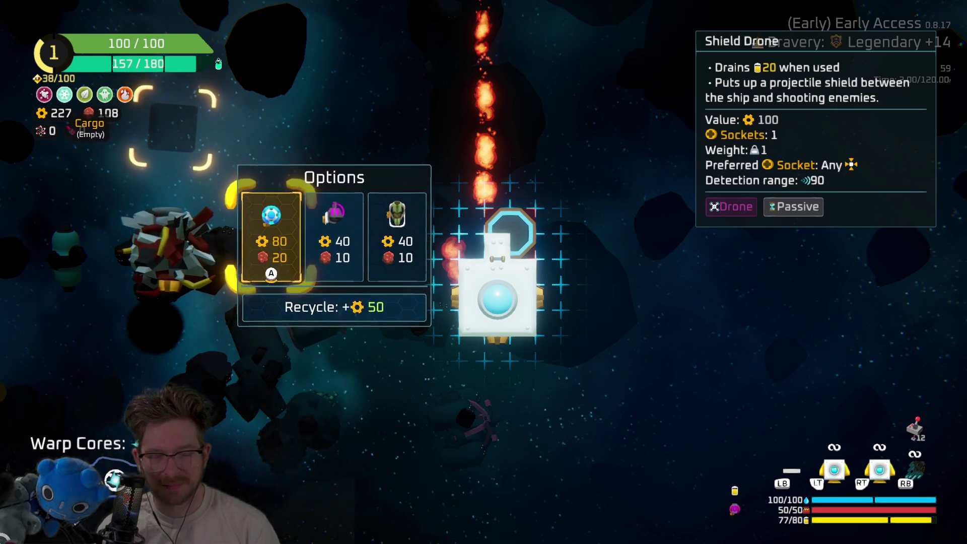
key(Return)
key(Return)
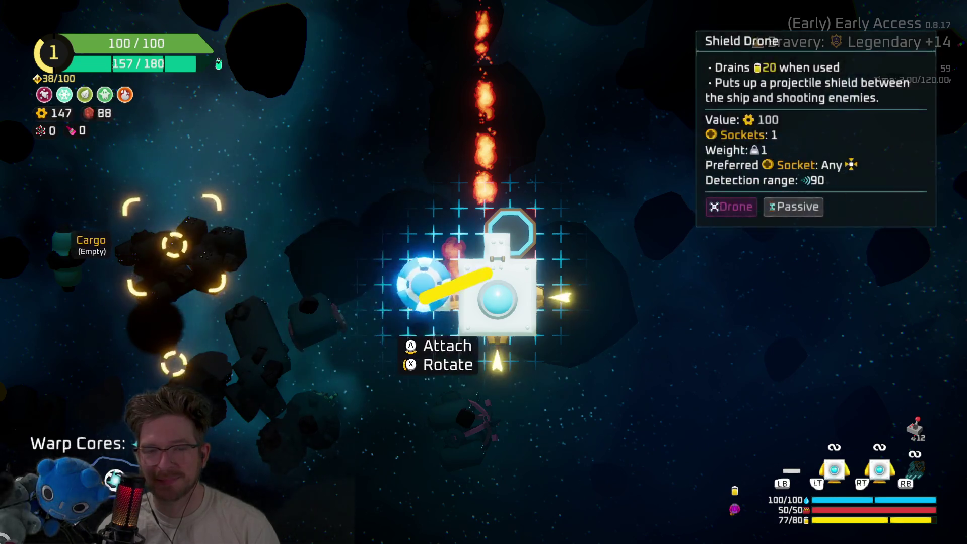
key(Return)
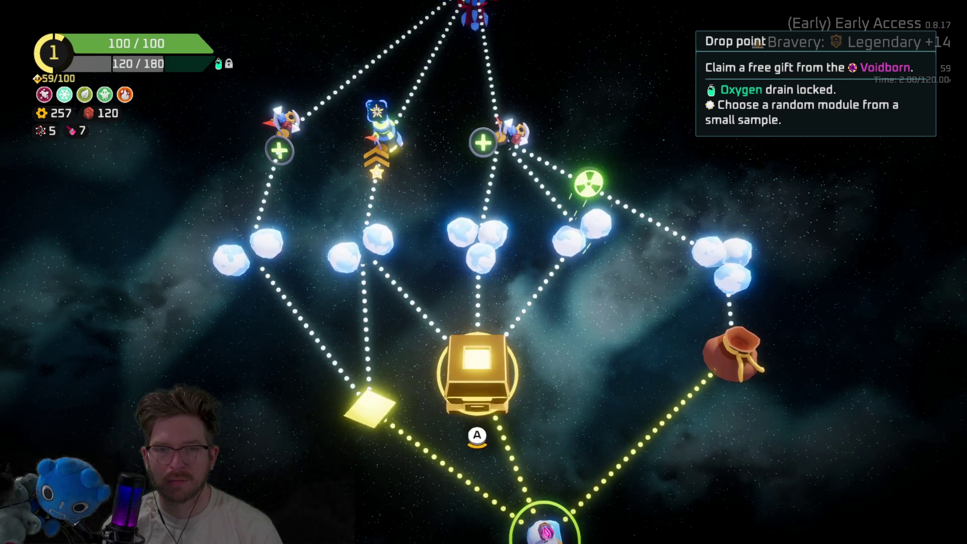
Fly to the drop point, take the free Fireballs module, and leave through the portal
key(Return)
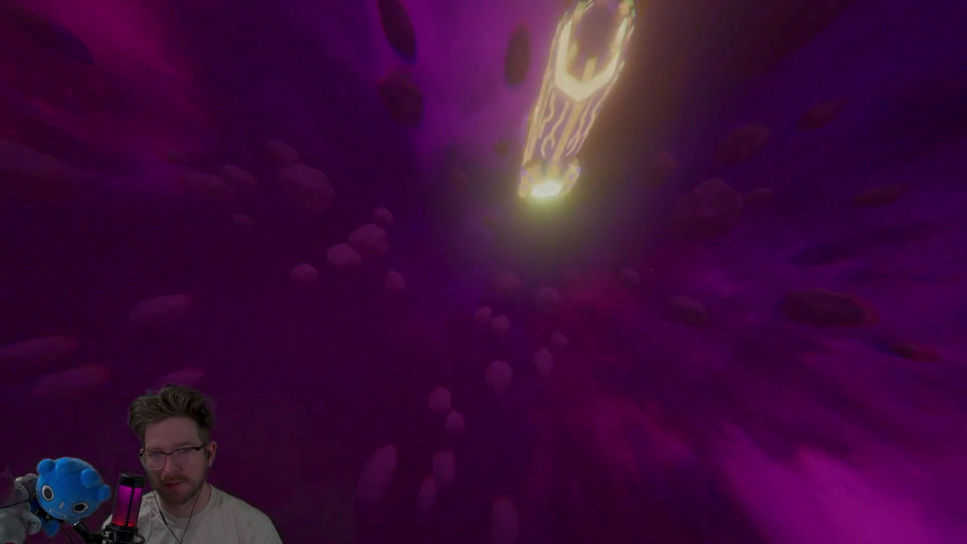
key(e)
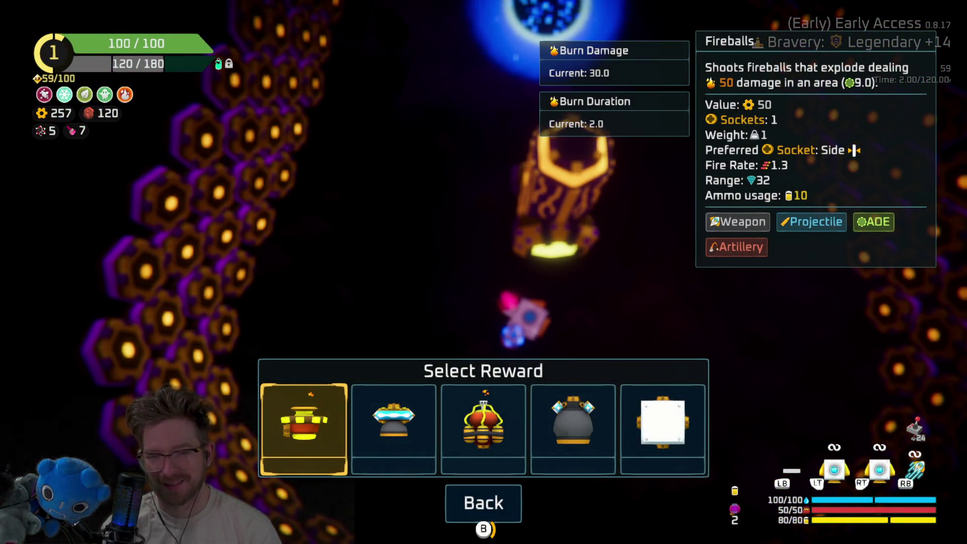
key(Right)
key(Left)
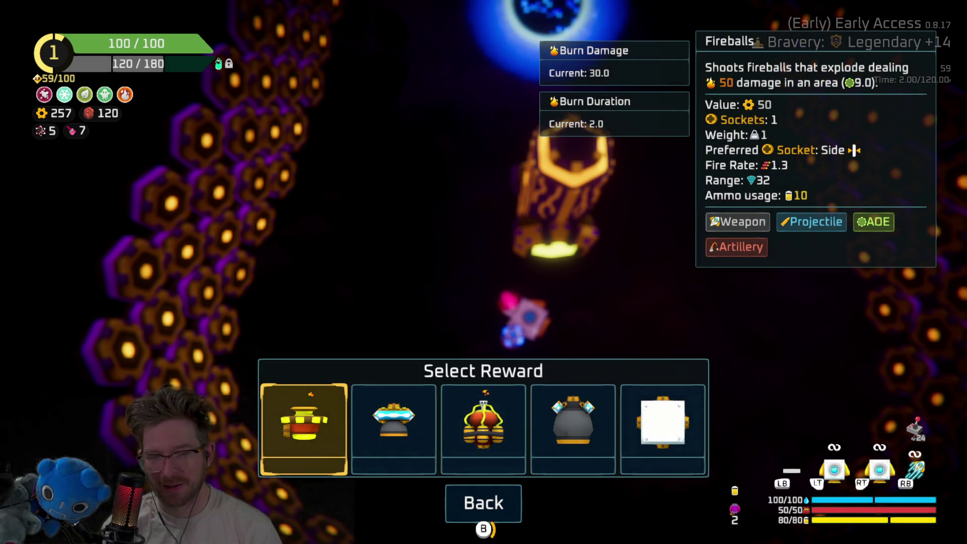
key(Return)
key(Return)
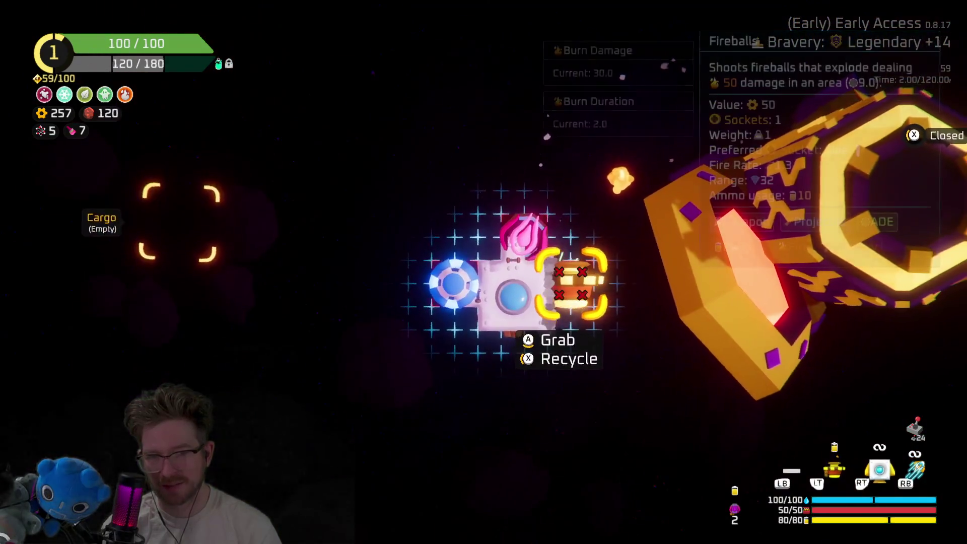
key(w)
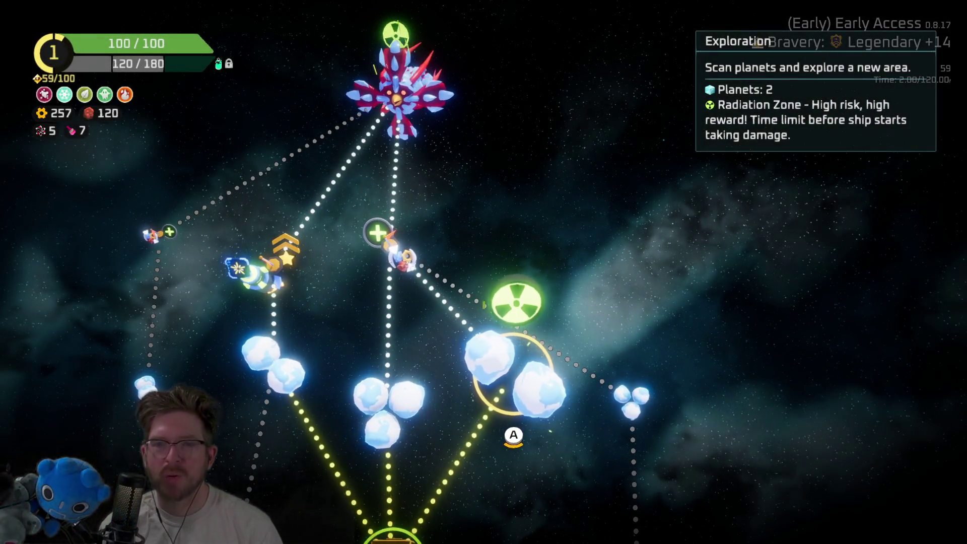
Compare the three-planet node with the Radiation Zone, then travel to the Radiation Zone
key(a)
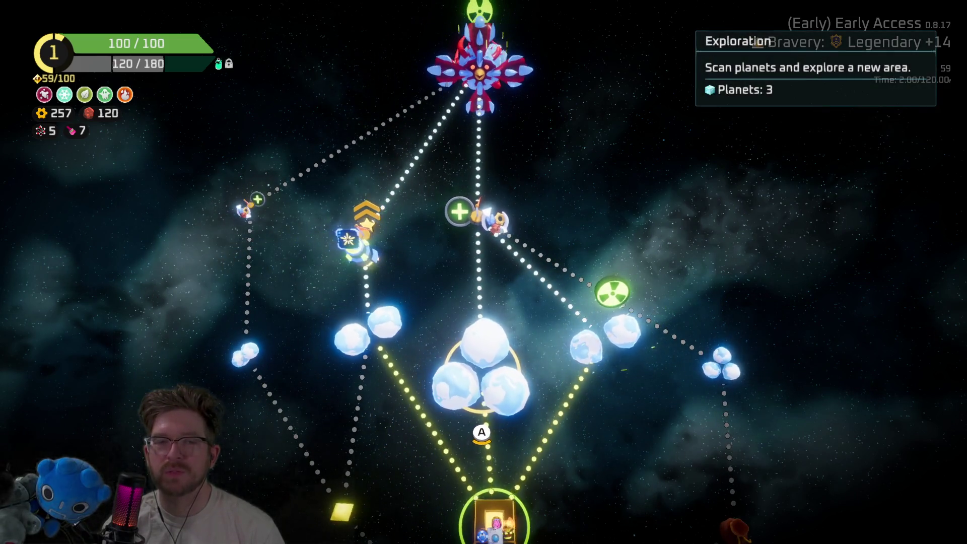
key(d)
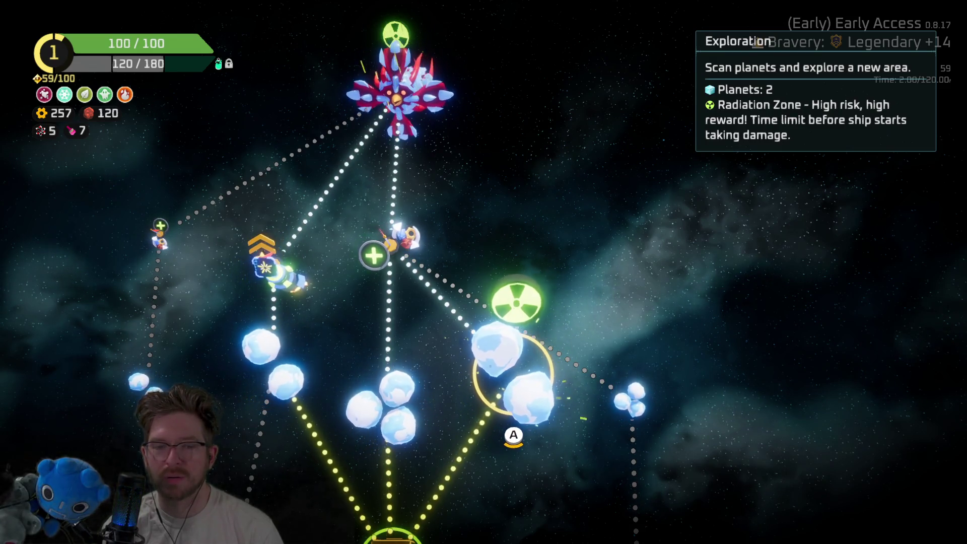
key(a)
key(d)
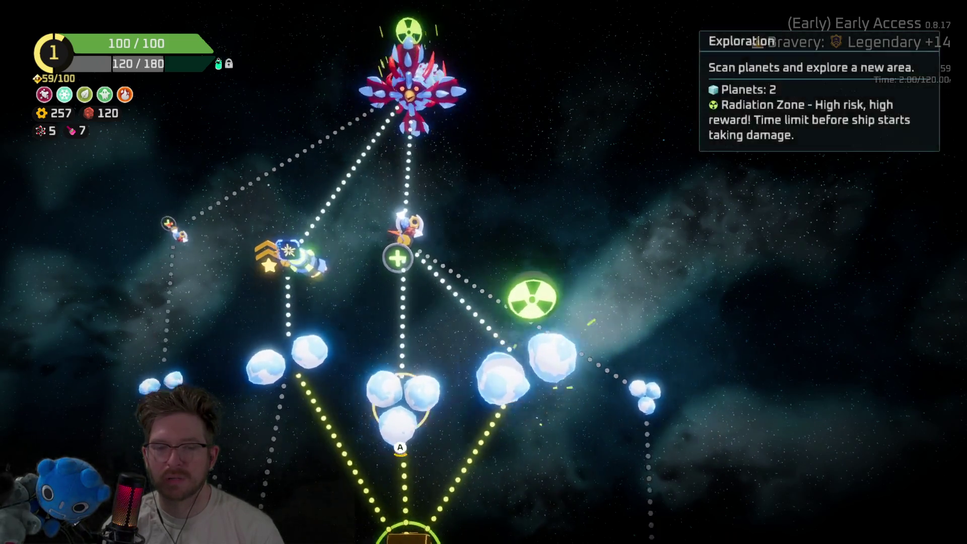
key(a)
key(d)
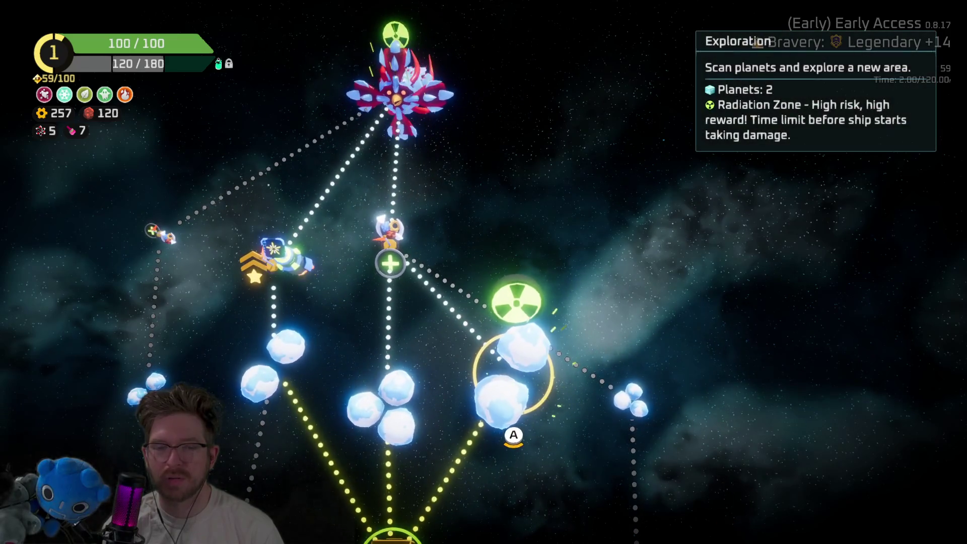
key(Return)
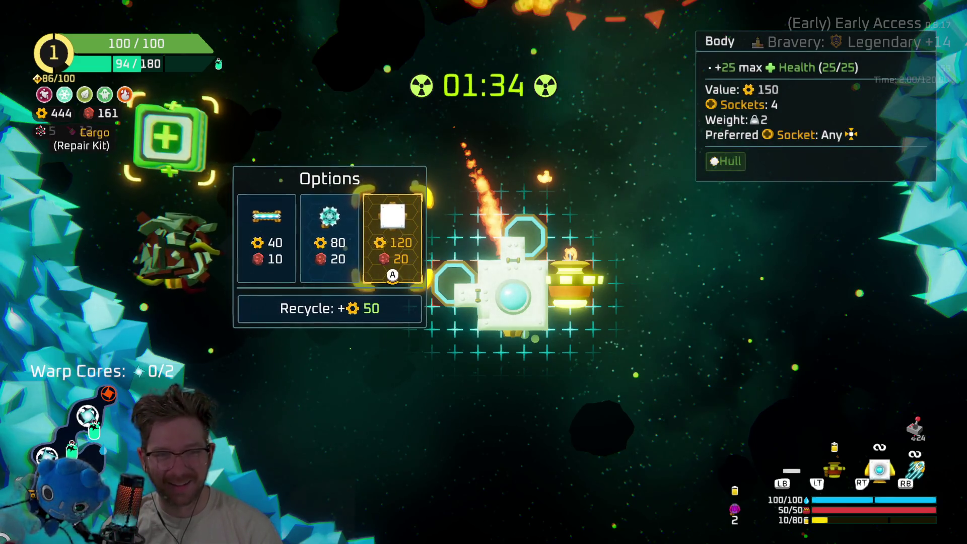
Buy and attach the Body hull block, then choose the Fancy Hinge upgrade
key(Return)
key(Escape)
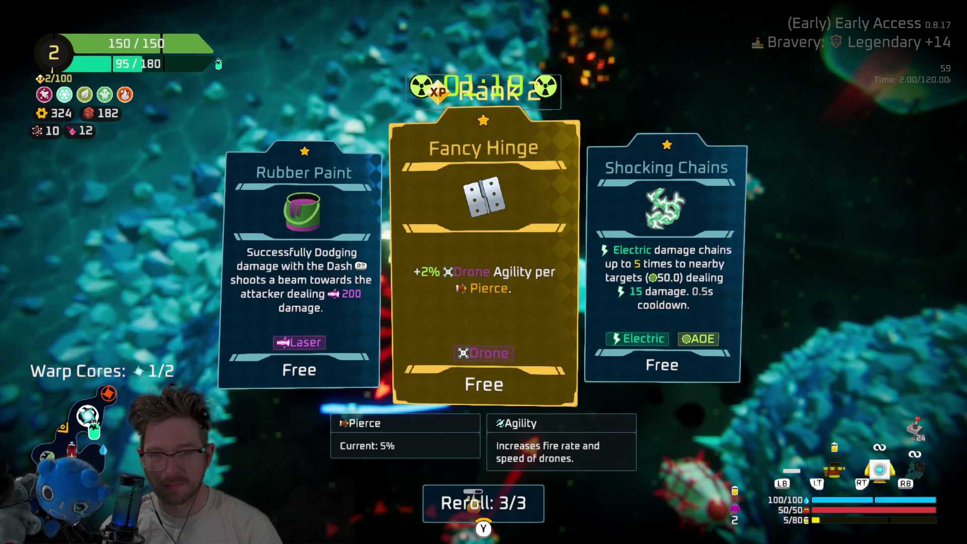
key(Return)
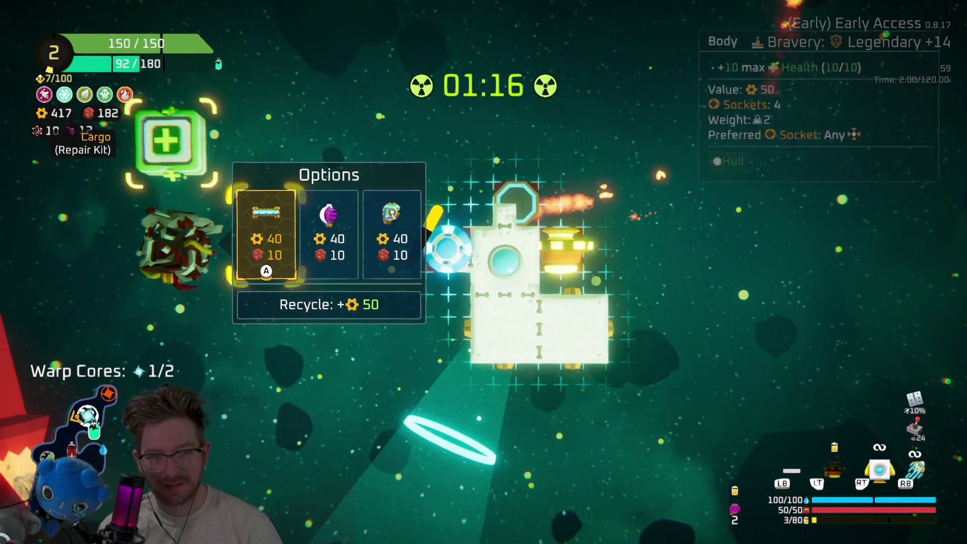
Compare the Ion Cannon and other purchase options, then buy the Battery
click(330, 235)
click(392, 236)
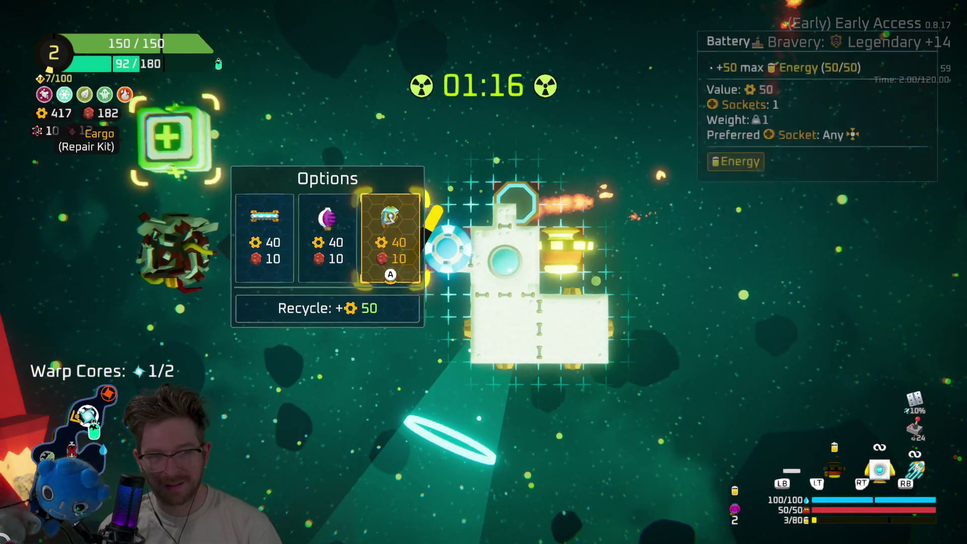
click(264, 237)
click(329, 237)
click(392, 237)
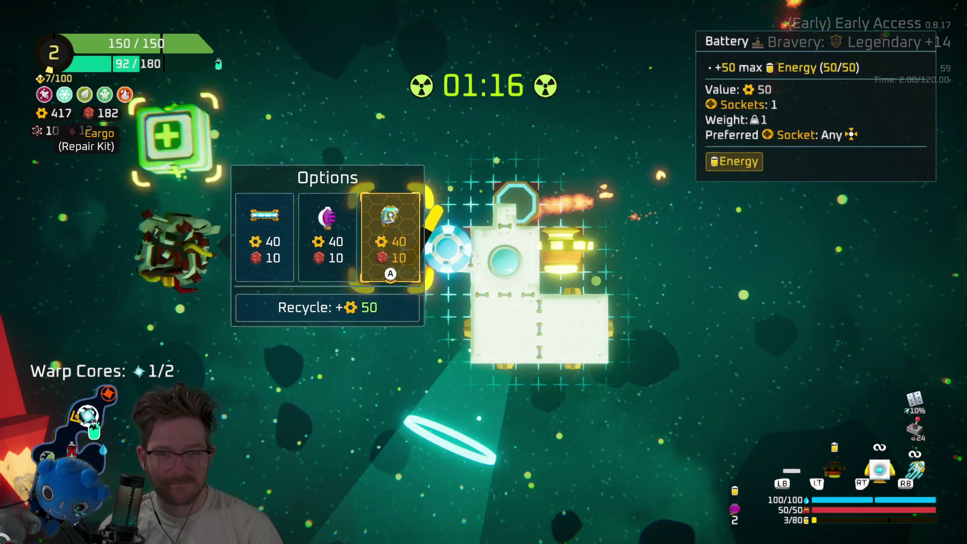
click(390, 237)
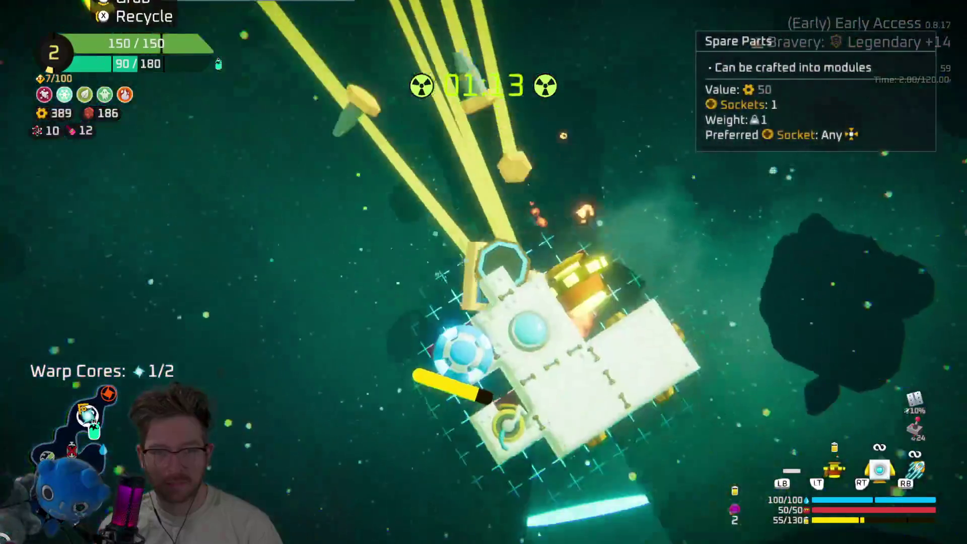
Buy and attach the Blow Dart weapon, then take the Repair Kit reward
key(e)
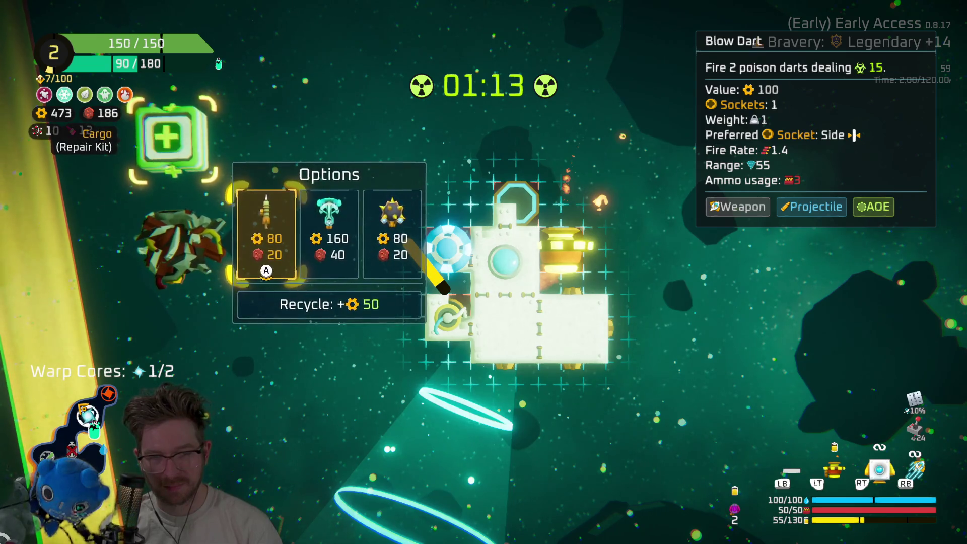
key(e)
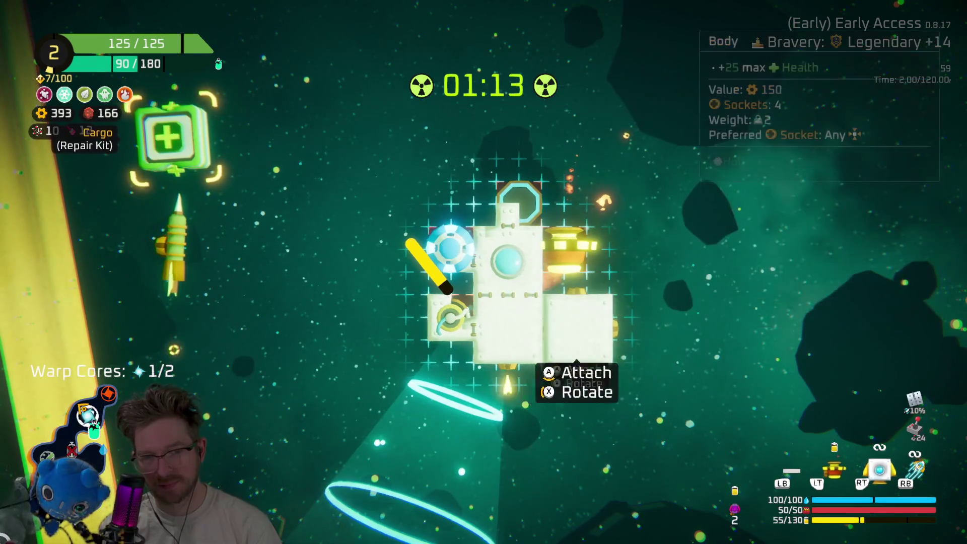
key(Escape)
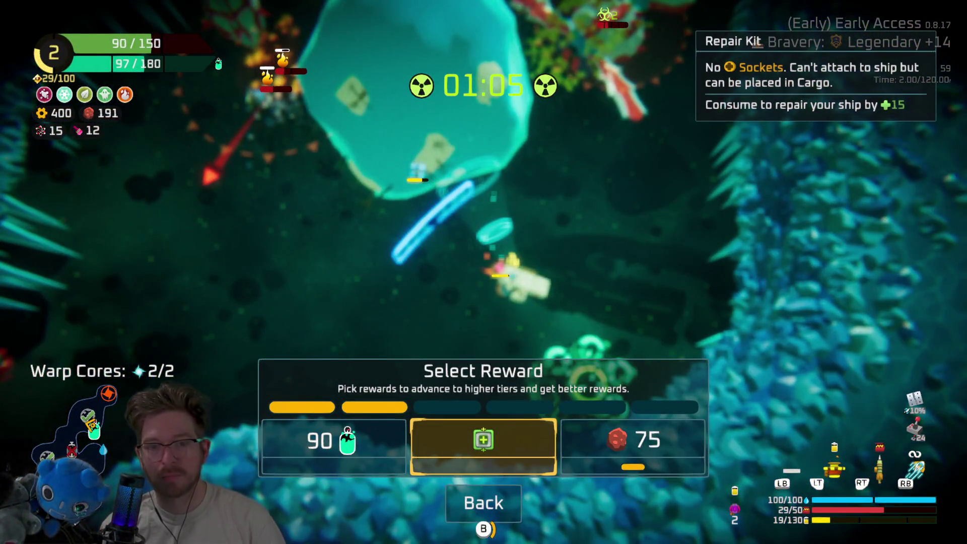
key(Return)
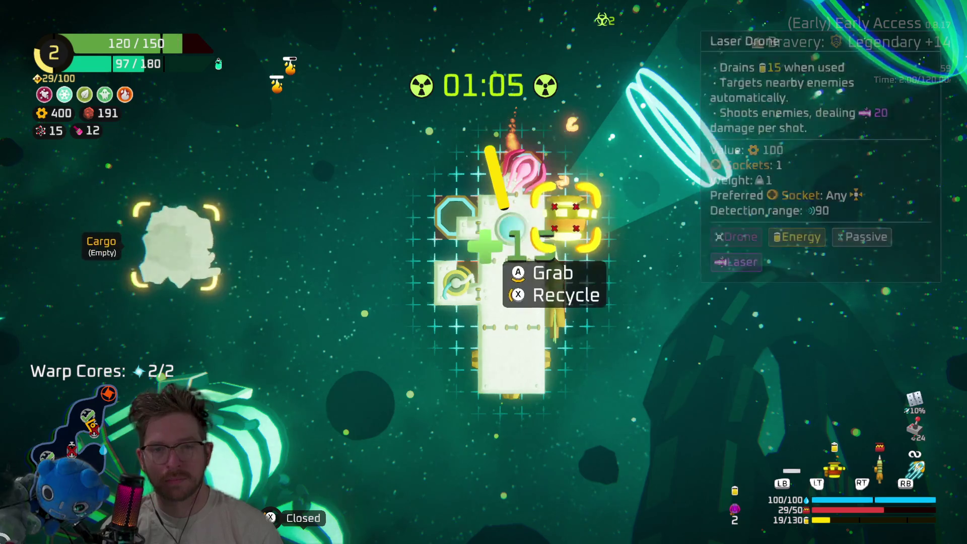
key(Escape)
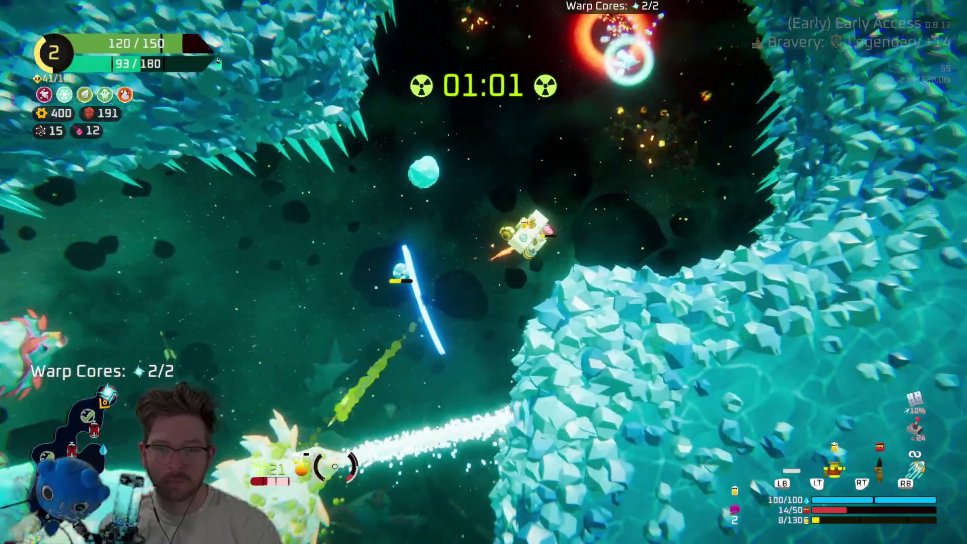
Buy the Laser Drone from Spare Parts and place it on the ship
key(Return)
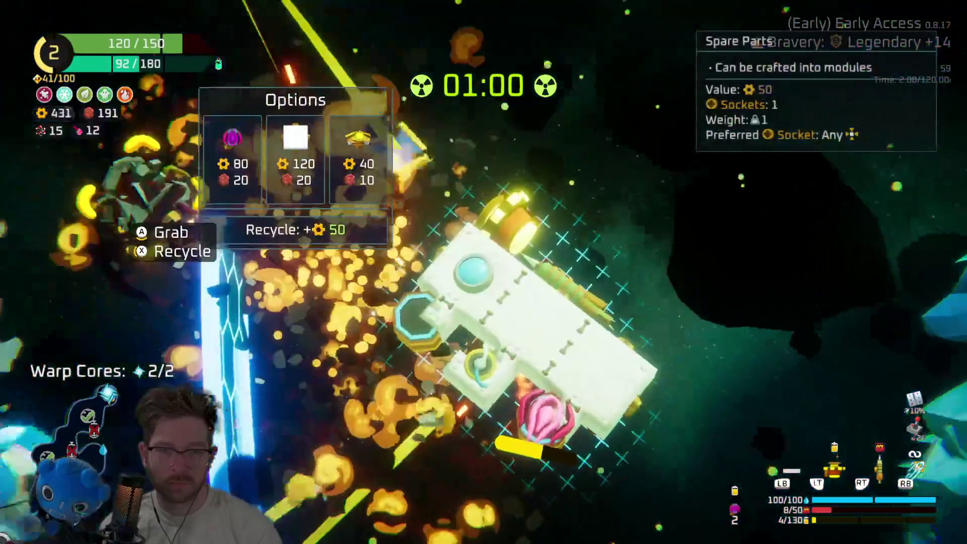
key(Return)
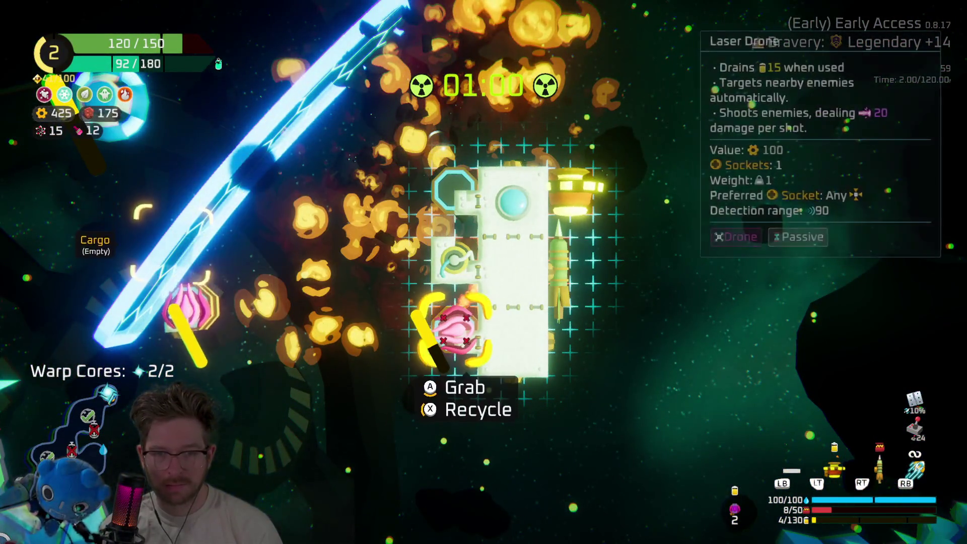
key(Return)
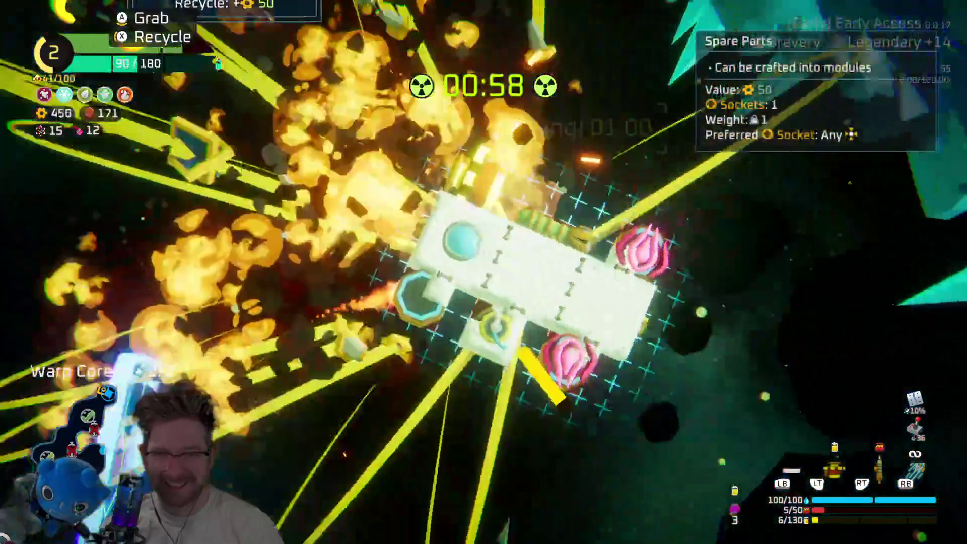
Attach the Snow Catapult at the back, recycle Fireballs, and fit the Blow Dart there
key(Return)
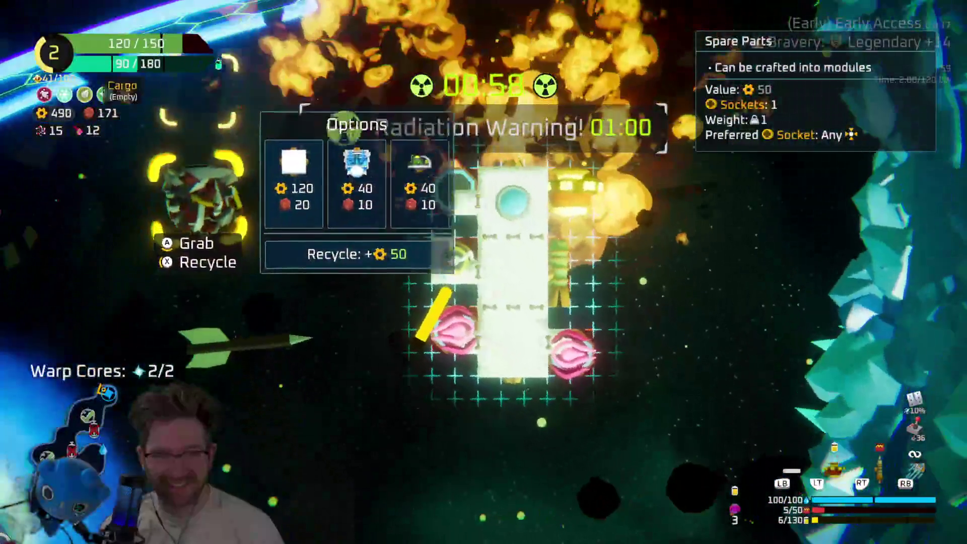
key(Right)
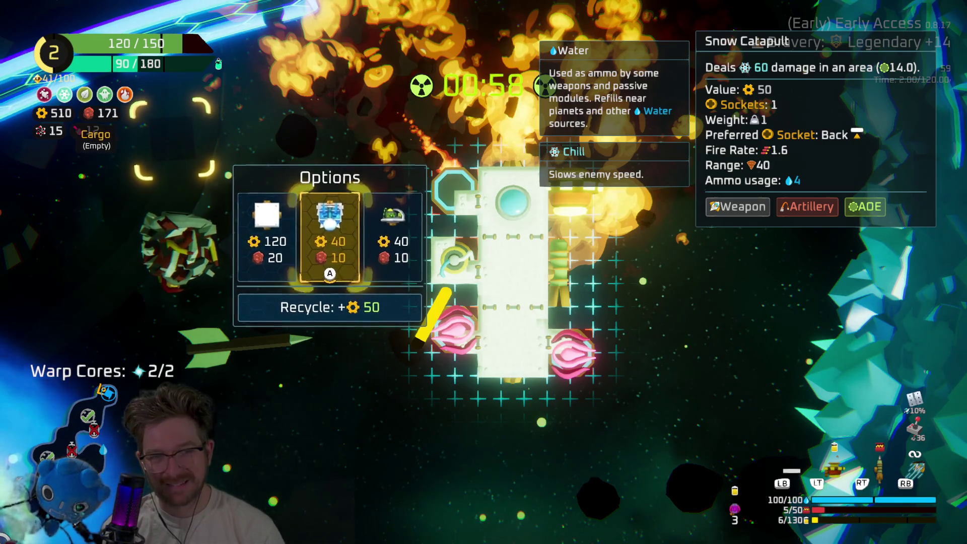
key(Return)
key(Return)
key(Up)
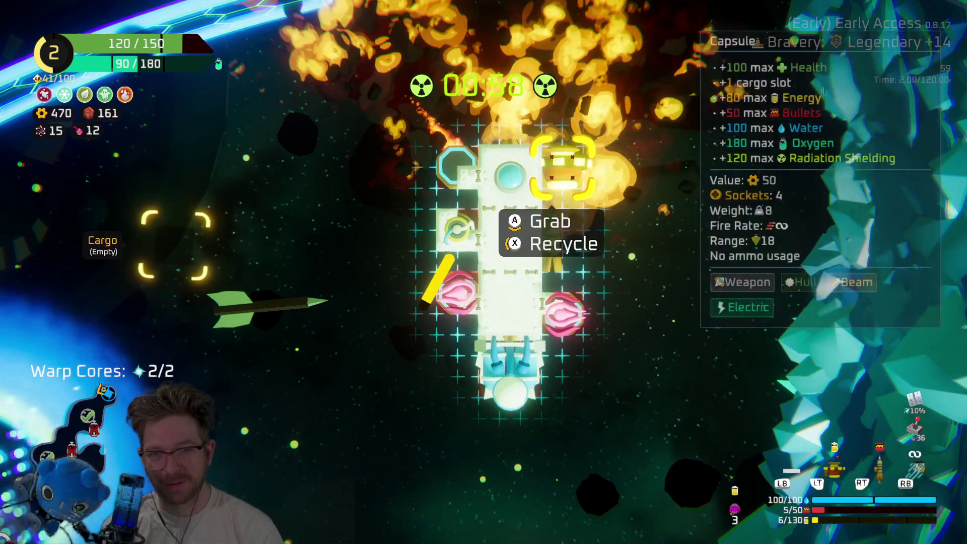
key(Up)
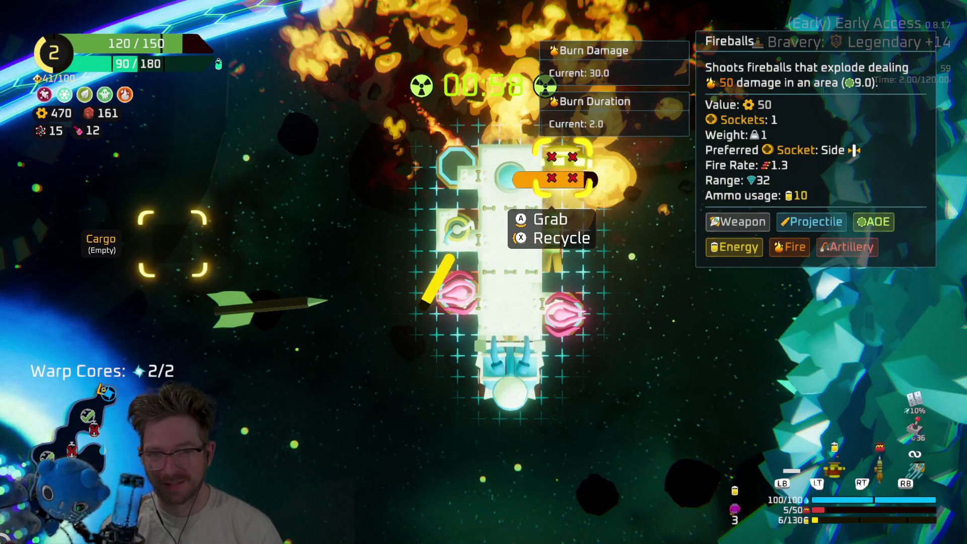
key(x)
key(Return)
key(Return)
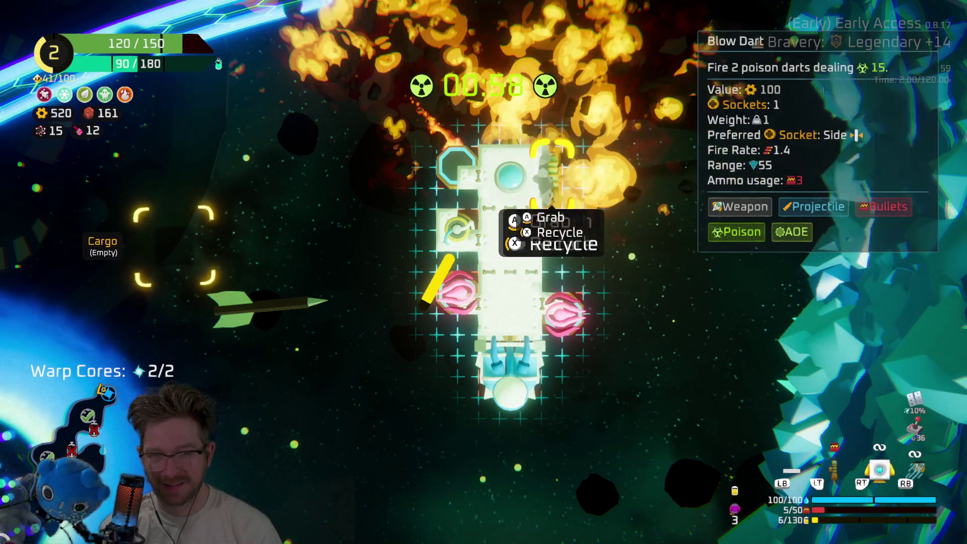
key(Down)
key(Escape)
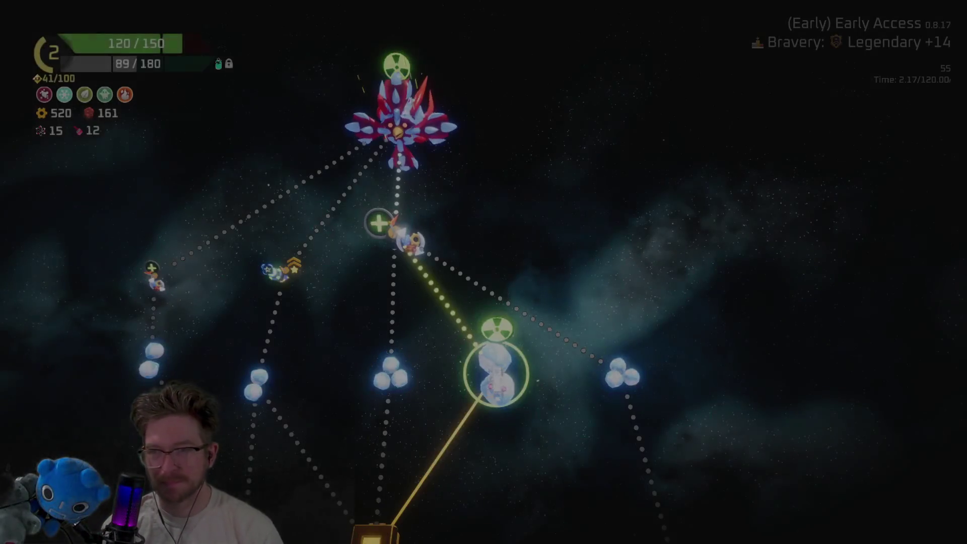
Fly to the Hideout and trade 100 copper for 200 scrap at the Trader, then warp out
key(Up)
key(Return)
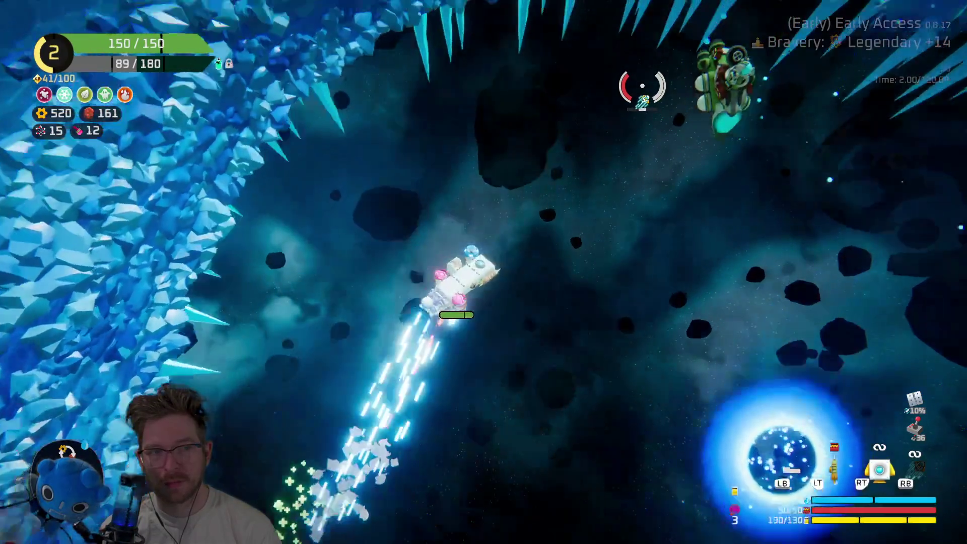
key(e)
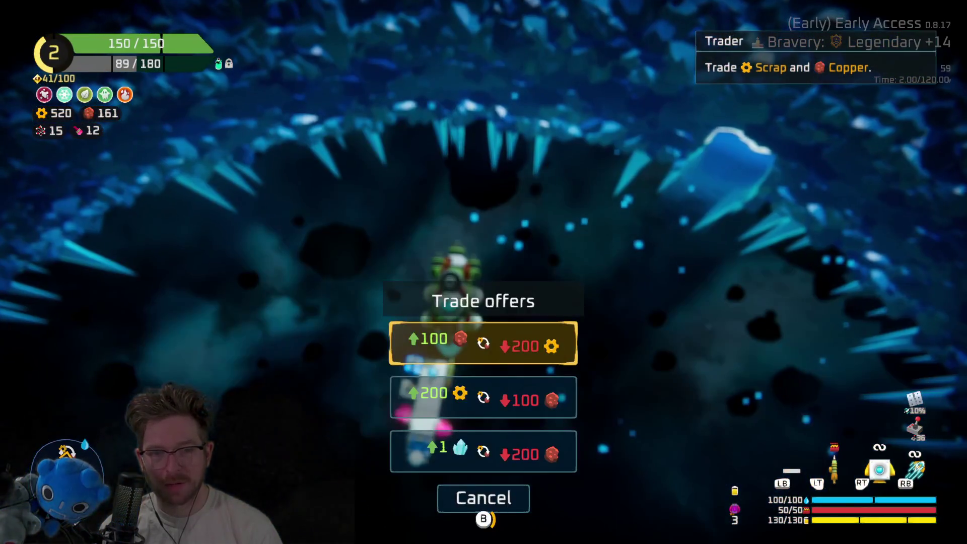
key(Down)
key(Return)
key(Escape)
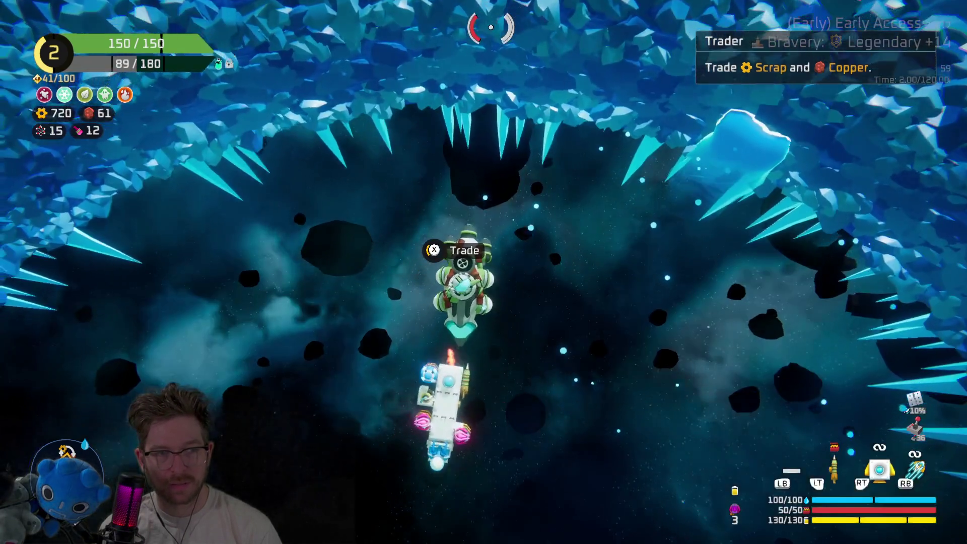
key(e)
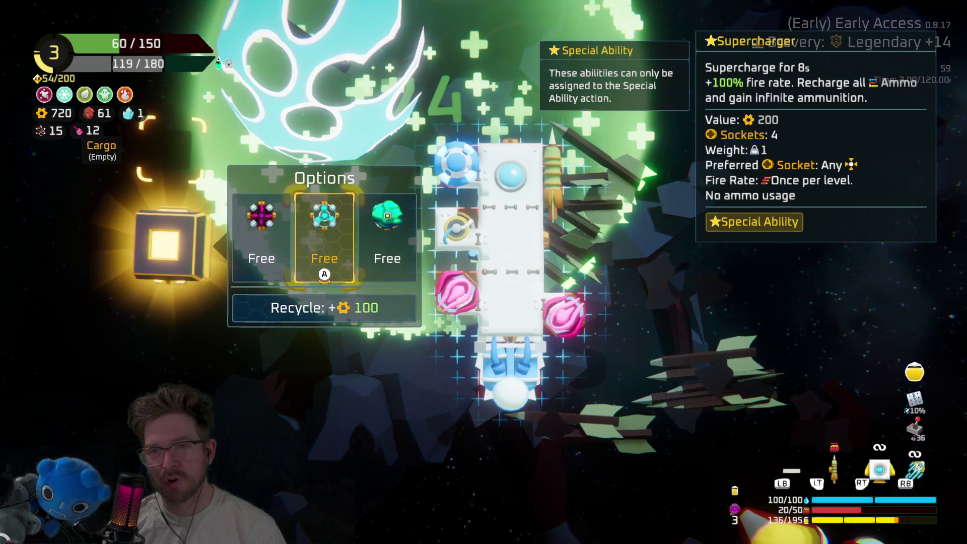
Compare the free Stormcloud, Deflector and Supercharger abilities, settling on Supercharger
click(386, 234)
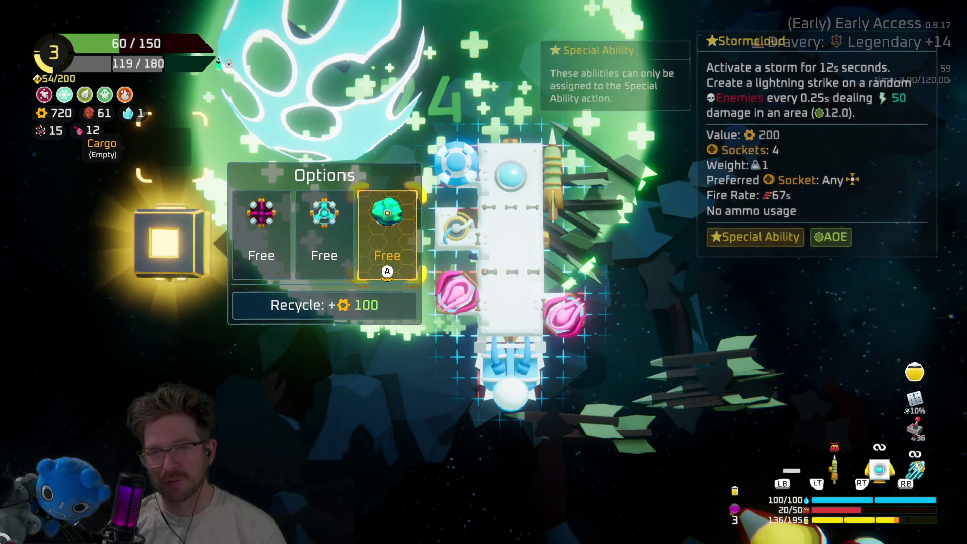
click(322, 231)
click(259, 232)
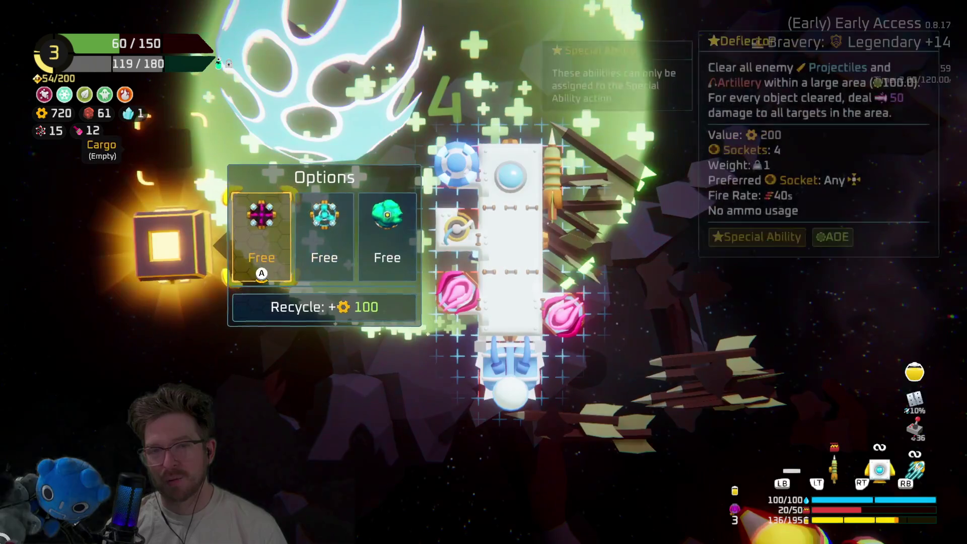
click(322, 232)
click(387, 234)
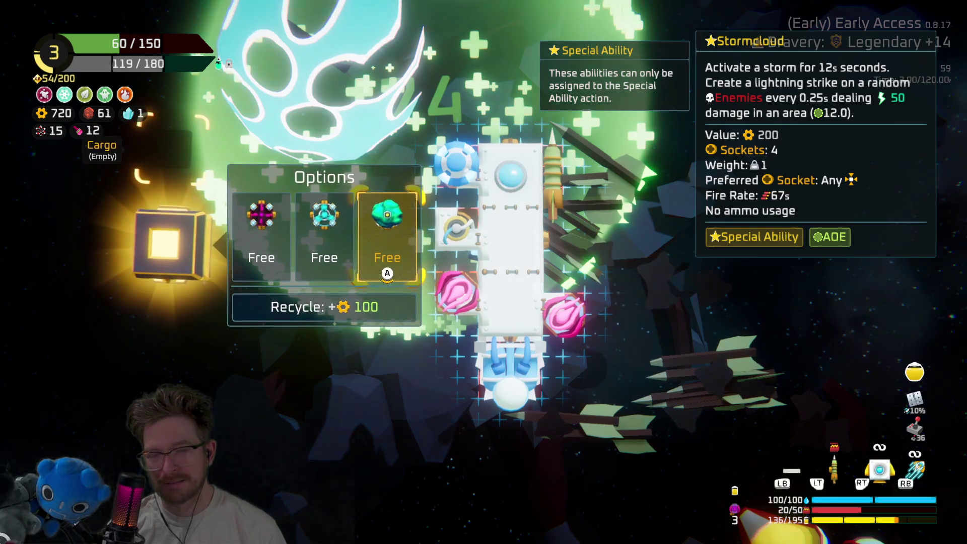
click(323, 232)
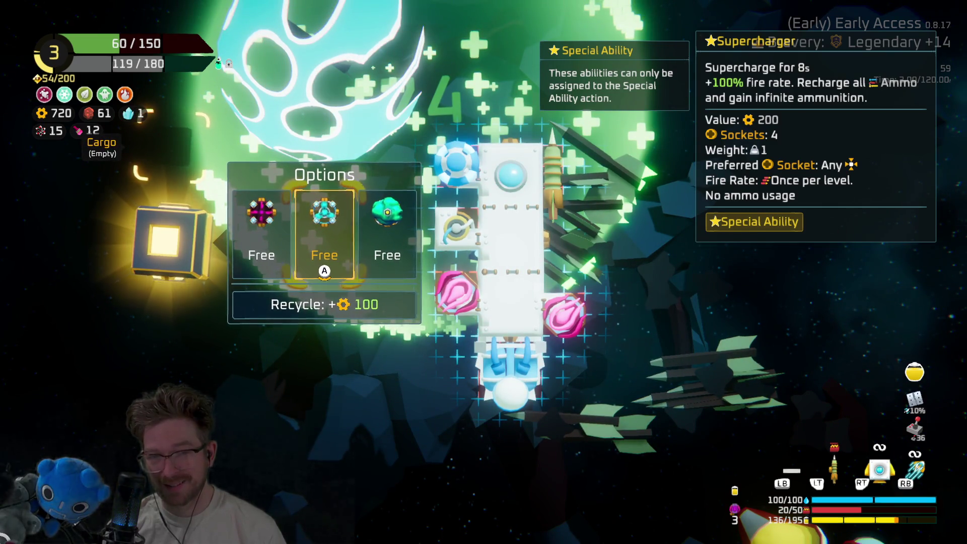
click(387, 234)
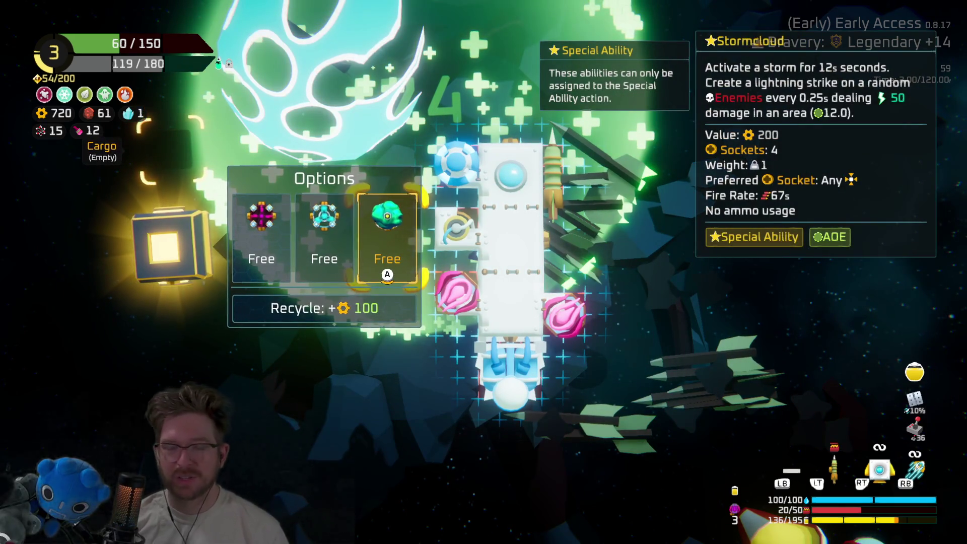
click(324, 234)
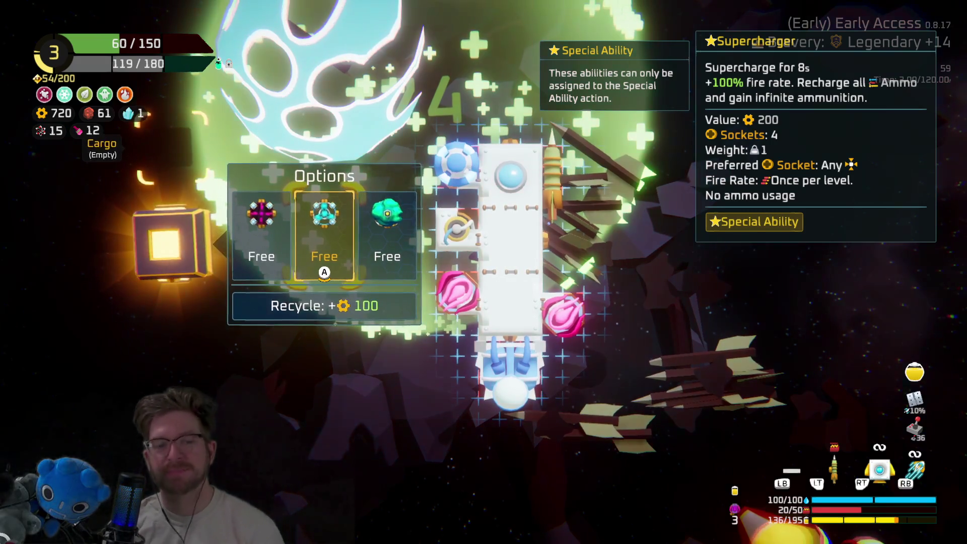
Fit the Supercharger on the ship, moving the laser drone and engine to the right side
key(Return)
key(Return)
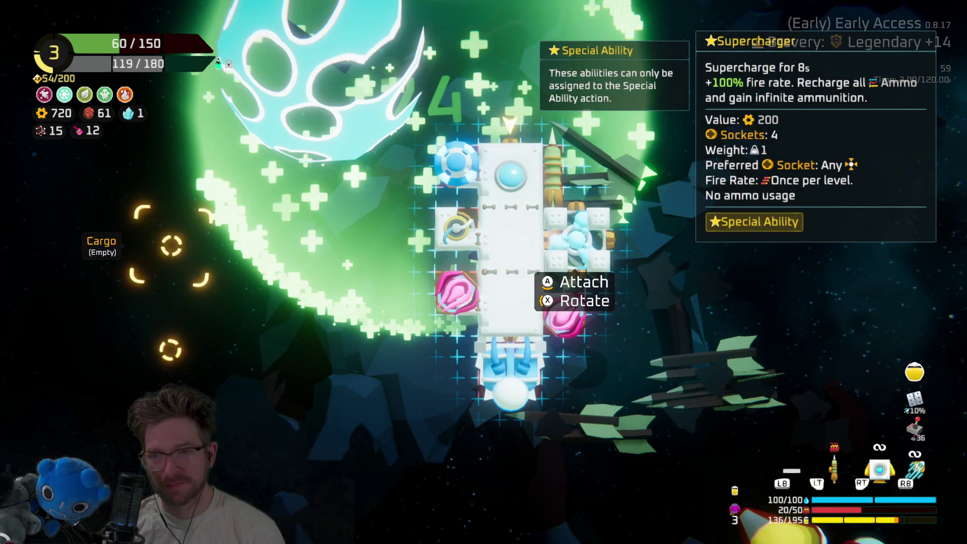
key(Return)
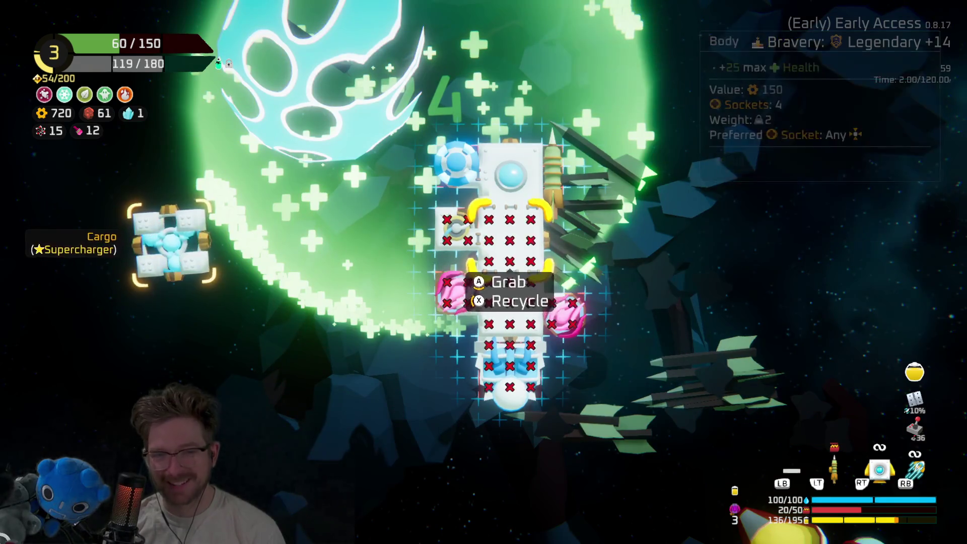
key(Return)
key(Return)
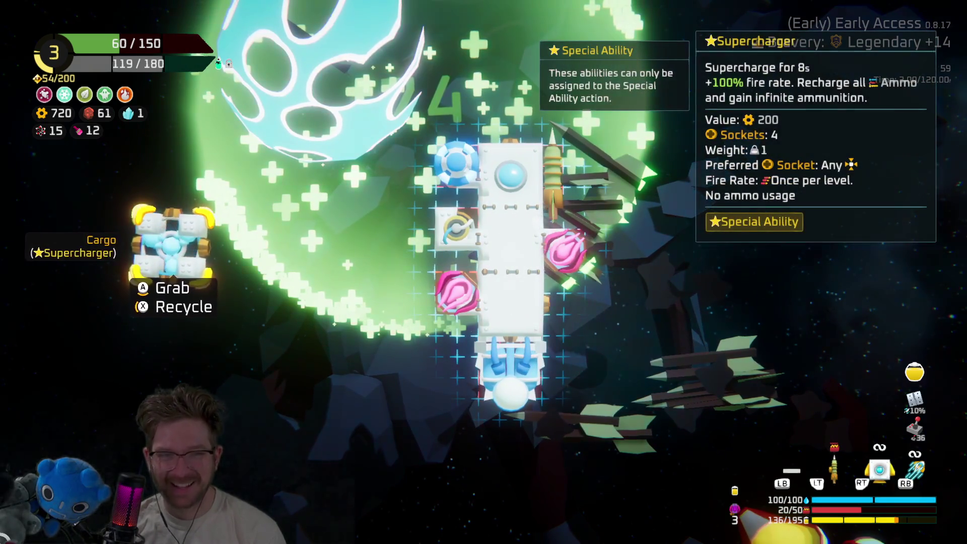
key(Return)
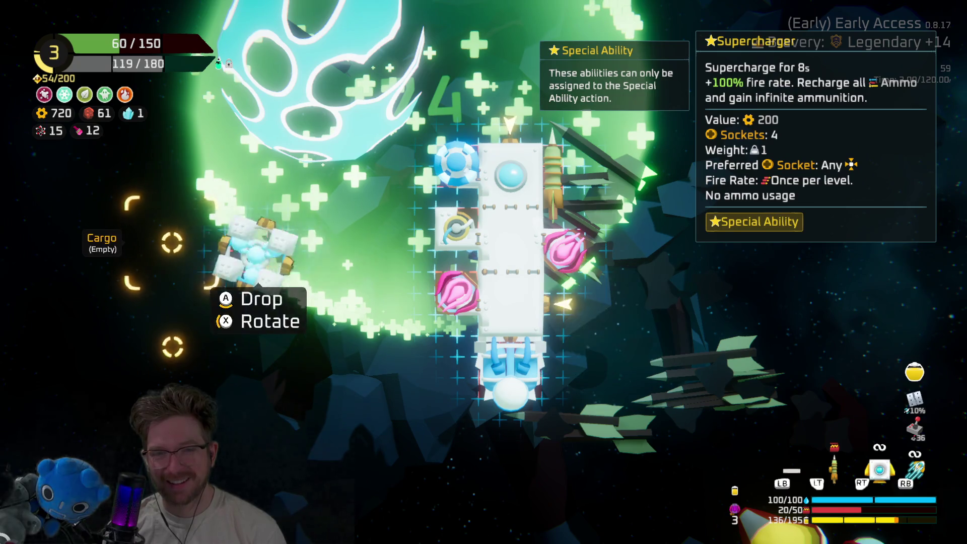
key(Return)
key(Return)
key(Return)
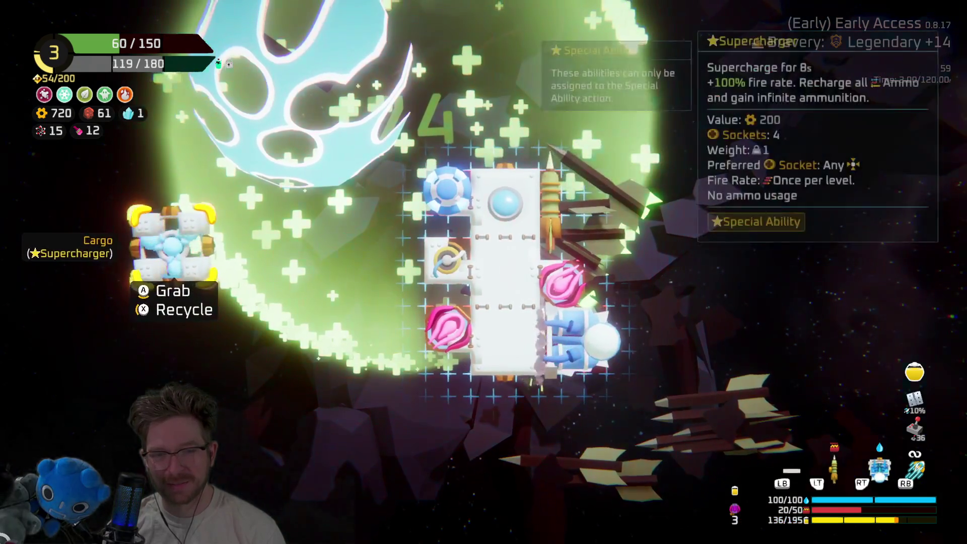
key(Return)
key(Return)
key(Return)
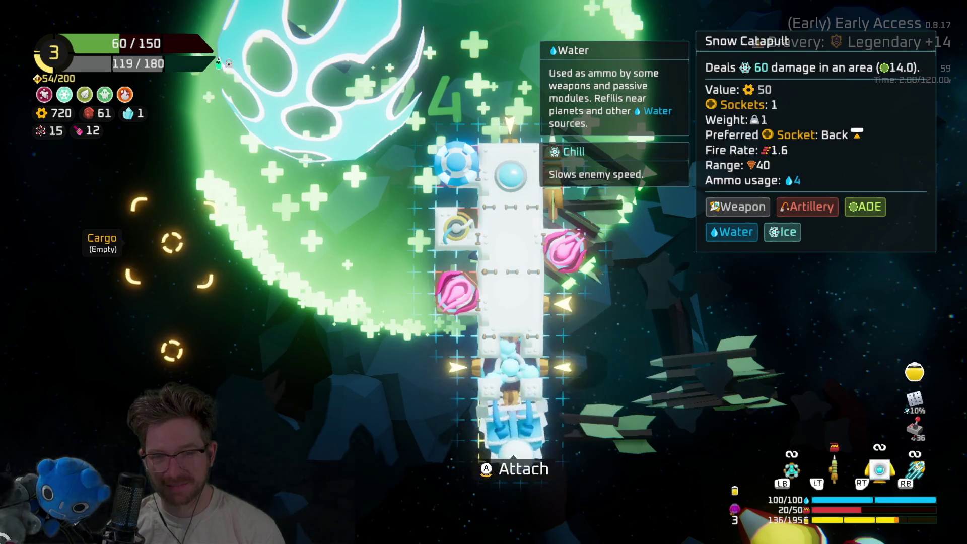
key(Return)
key(Escape)
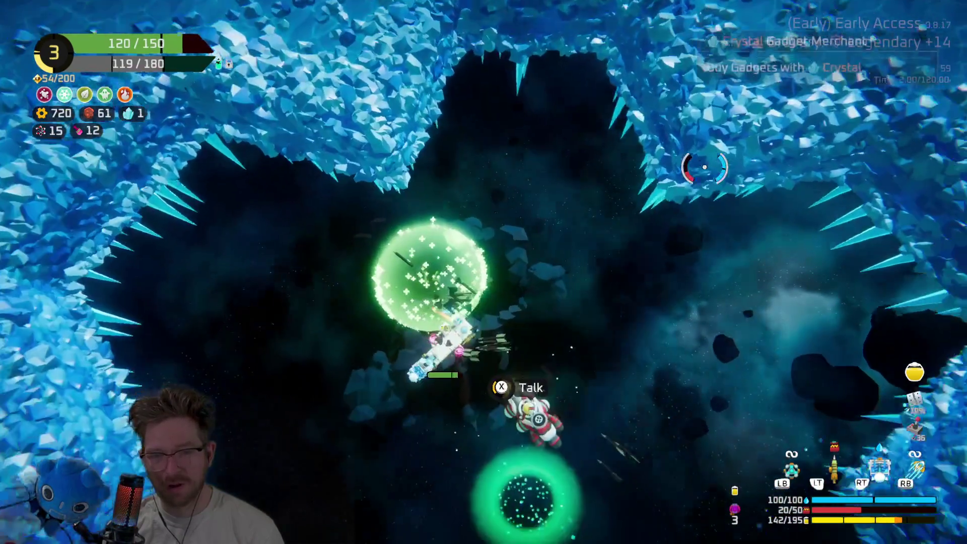
Buy the Balance Scale gadget from the Crystal Gadget Merchant for one crystal
key(e)
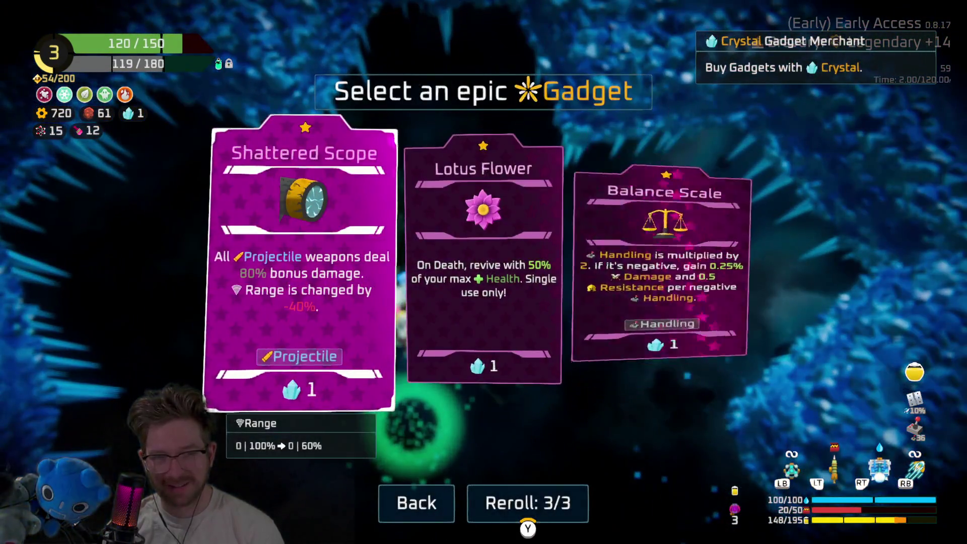
click(665, 262)
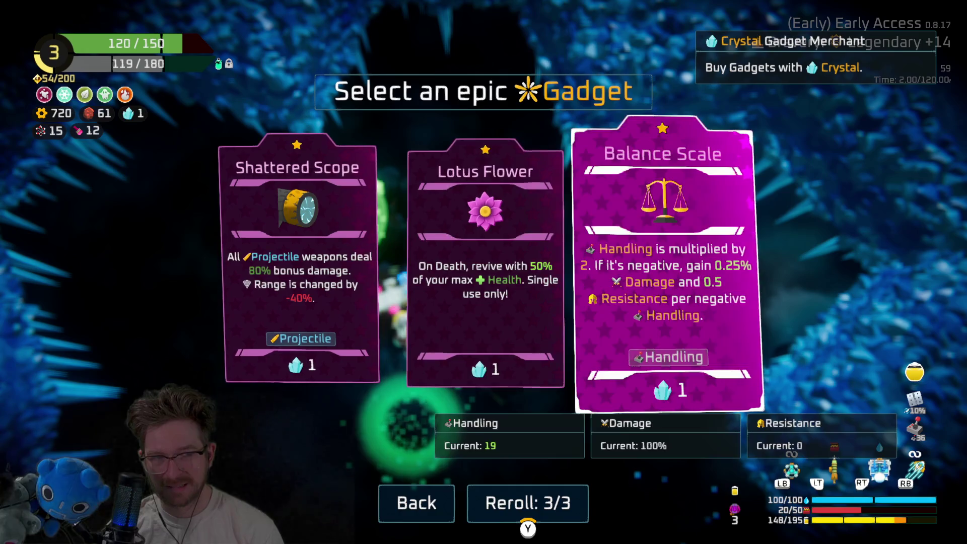
key(Return)
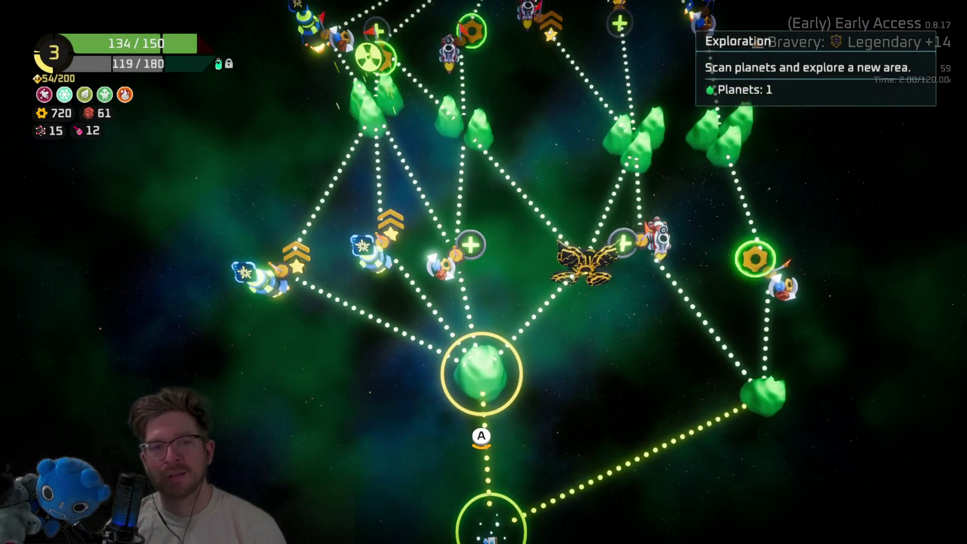
On the star map, check the Hideout node, then travel to the one-planet Exploration node
click(455, 257)
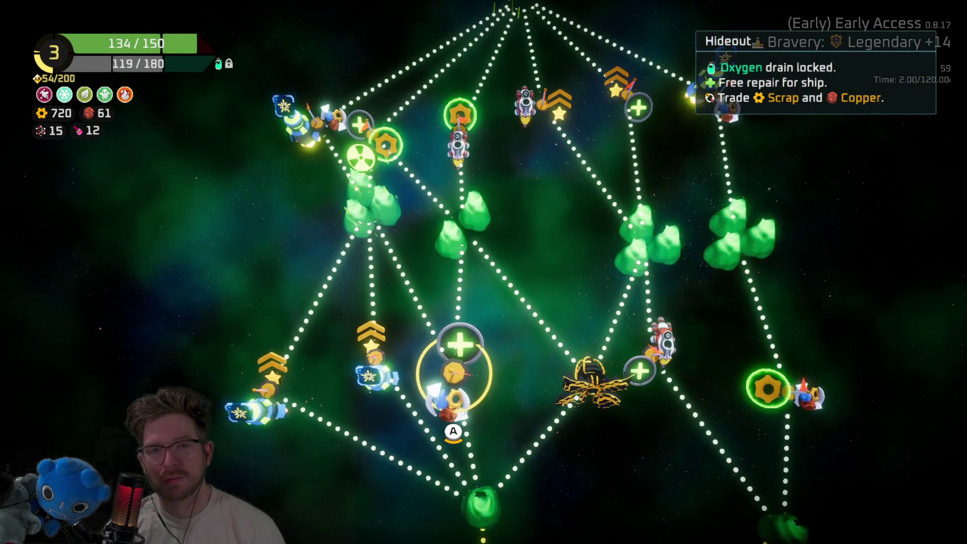
click(481, 507)
key(Return)
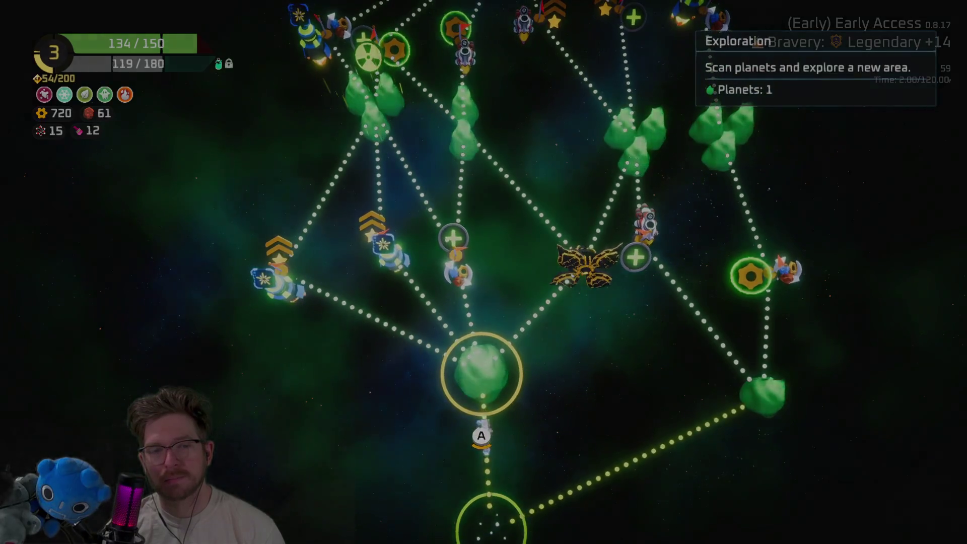